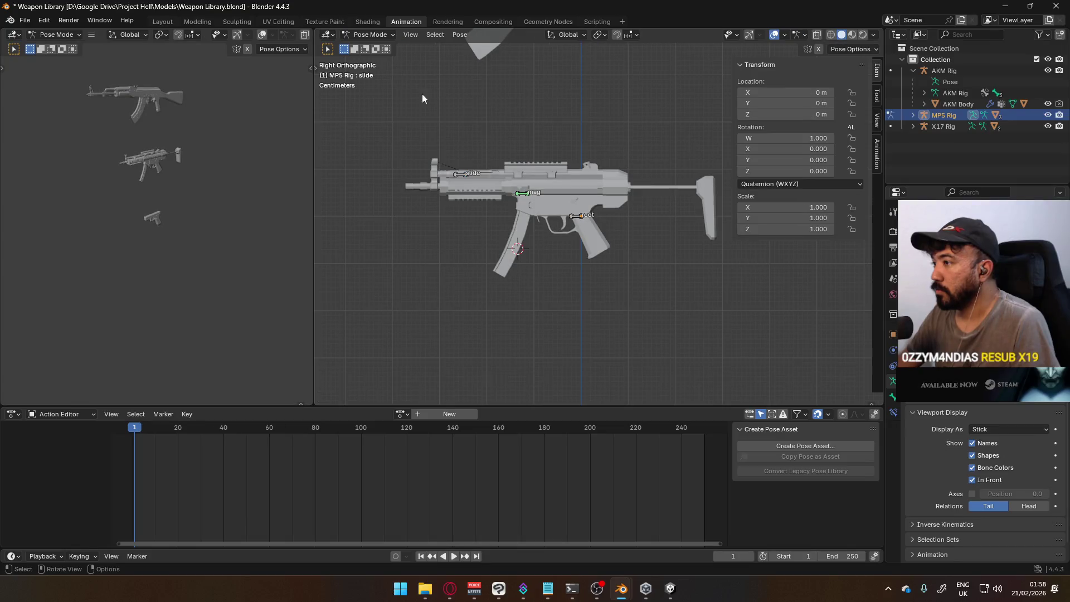
Apply the MP5 rig's rotation from Object Mode so its X rotation reads 0°.
click(523, 195)
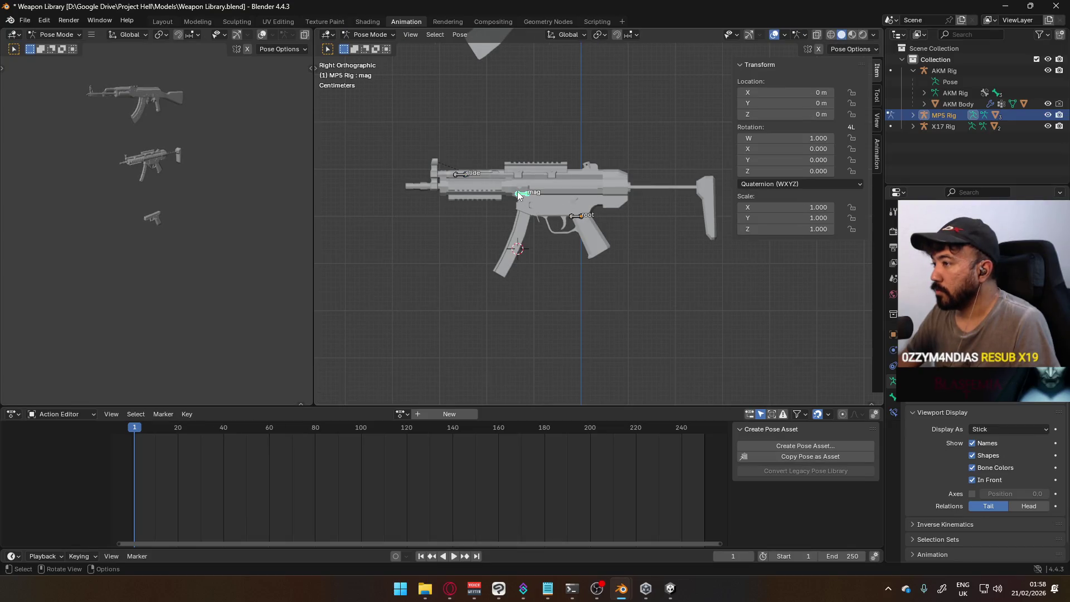
click(893, 414)
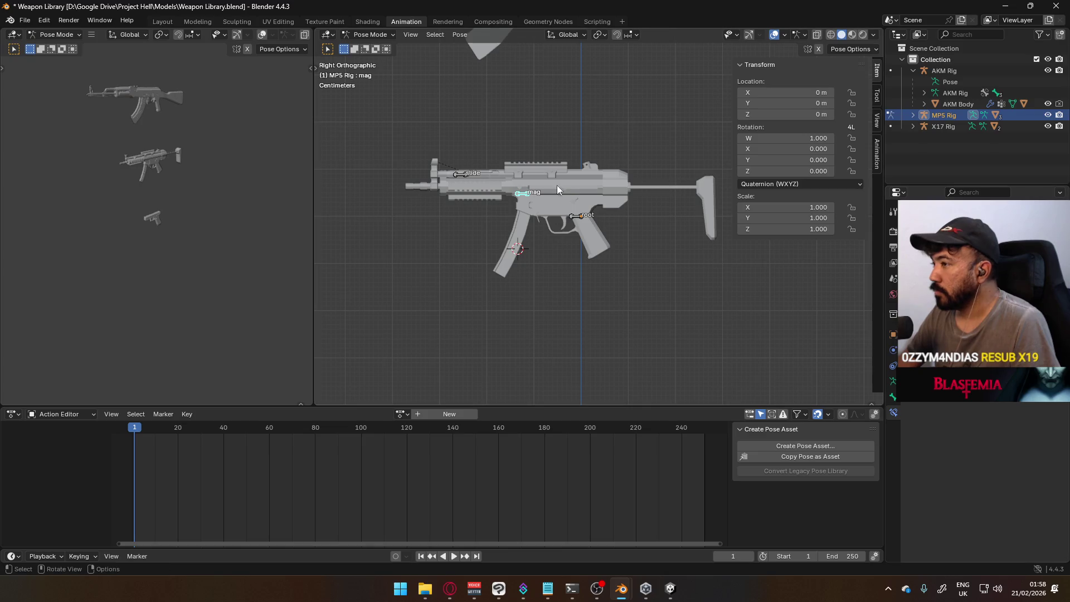
click(368, 34)
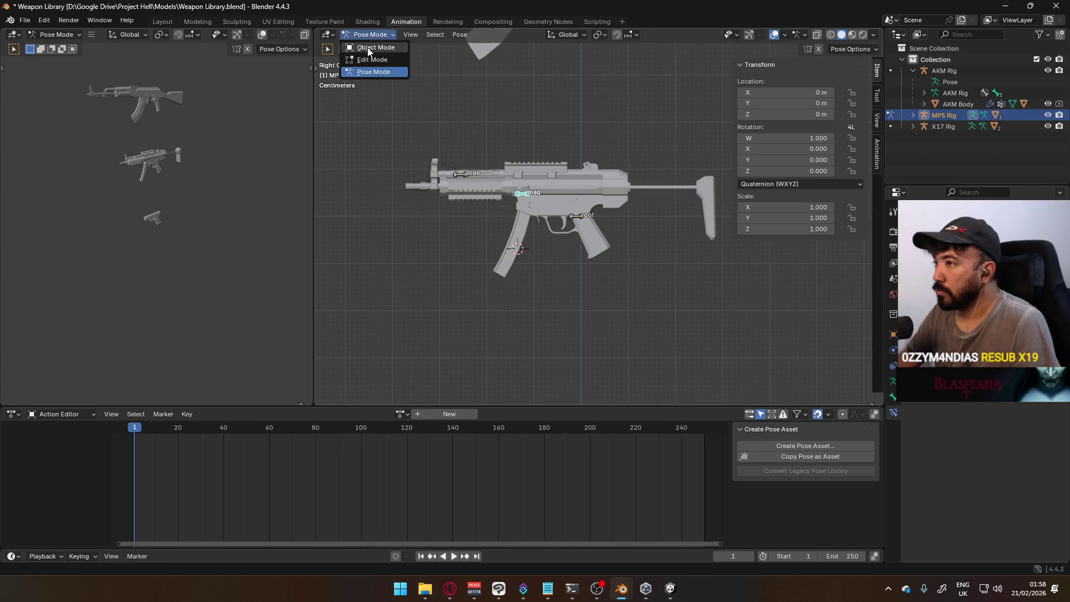
key(ctrl+a)
click(577, 218)
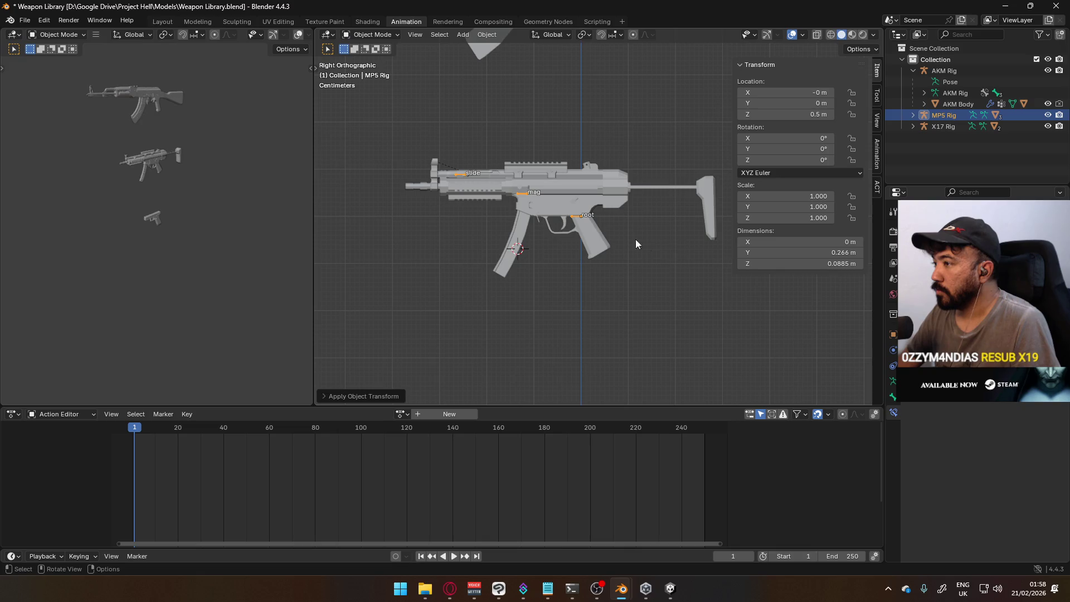
Return the MP5 rig to Pose Mode and bring up the Add Bone Constraint list.
click(368, 34)
click(379, 74)
key(shift+ctrl+c)
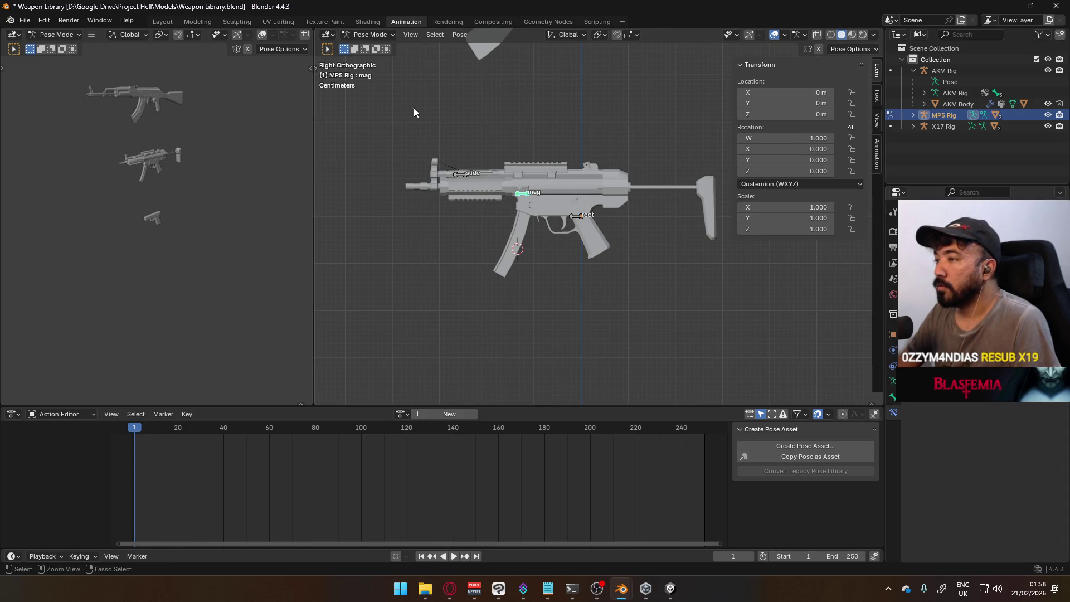
Save, then apply the MP5 Body mesh's rotation so its X rotation reads 0°.
key(ctrl+s)
click(351, 35)
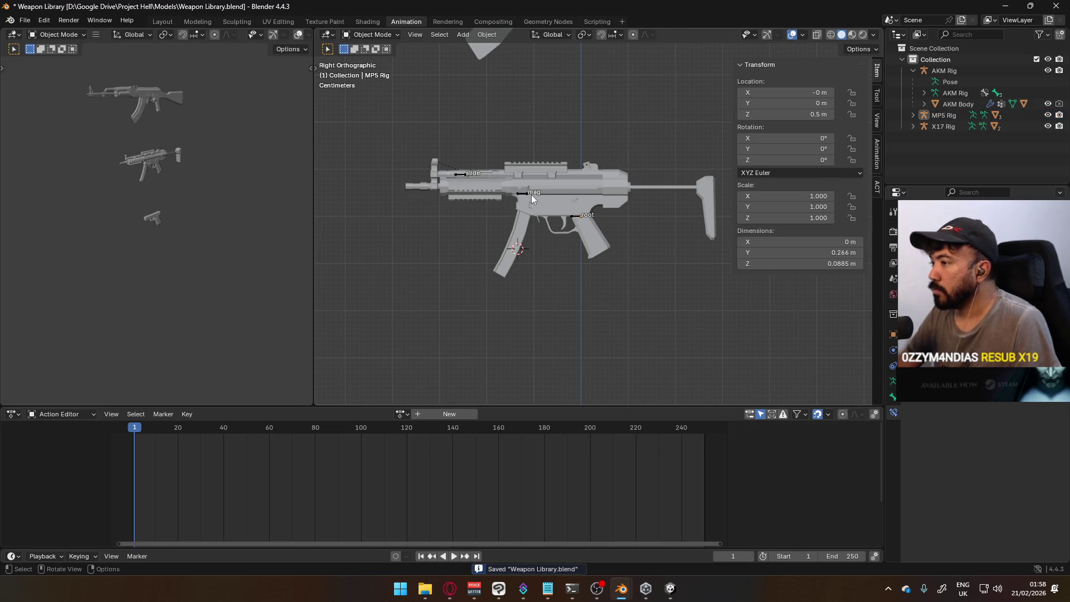
click(562, 178)
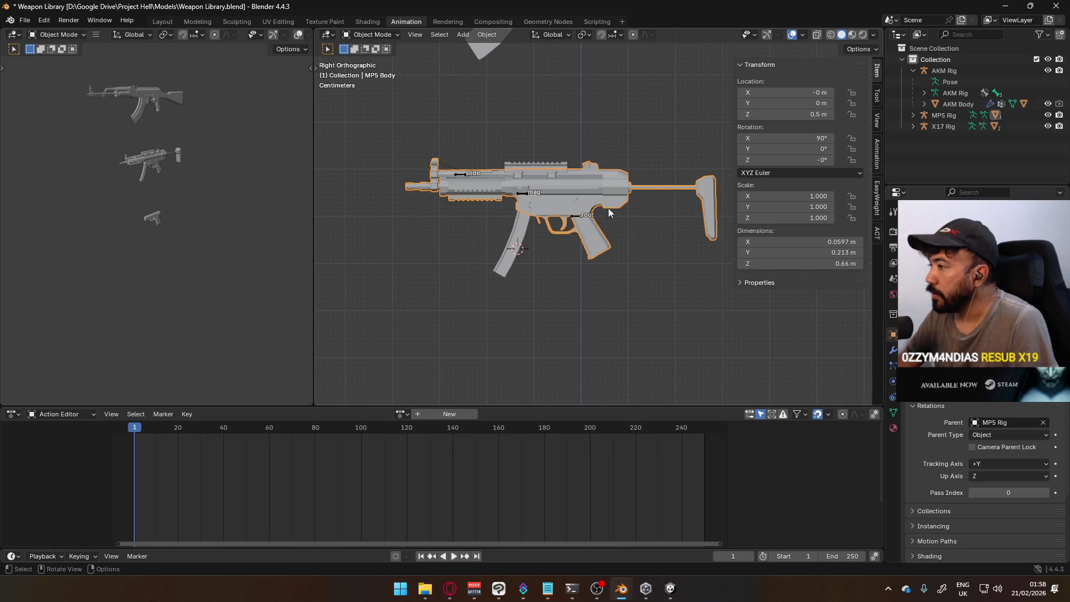
click(577, 217)
click(582, 190)
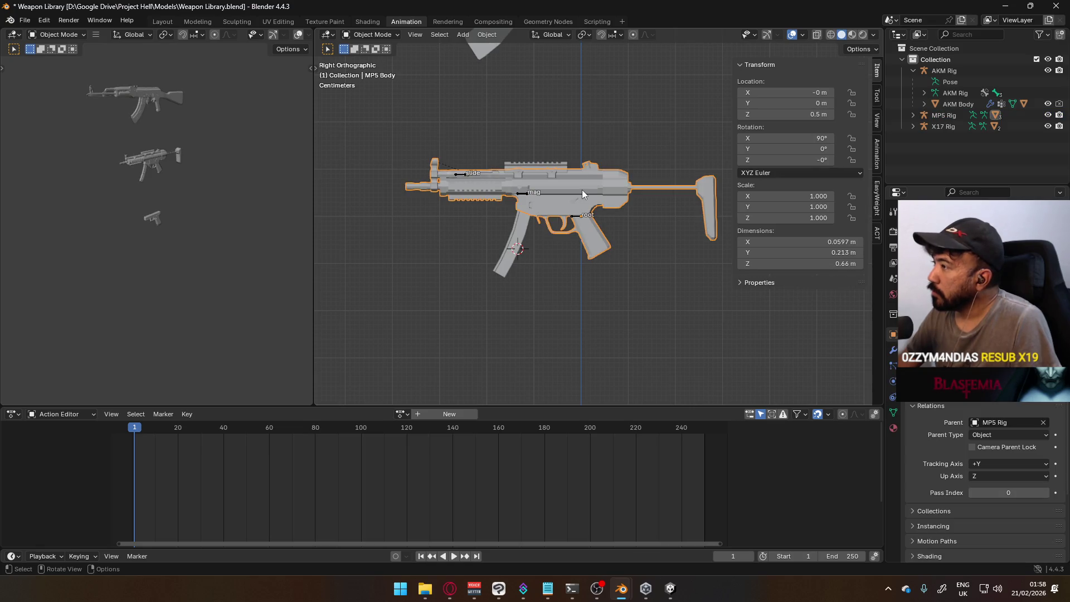
key(shift+g)
key(ctrl+a)
click(590, 205)
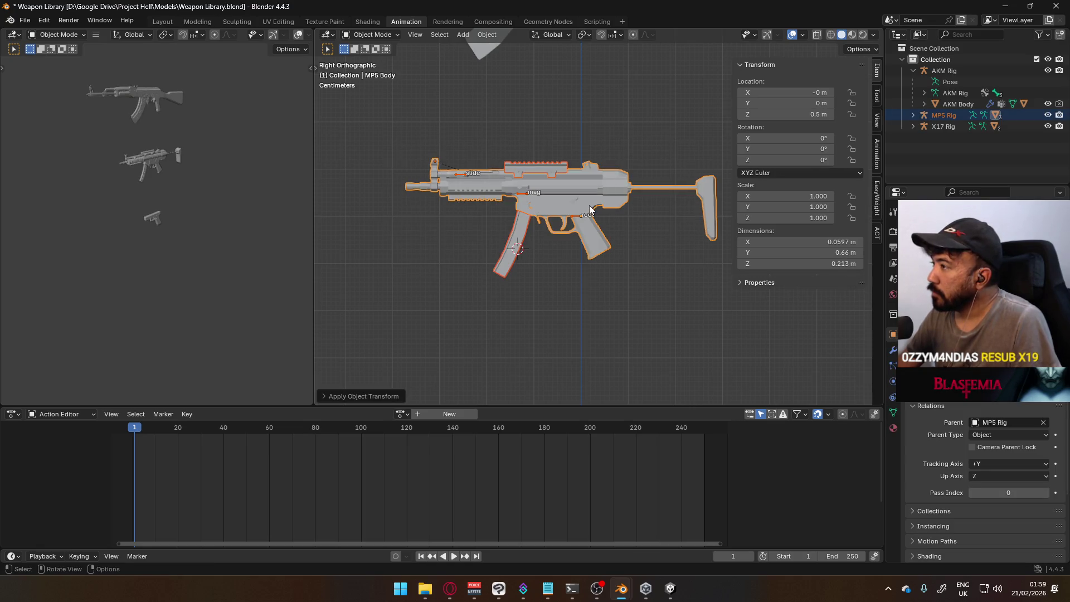
Reselect the MP5 Rig, return to Right Ortho view and save the Weapon Library file.
click(523, 193)
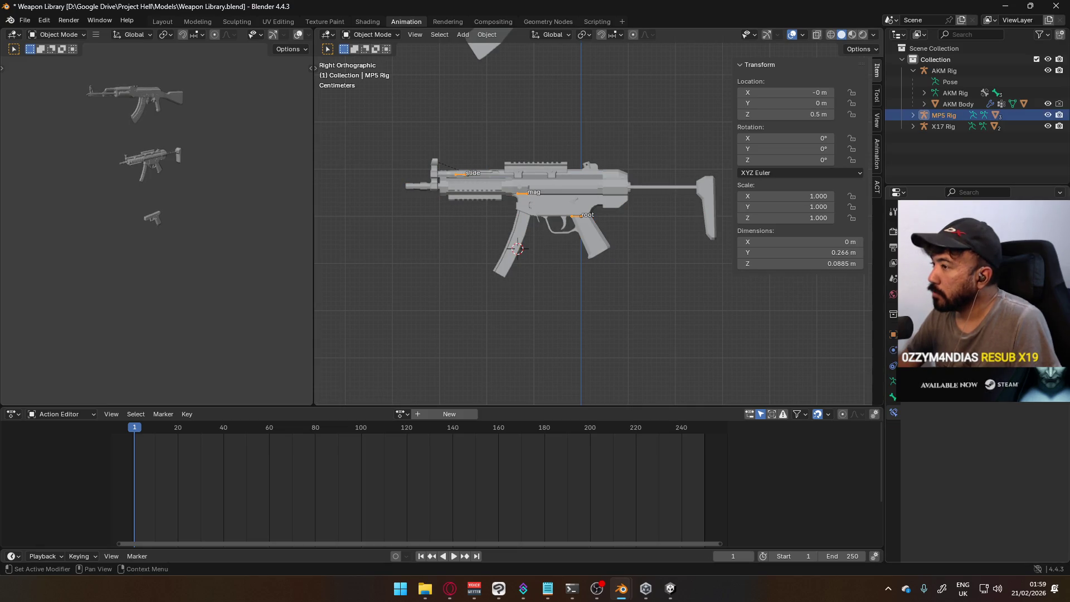
middle_drag(480, 135, 537, 158)
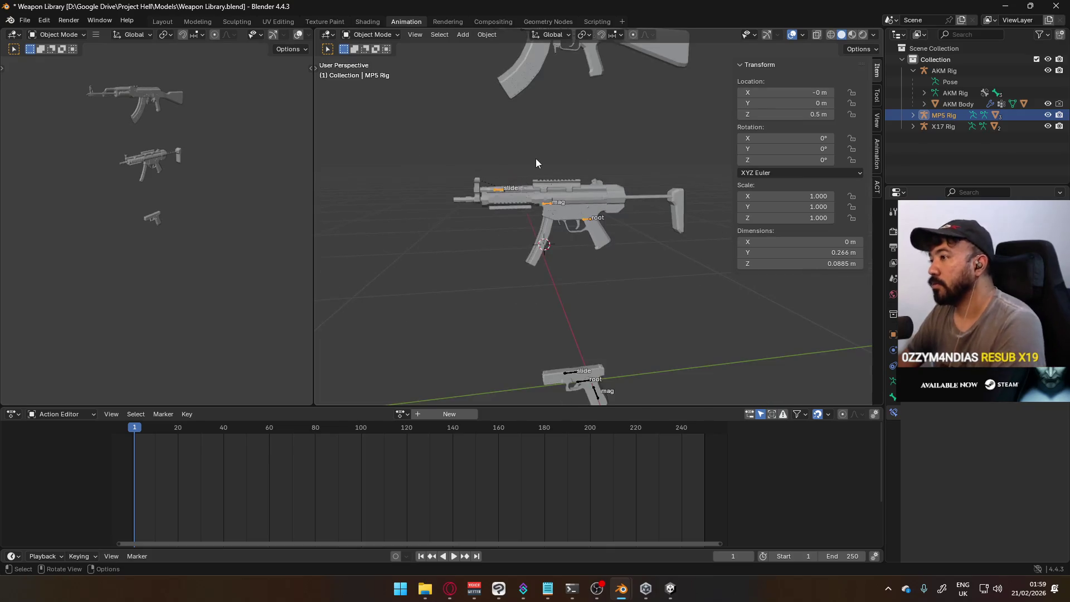
key(KP_3)
key(ctrl+s)
click(584, 114)
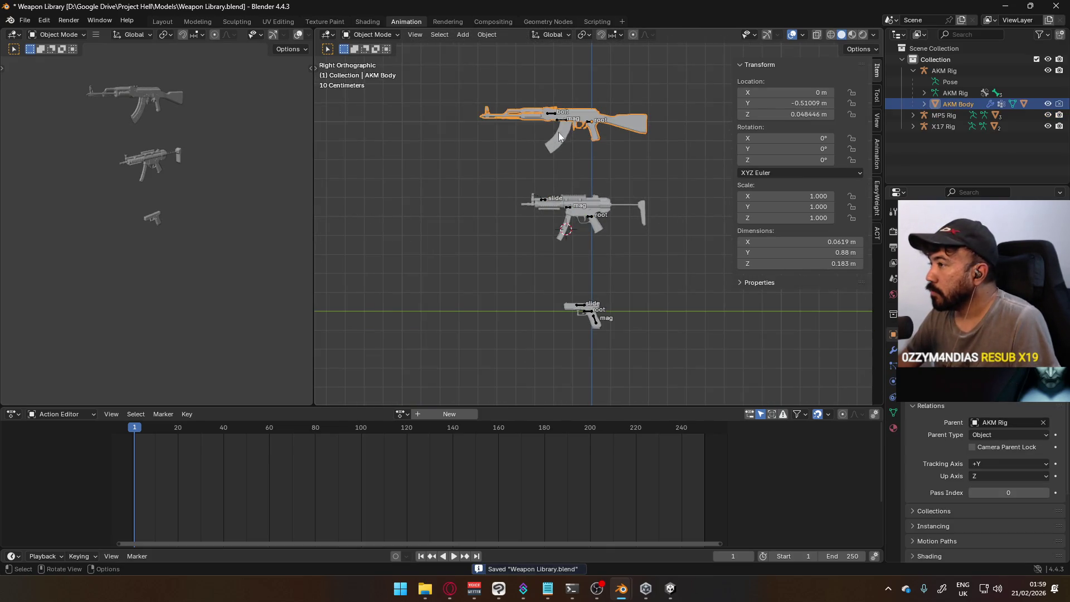
Check the AKM, X17 and MP5 rigs' and bodies' transforms, then save the Weapon Library file.
click(562, 140)
click(590, 122)
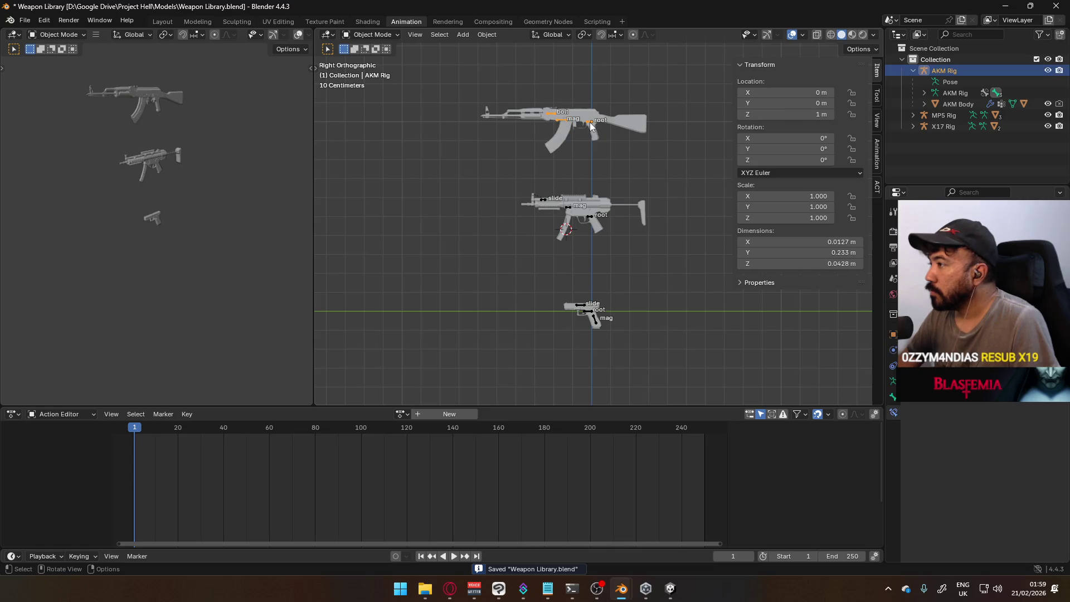
click(570, 307)
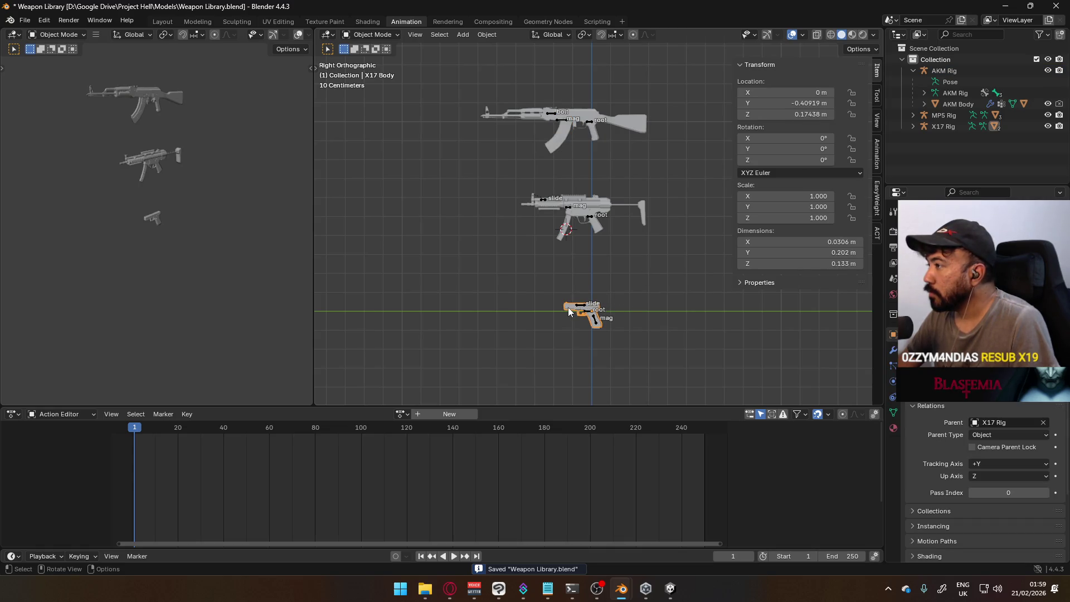
click(594, 319)
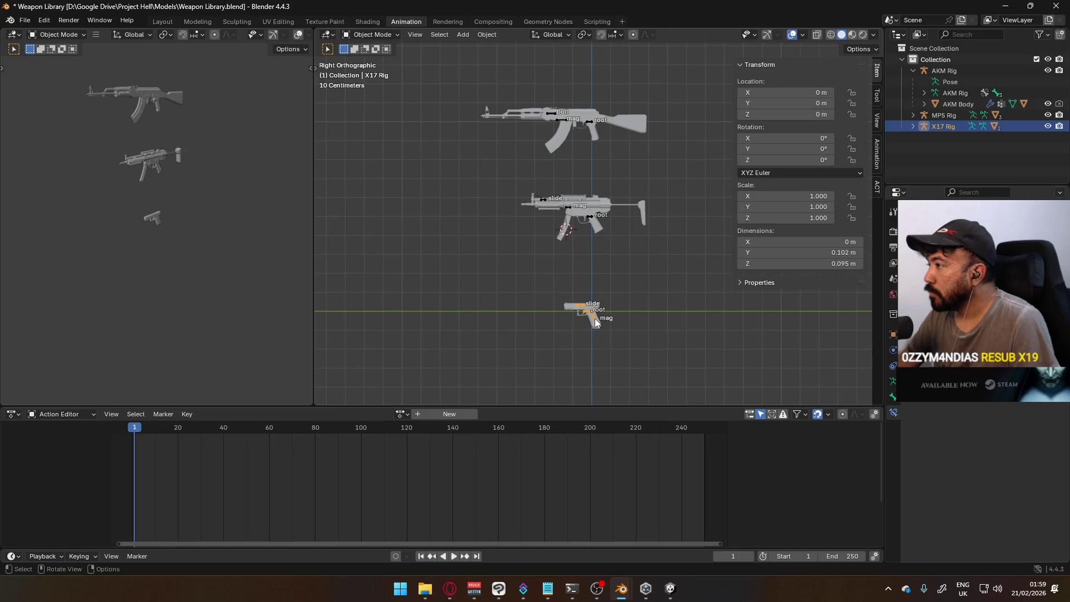
scroll(572, 283, up, 1)
click(589, 219)
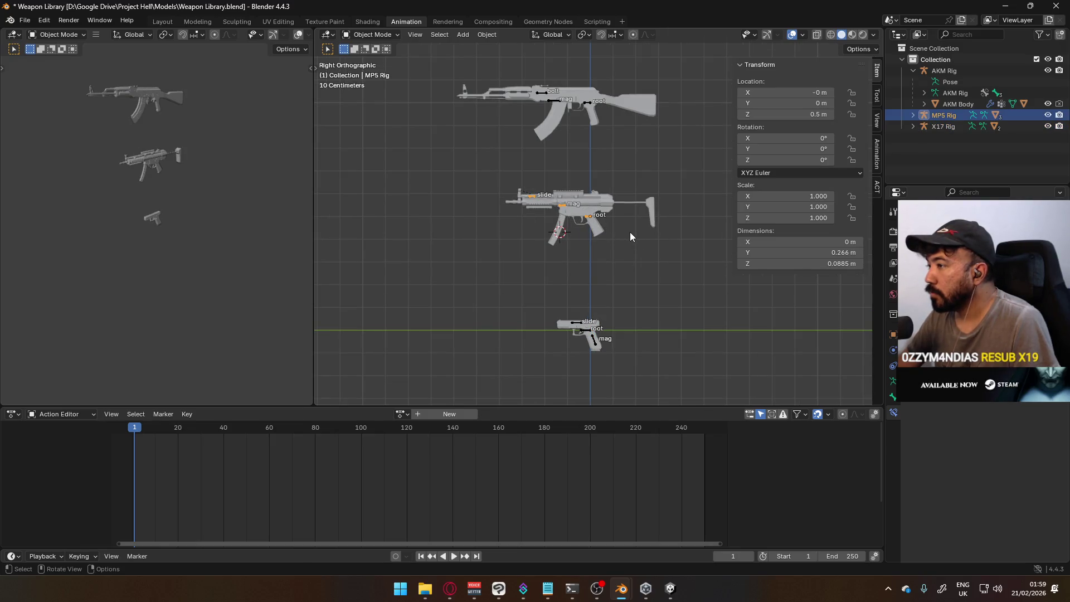
key(ctrl+s)
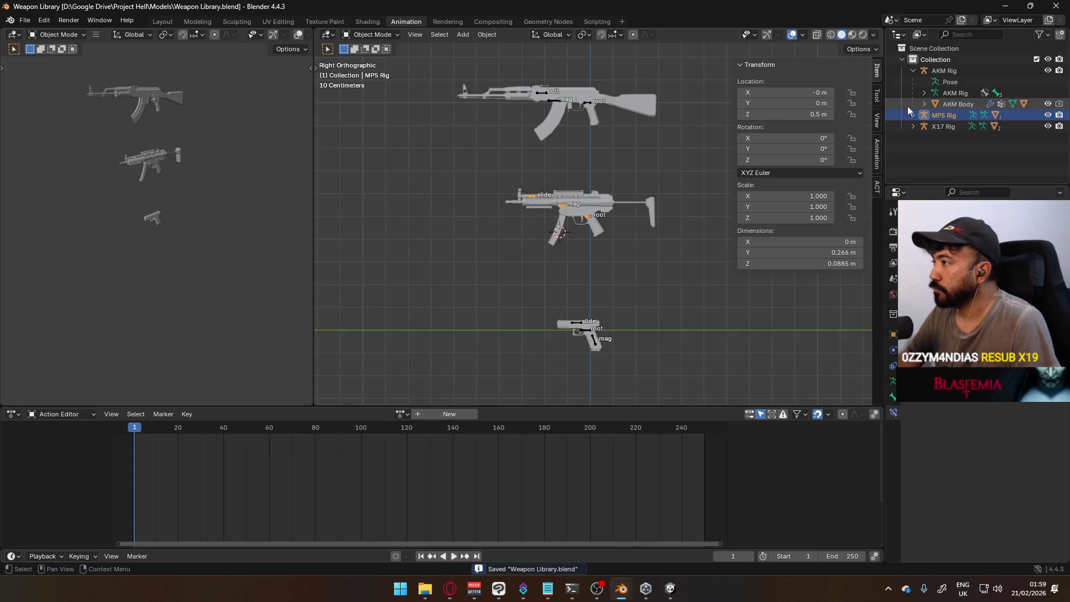
View the MP5 Body in Player Viewmodel Generic, switch back and bring up the Models folder.
click(674, 507)
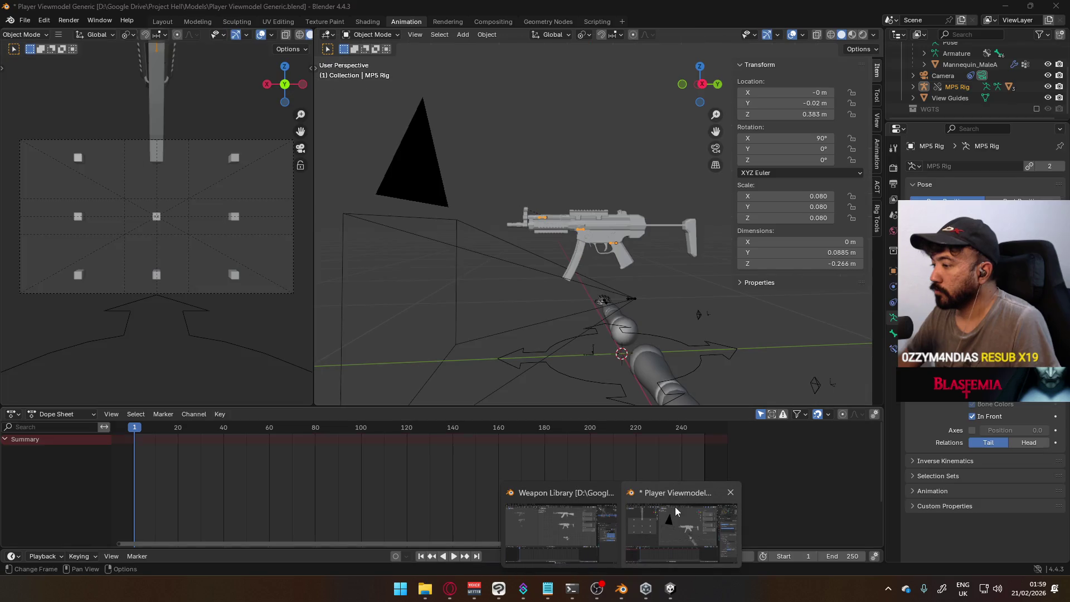
click(640, 230)
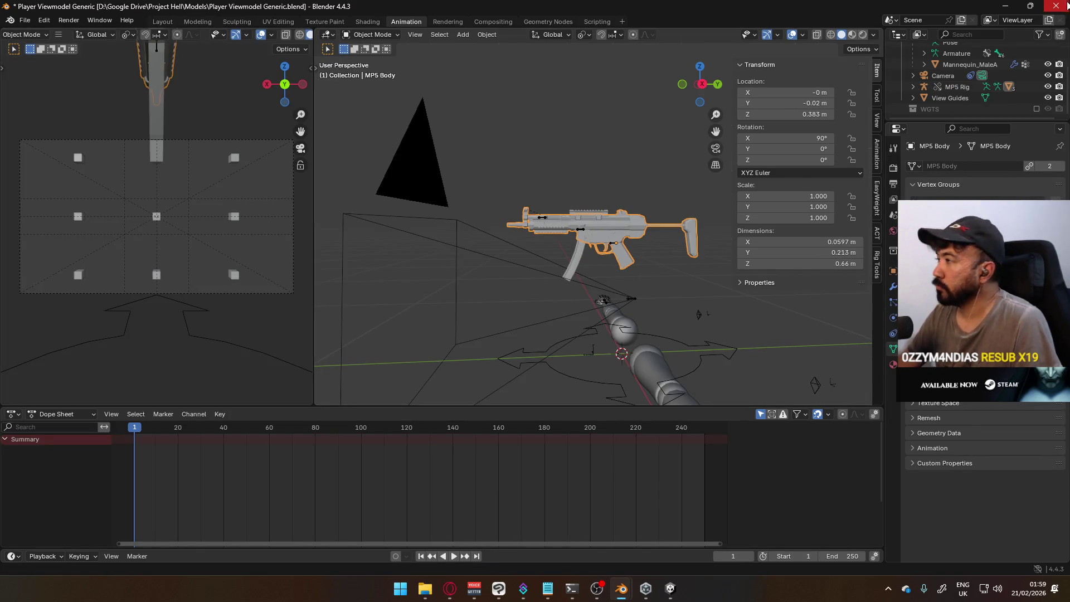
key(alt+Tab)
click(425, 589)
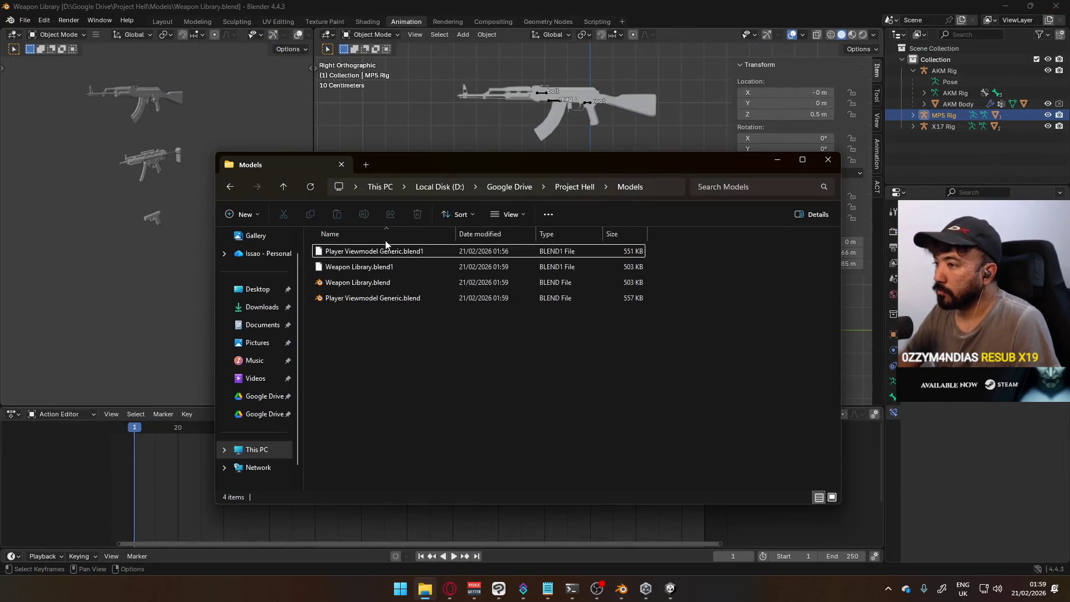
Reopen Player Viewmodel Generic.blend from the Models folder and view the MP5's right side.
double_click(412, 299)
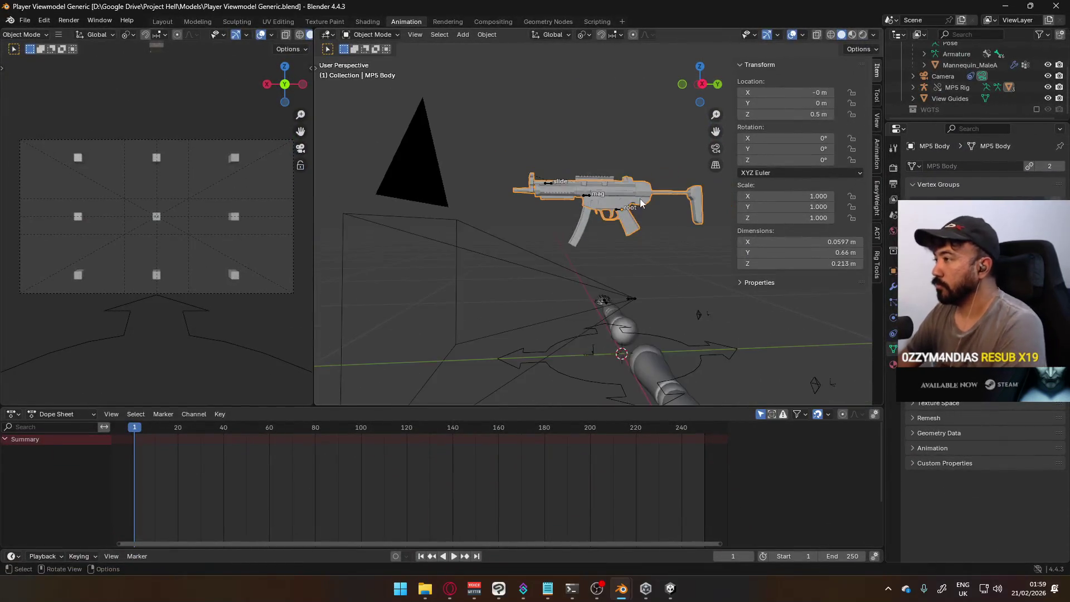
middle_drag(603, 224, 624, 213)
scroll(624, 211, up, 3)
scroll(624, 211, up, 1)
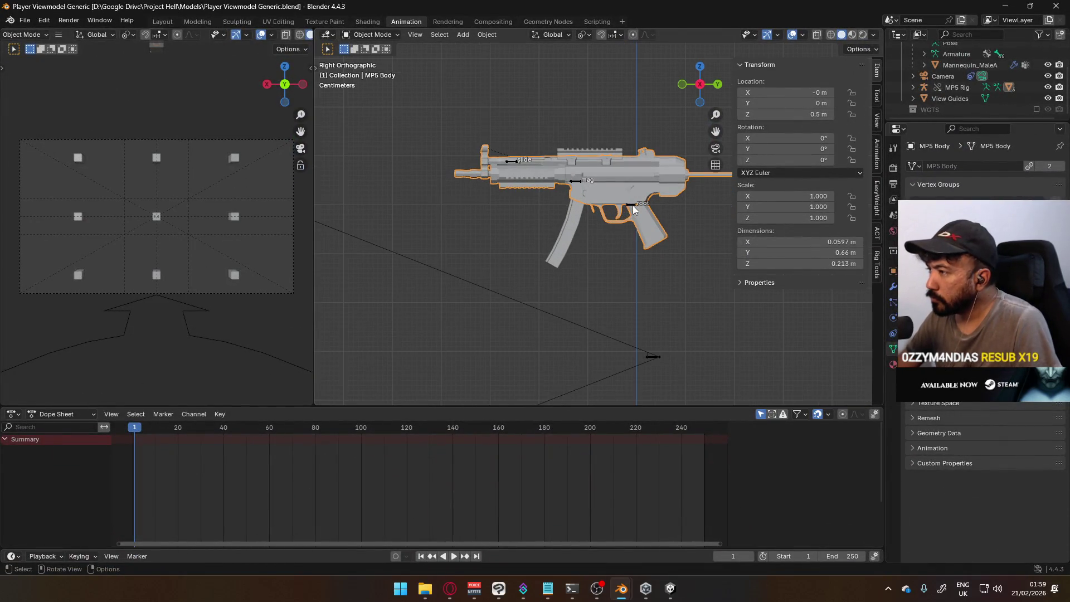
click(634, 205)
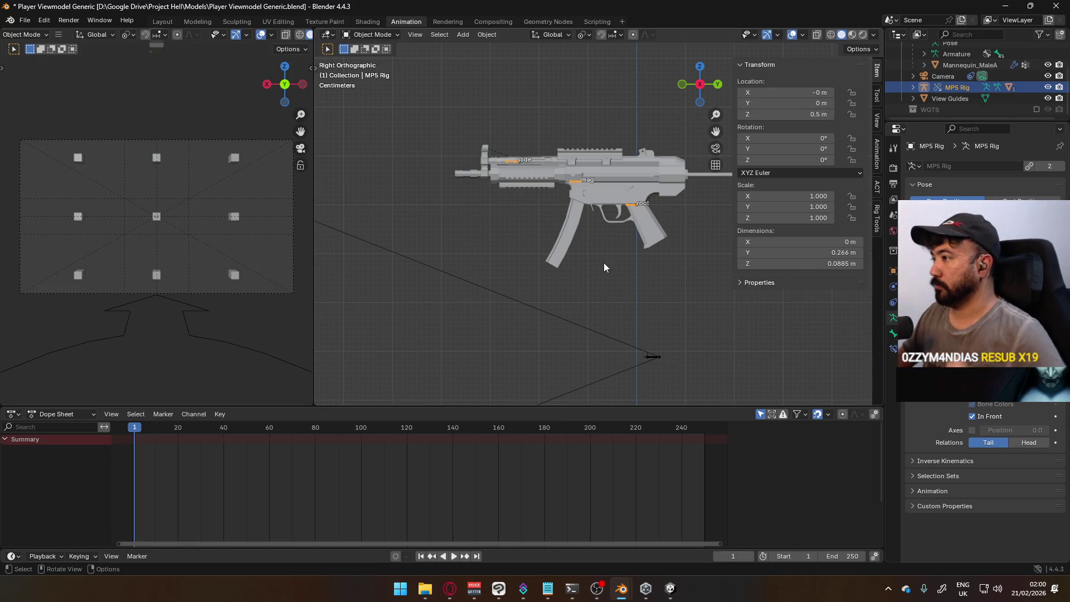
scroll(646, 242, down, 1)
scroll(646, 242, down, 4)
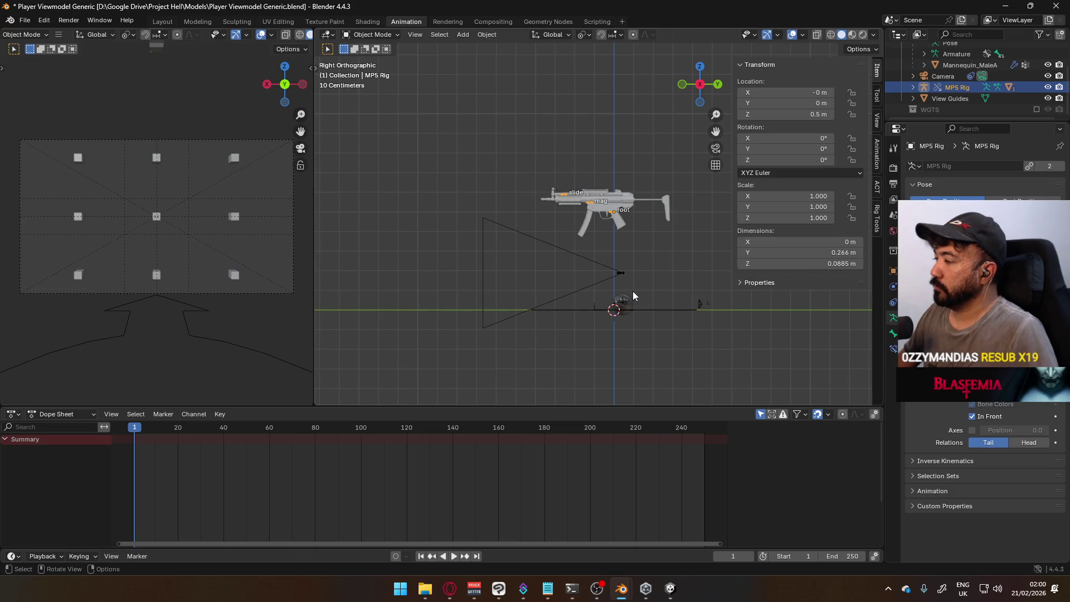
scroll(633, 291, up, 4)
key(g)
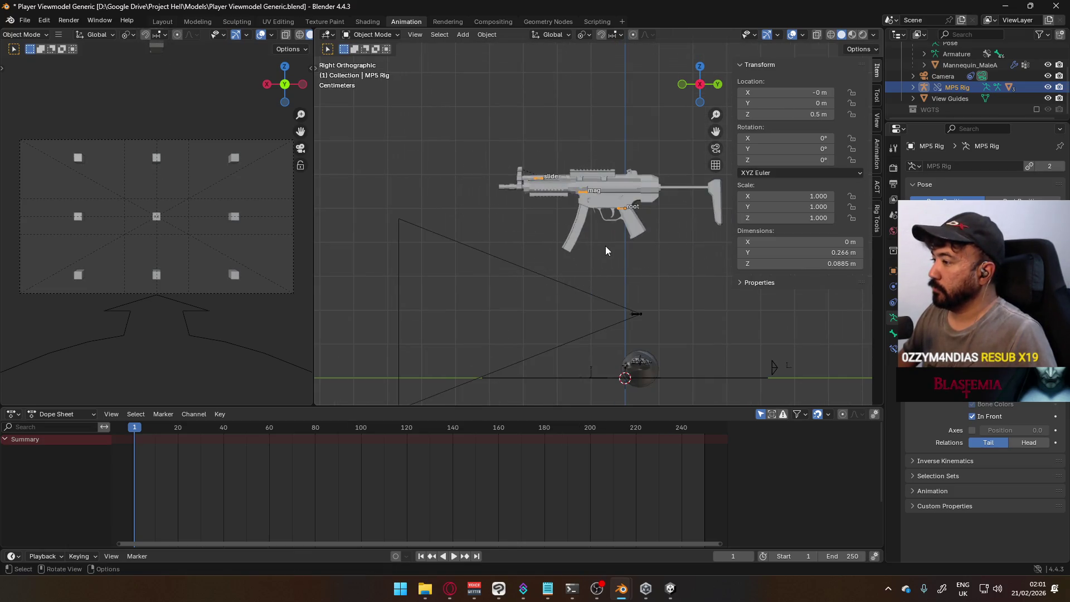
scroll(611, 243, down, 3)
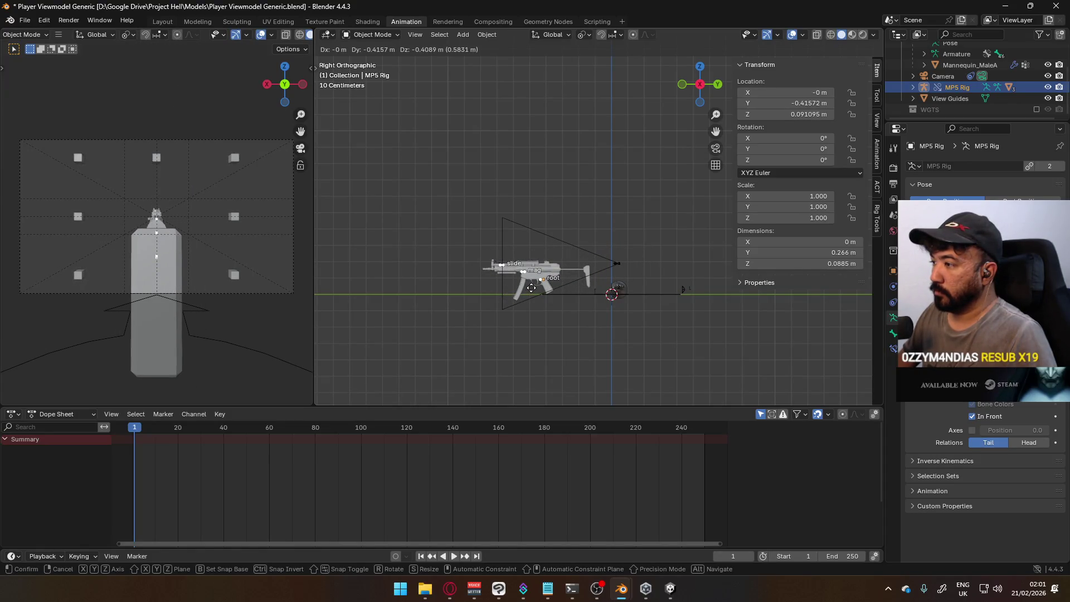
key(Escape)
scroll(582, 219, down, 3)
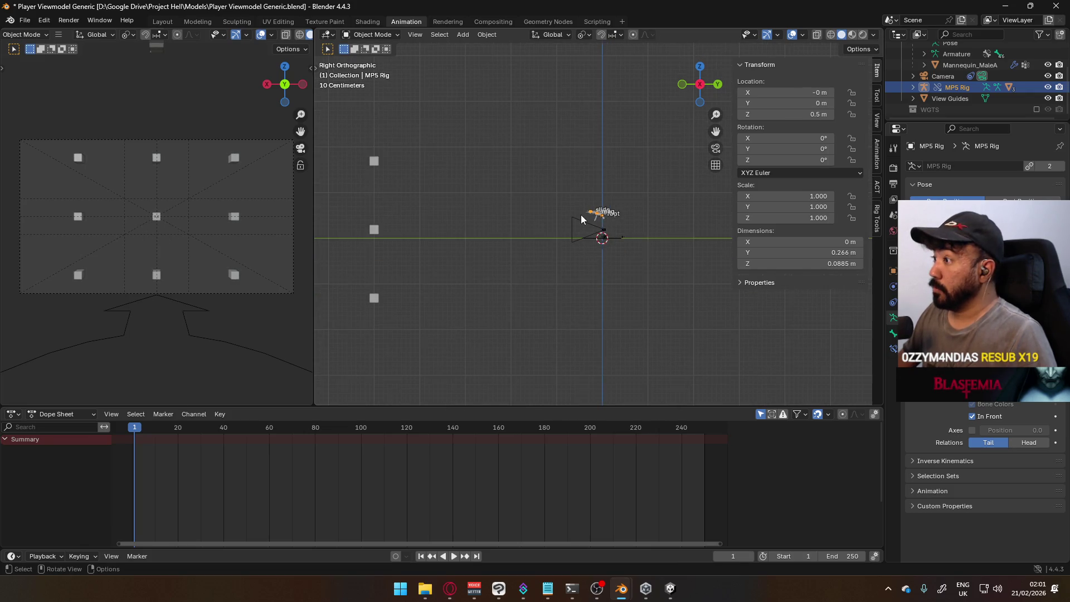
scroll(582, 219, up, 5)
scroll(581, 219, up, 2)
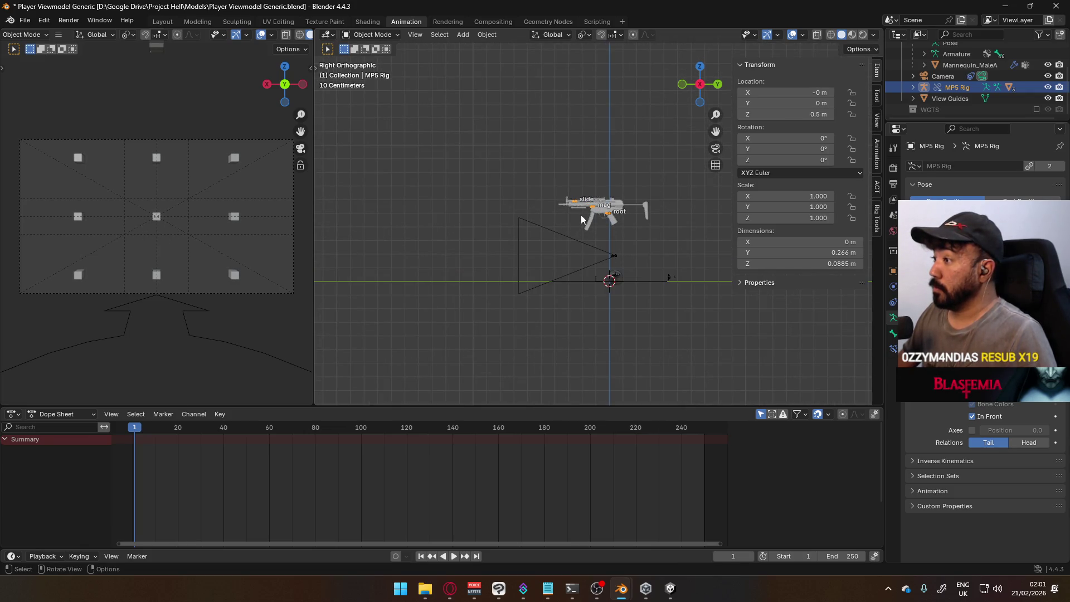
mouse_move(581, 215)
middle_down()
mouse_move(529, 238)
mouse_move(557, 219)
middle_up()
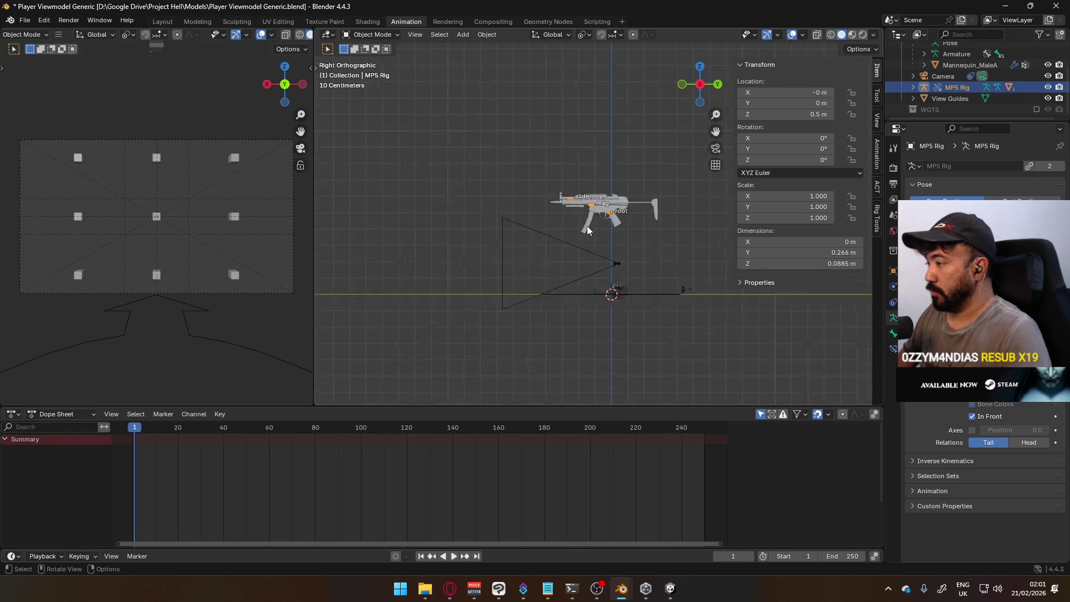
scroll(588, 225, up, 4)
scroll(587, 230, down, 2)
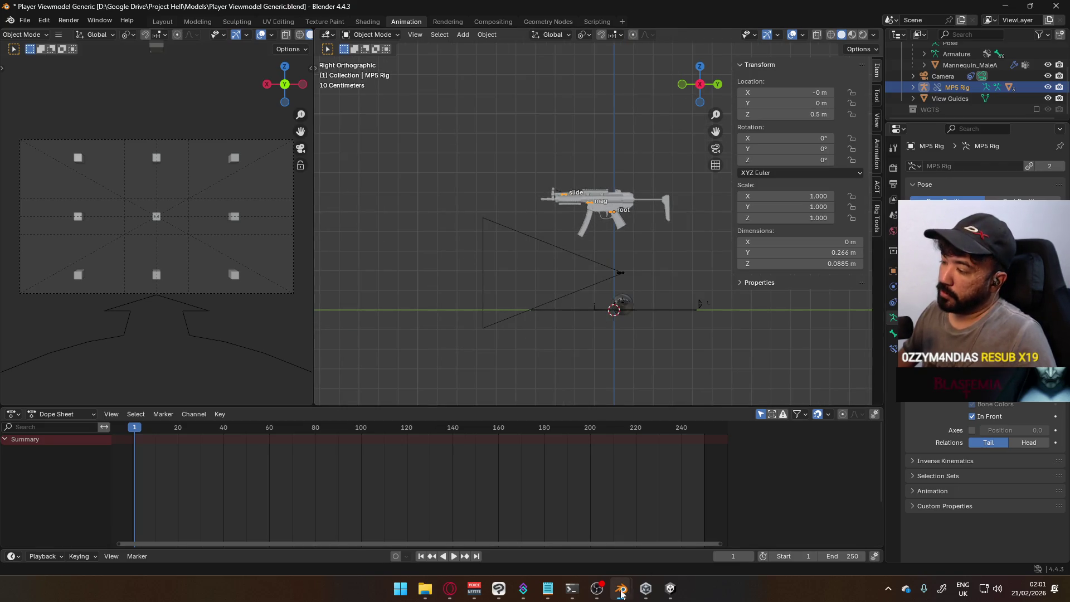
click(591, 525)
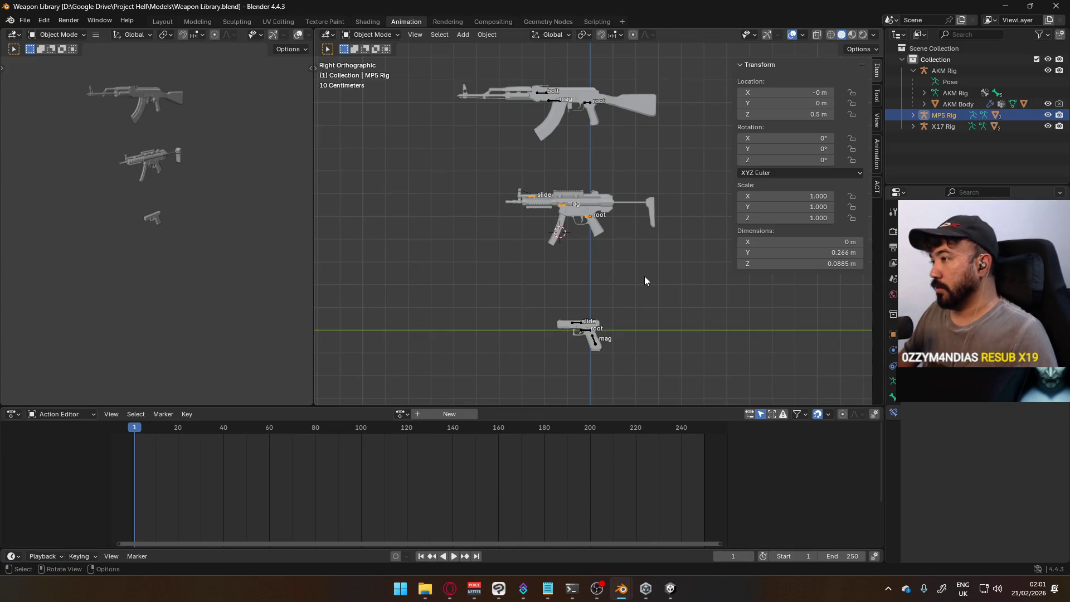
mouse_move(622, 589)
click(641, 543)
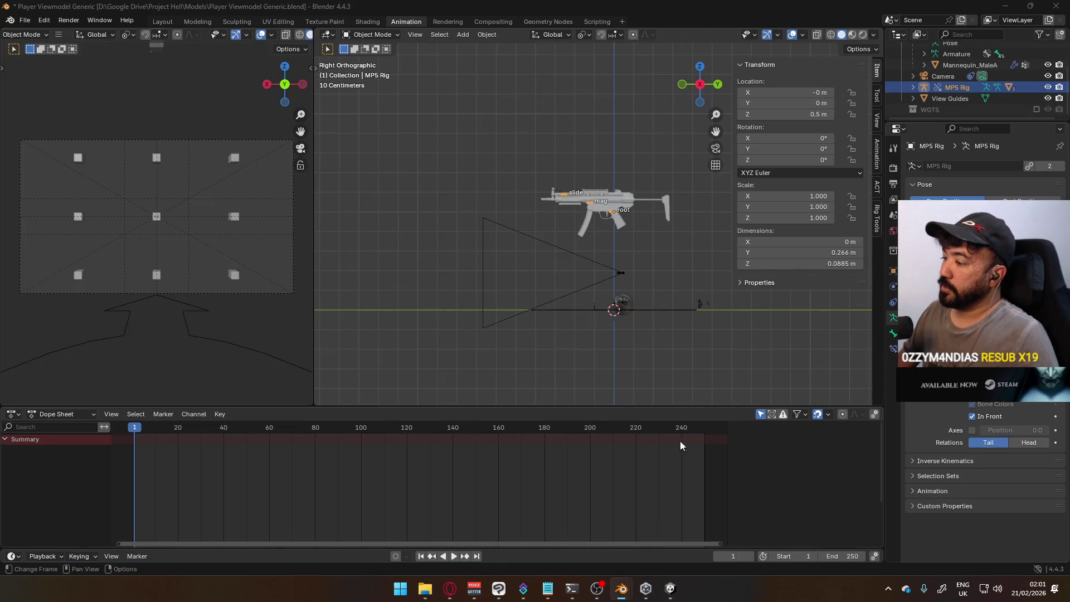
Attempt File > Append picking Player Viewmodel Generic.blend itself, triggering the current-file-as-library error.
click(25, 20)
click(87, 156)
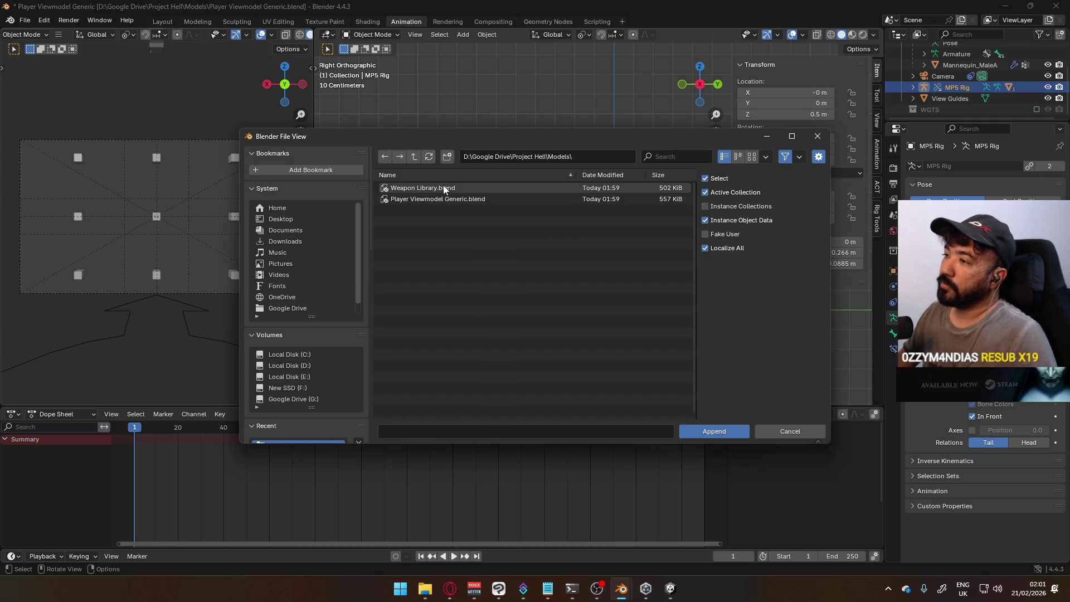
double_click(444, 188)
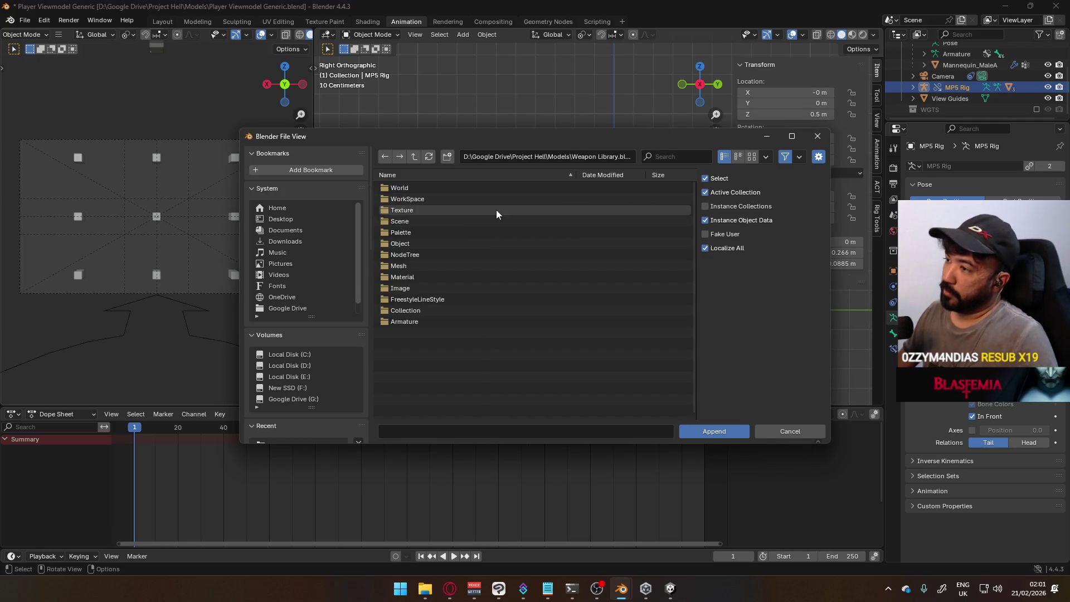
click(420, 158)
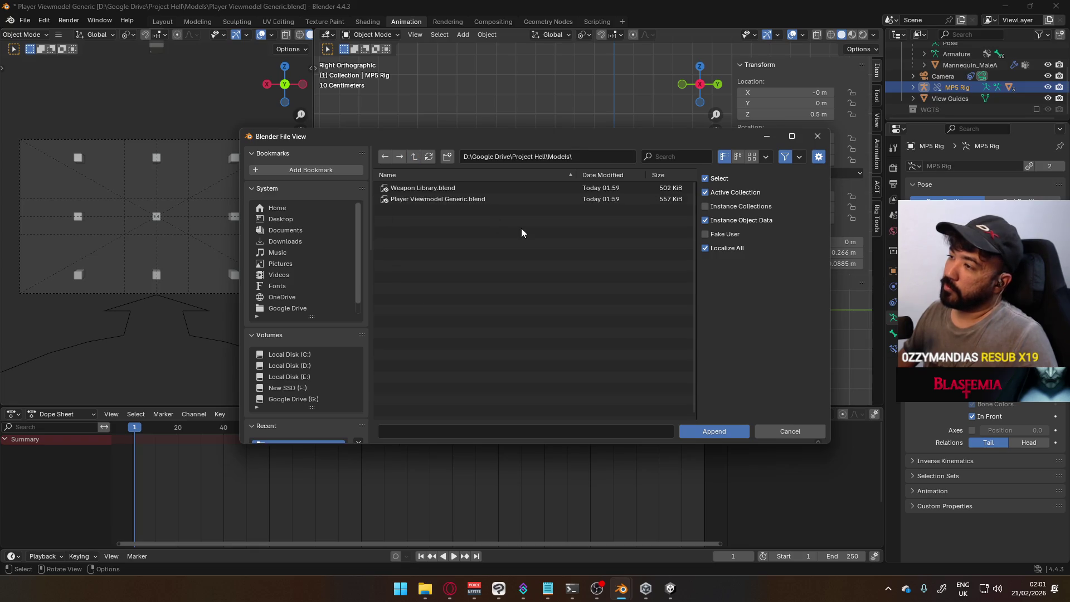
double_click(434, 198)
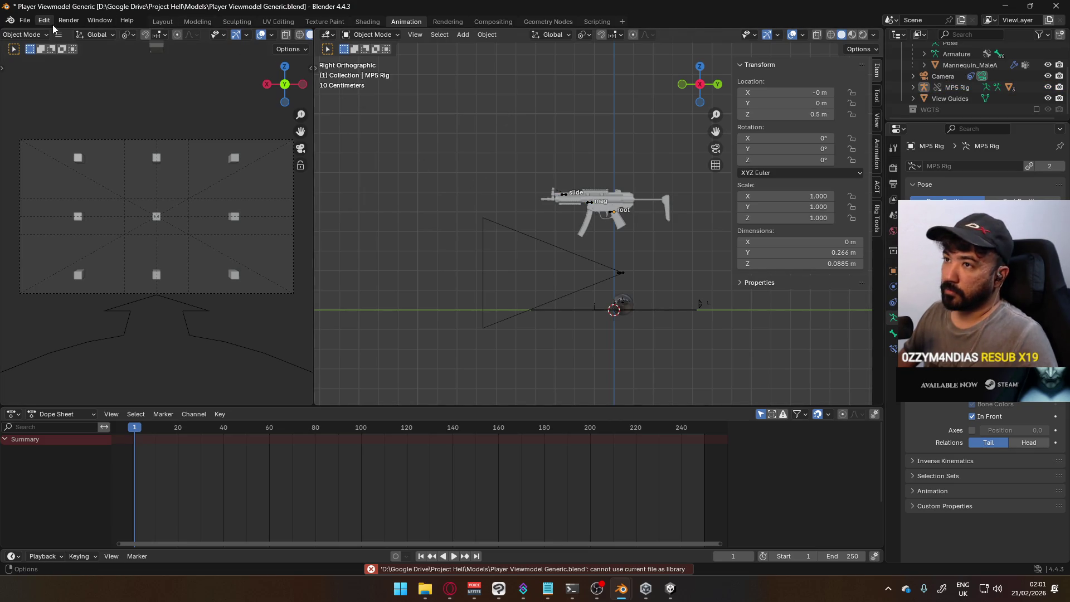
click(26, 19)
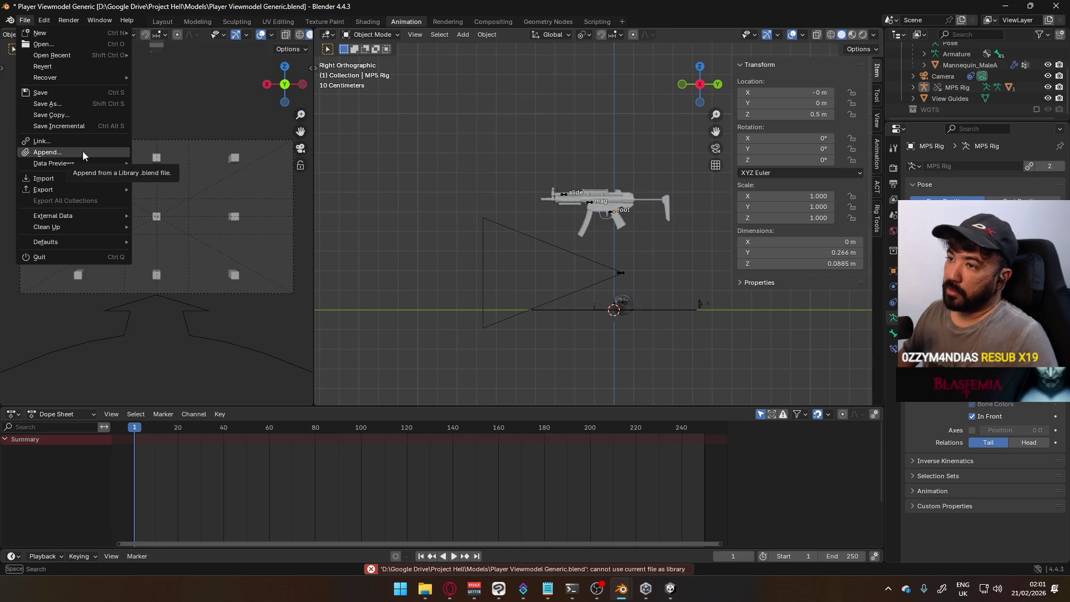
Repeat the failed append, dismiss the error and start File > Link instead.
click(82, 153)
double_click(441, 201)
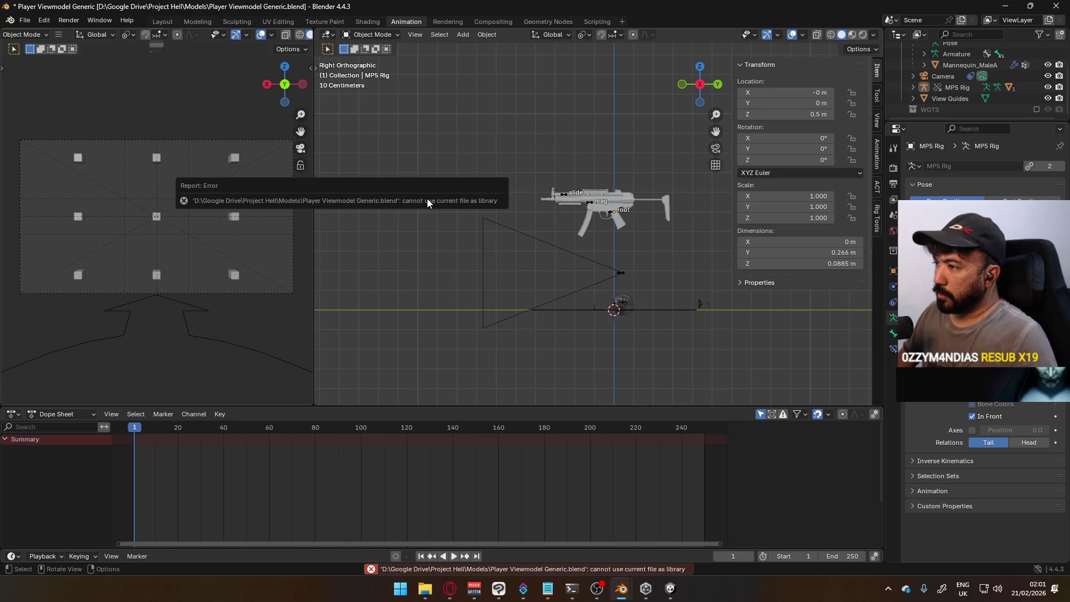
click(25, 20)
mouse_move(53, 163)
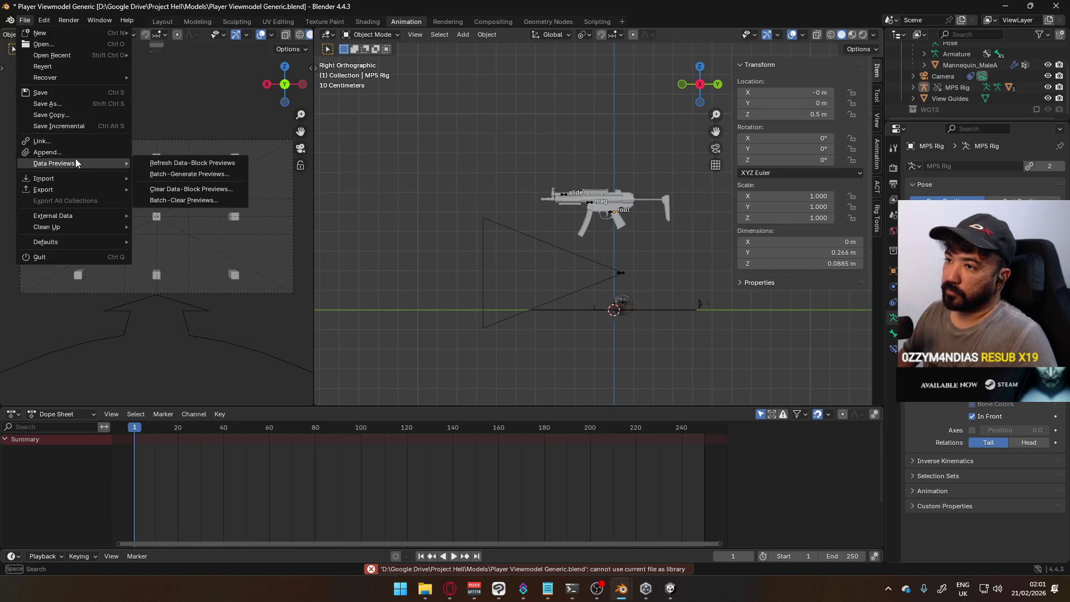
click(78, 142)
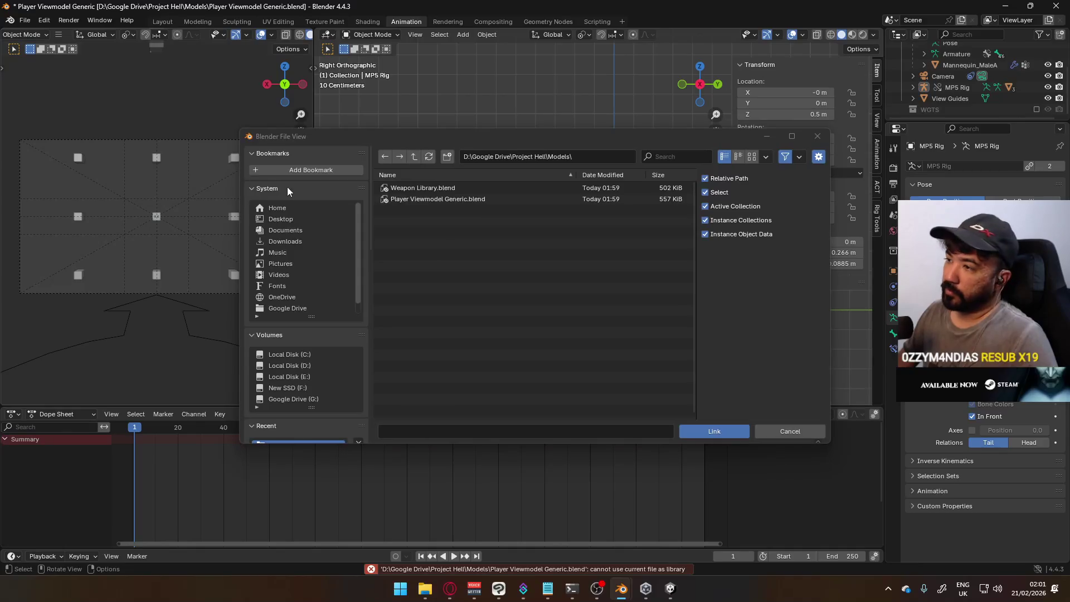
Link X17 Rig, X17 Mag and X17 Body from Weapon Library.blend's Objects into the scene.
double_click(434, 187)
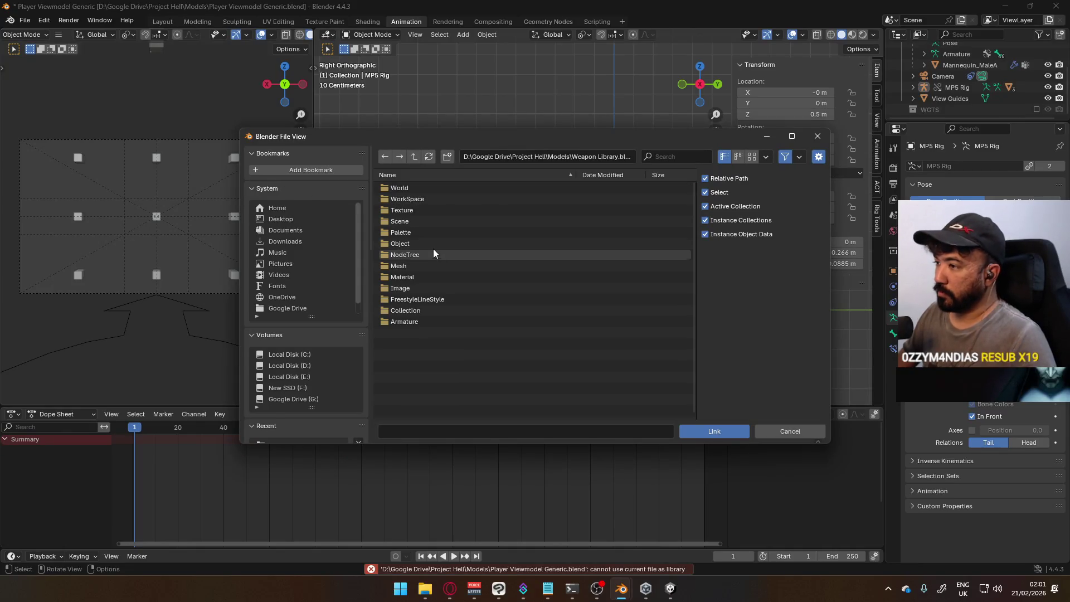
double_click(431, 246)
click(426, 211)
shift+click(418, 188)
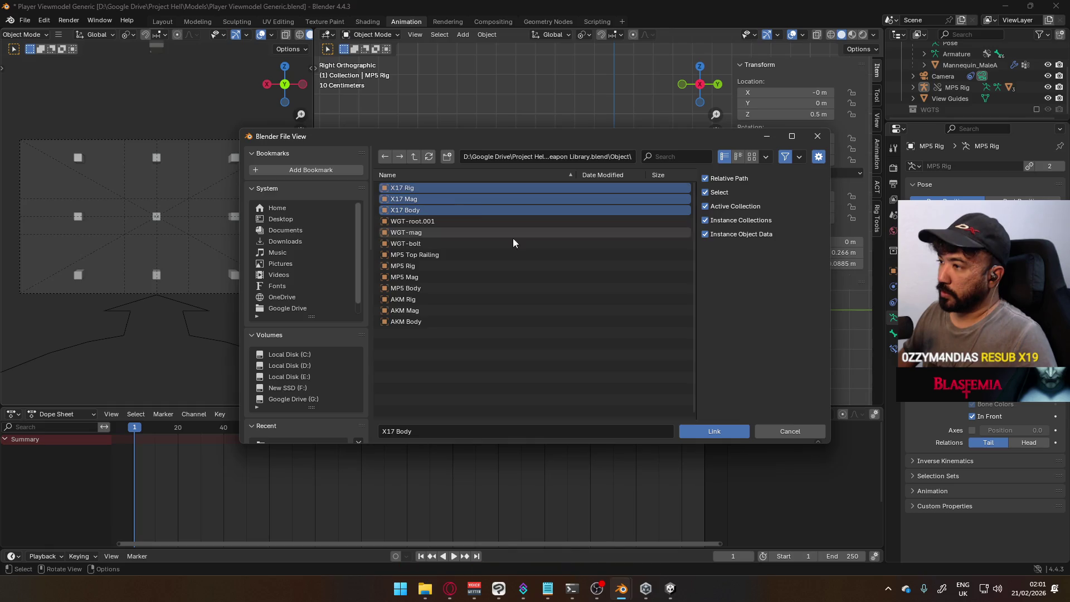
click(713, 429)
scroll(657, 339, up, 3)
scroll(603, 226, up, 2)
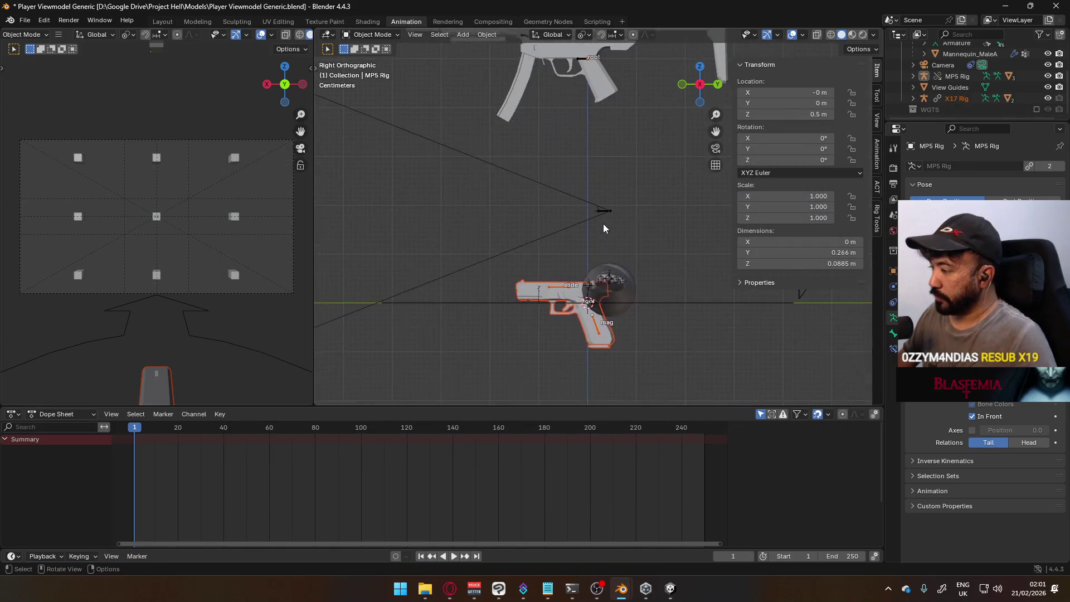
scroll(603, 223, up, 1)
Move the linked X17 Rig away from the origin toward the mannequin's arms.
key(g)
click(608, 326)
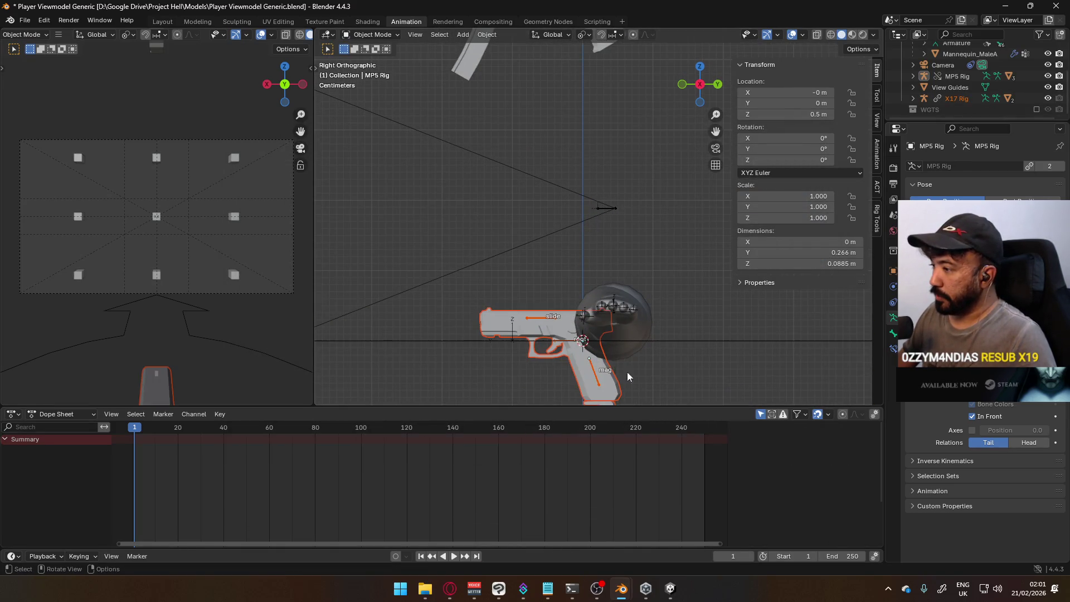
scroll(567, 337, down, 2)
click(608, 331)
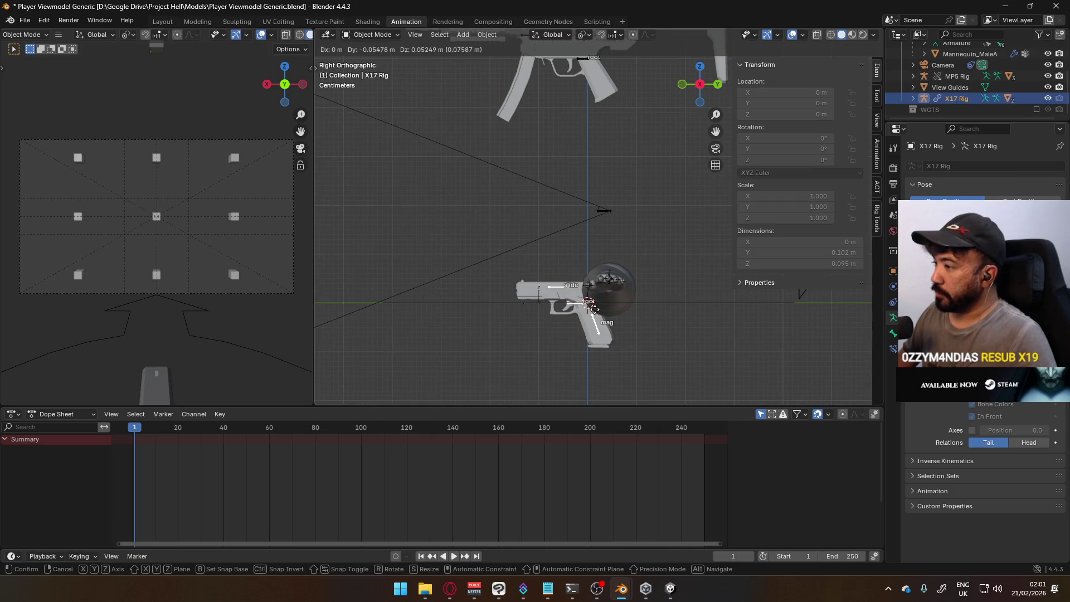
right_click(957, 101)
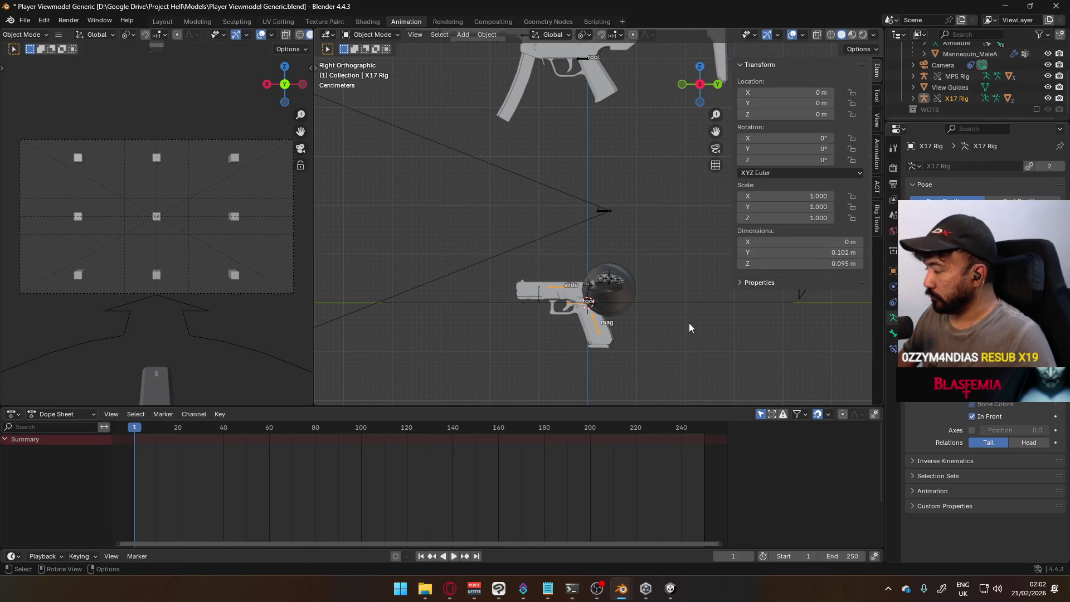
key(g)
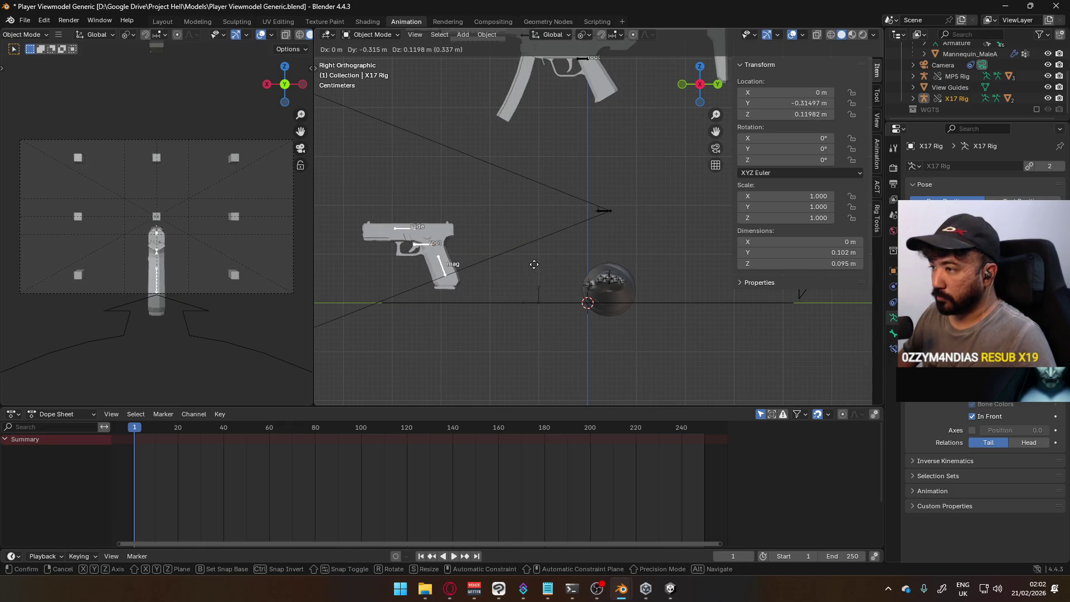
click(538, 275)
middle_drag(509, 271, 621, 294)
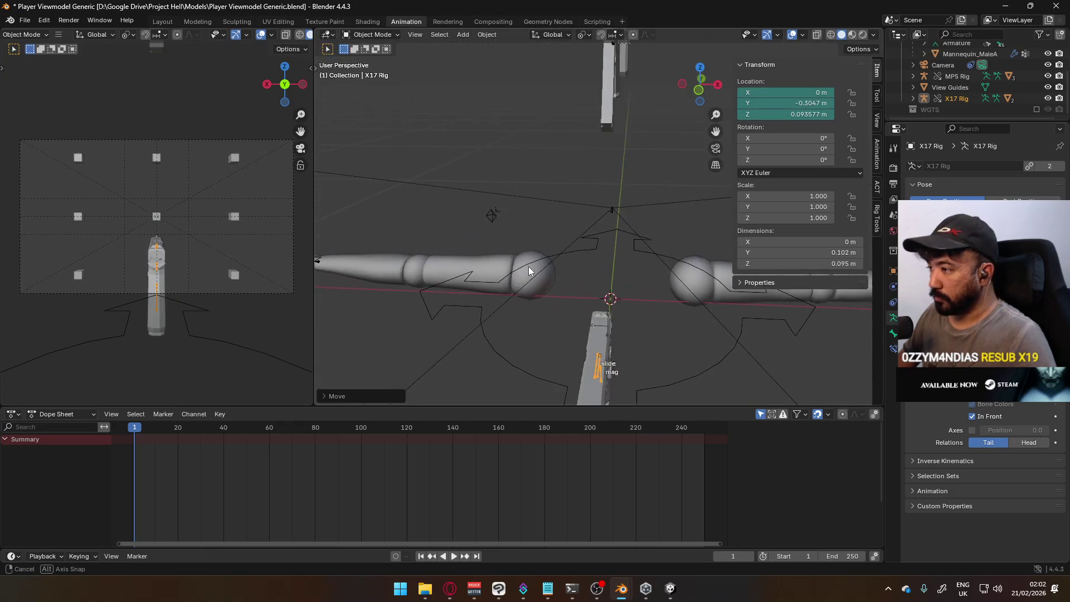
Nudge the X17 Rig along X to about -0.18 X, -0.62 Y, 0.086 Z near the arms.
key(g)
key(x)
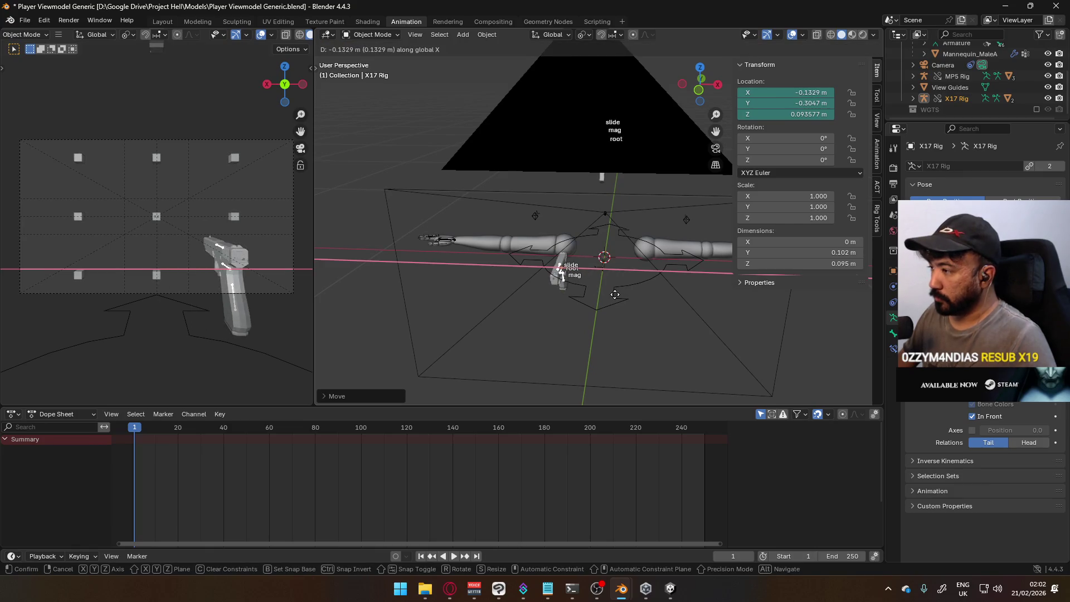
key(x)
key(x)
alt+middle_drag(614, 294, 561, 267)
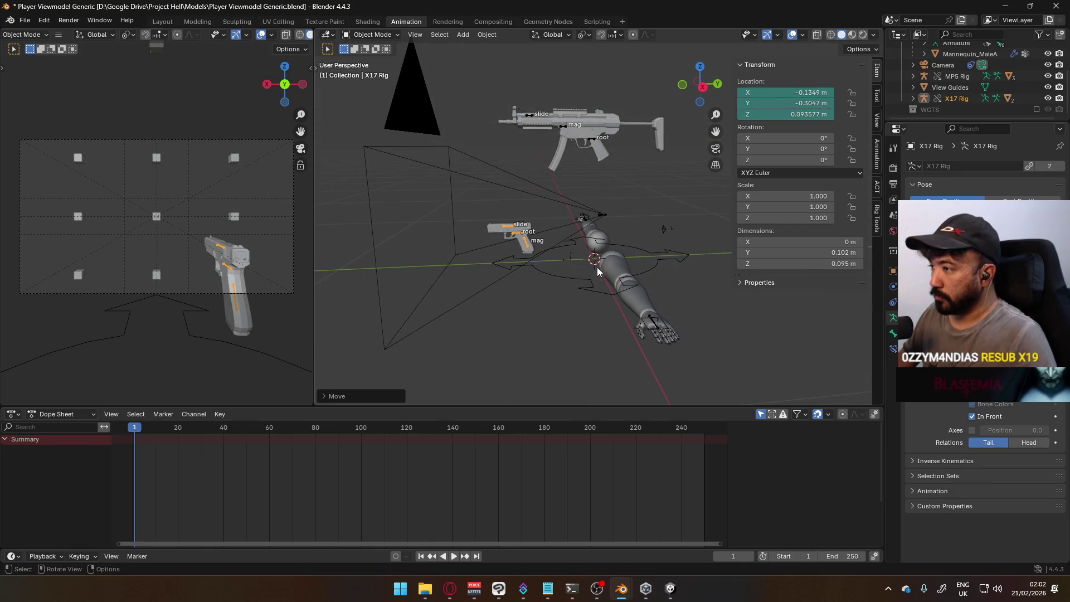
click(528, 268)
mouse_move(528, 269)
middle_down()
mouse_move(646, 259)
mouse_move(609, 275)
mouse_move(560, 267)
mouse_move(429, 191)
middle_up()
click(393, 35)
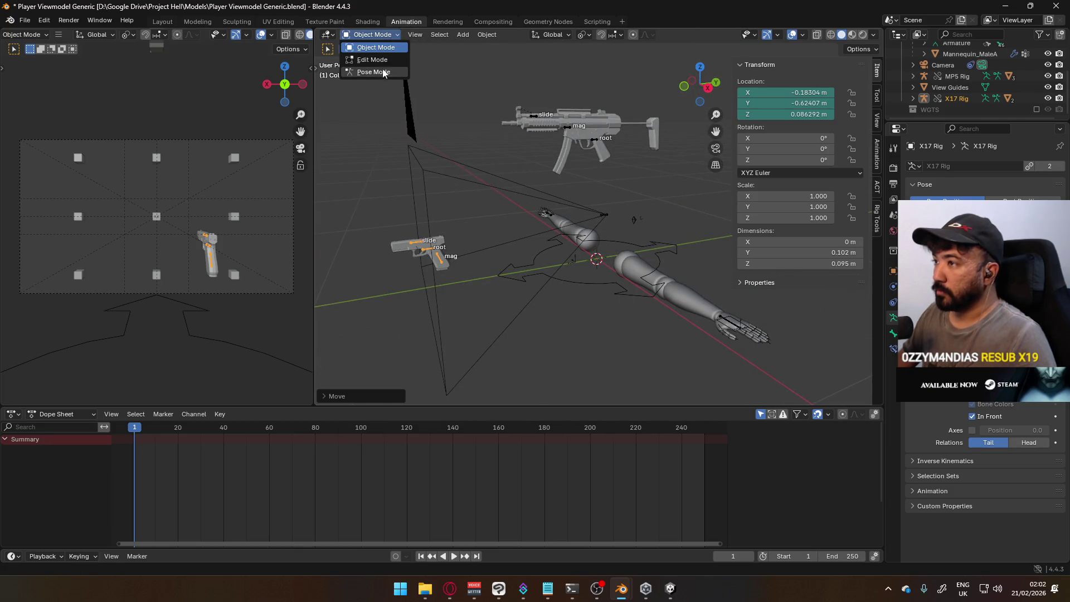
Select the mannequin armature, enter Pose Mode and try moving HandSocket.R, then cancel.
click(376, 72)
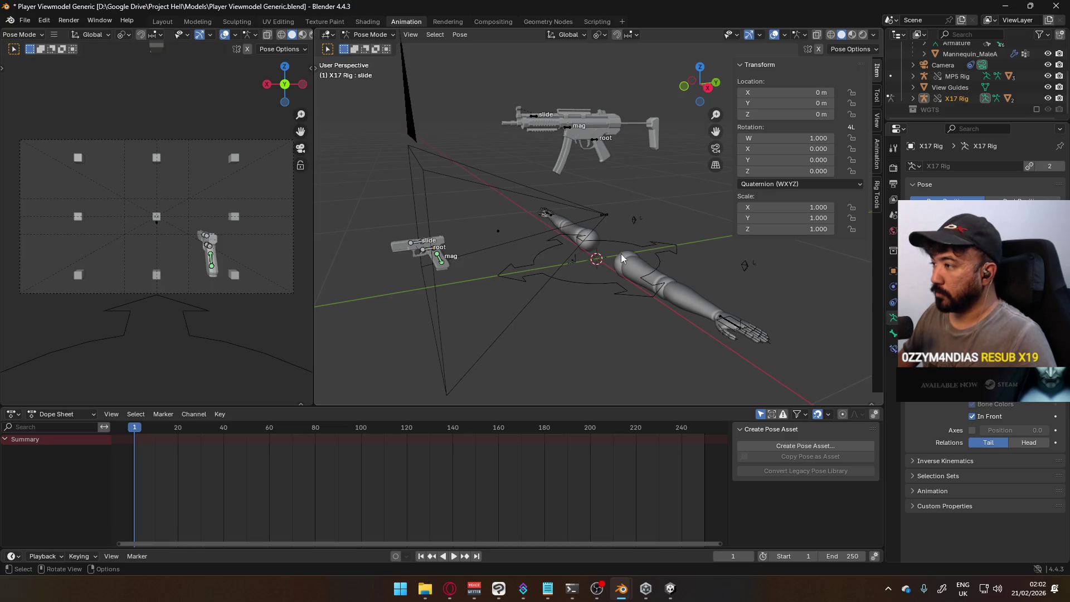
click(371, 34)
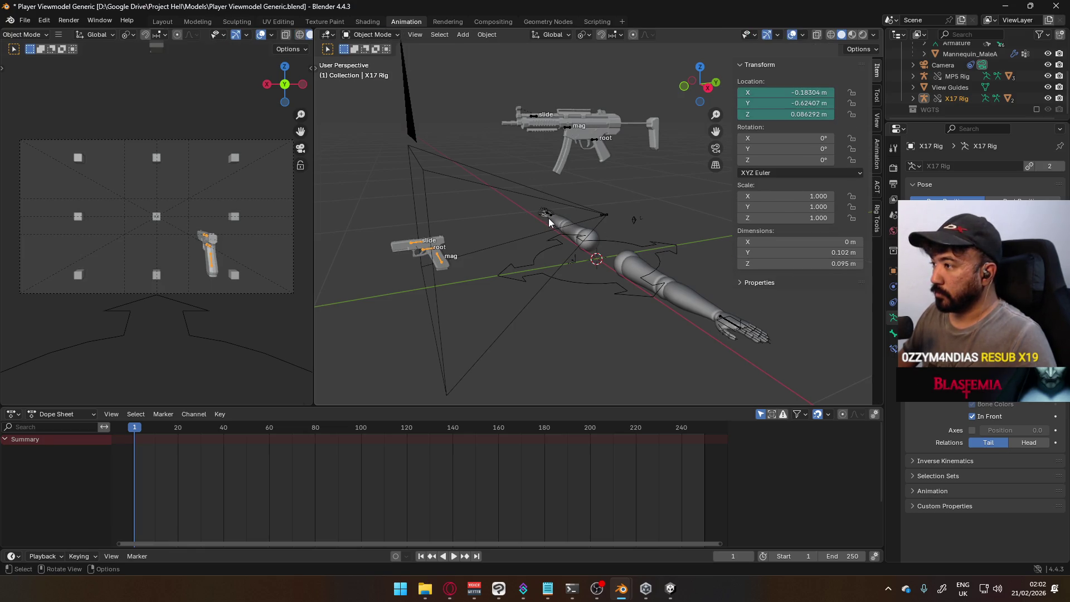
click(549, 218)
click(372, 34)
click(377, 72)
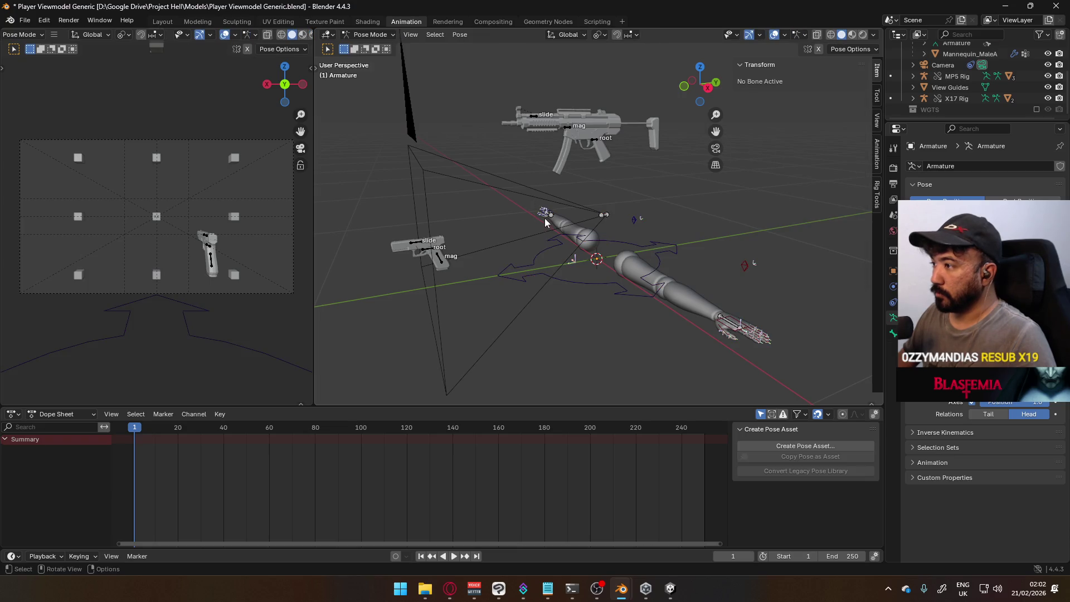
click(548, 218)
key(g)
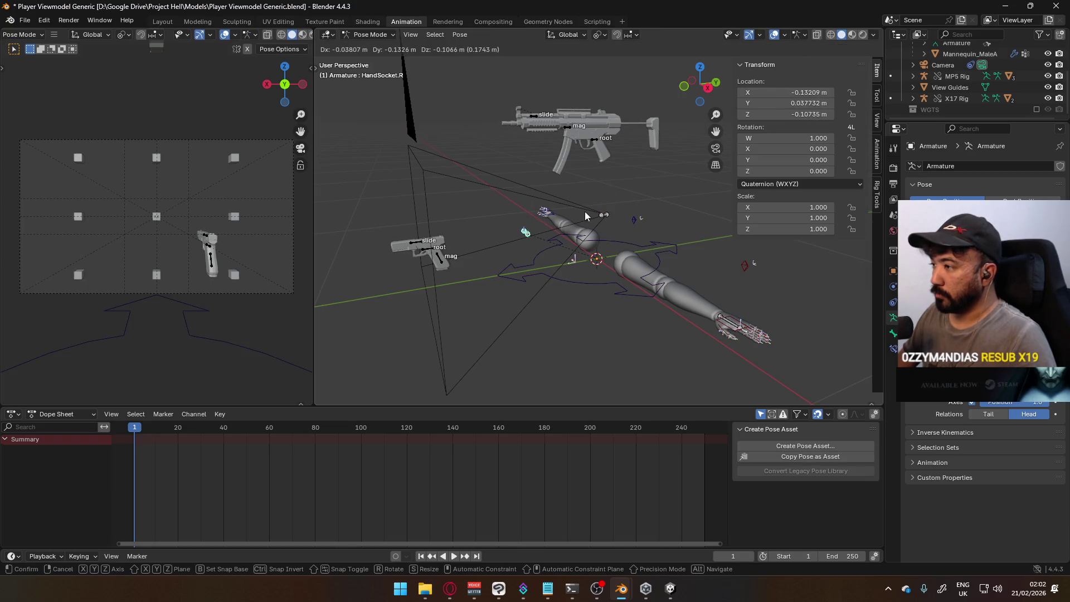
key(Escape)
middle_drag(585, 211, 531, 274)
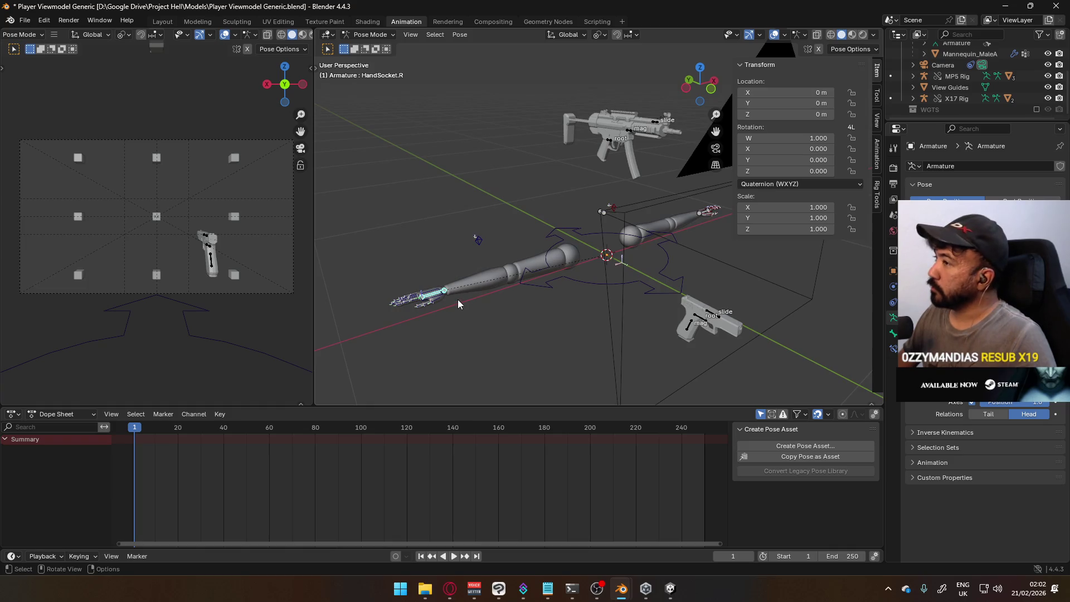
Reposition the HandIK.R bone after a few cancelled move and rotate attempts.
key(g)
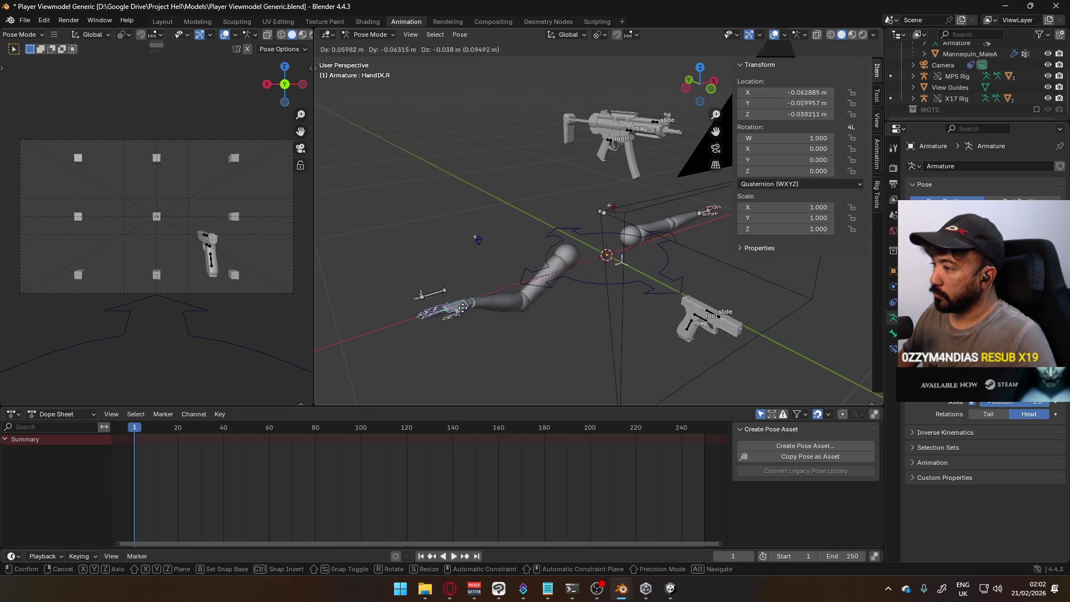
key(Escape)
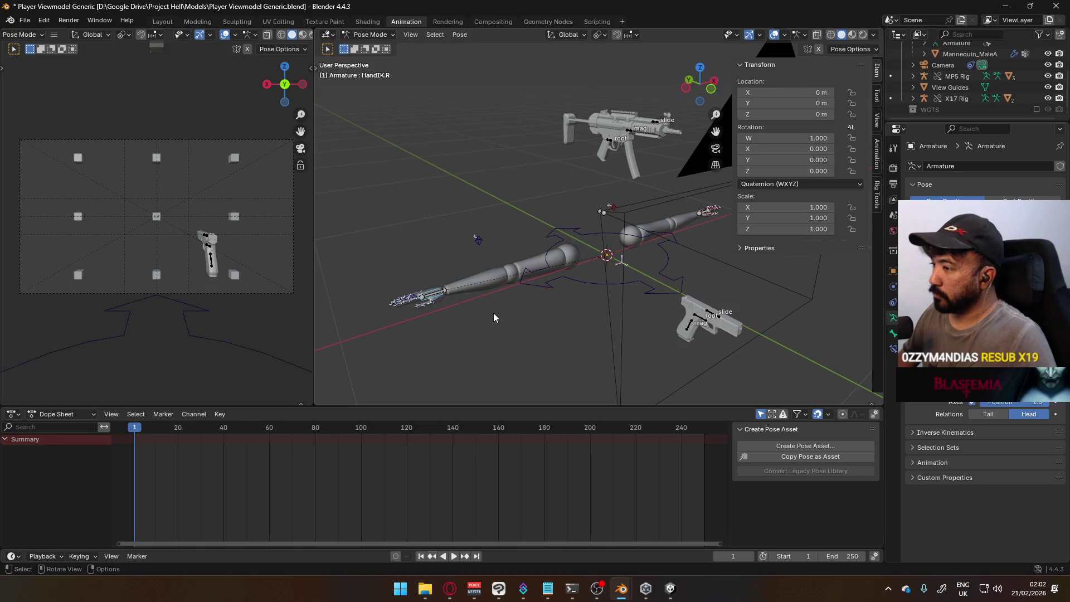
mouse_move(439, 284)
middle_down()
mouse_move(531, 269)
mouse_move(544, 288)
middle_up()
key(g)
key(Escape)
key(g)
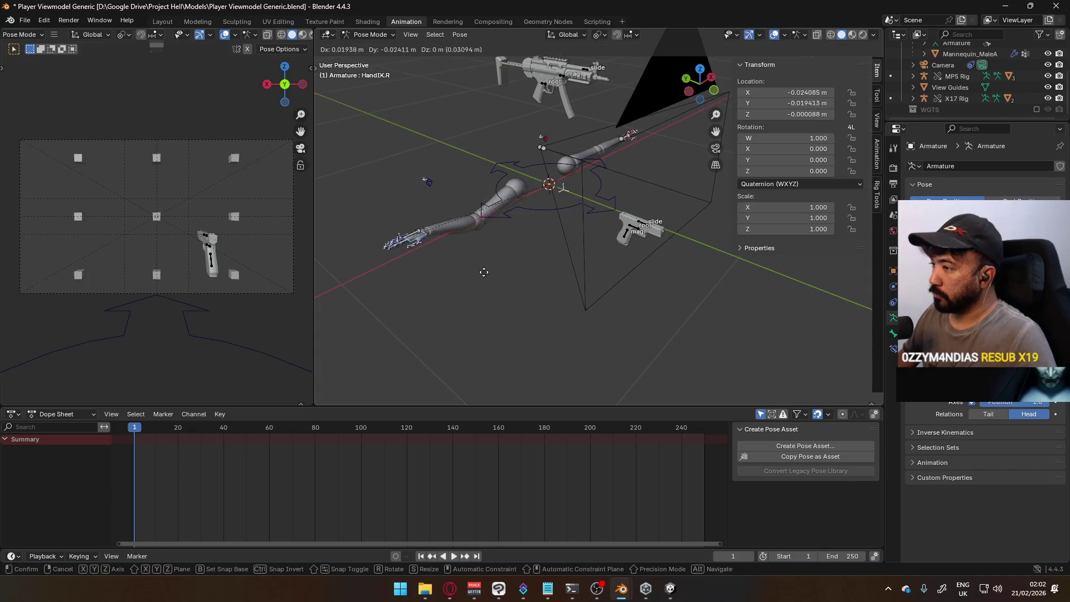
click(600, 283)
key(r)
key(Escape)
mouse_move(616, 218)
middle_down()
mouse_move(712, 222)
mouse_move(691, 230)
middle_up()
Rotate the right hand slightly around the Z axis and show the arm bones' axes.
key(r)
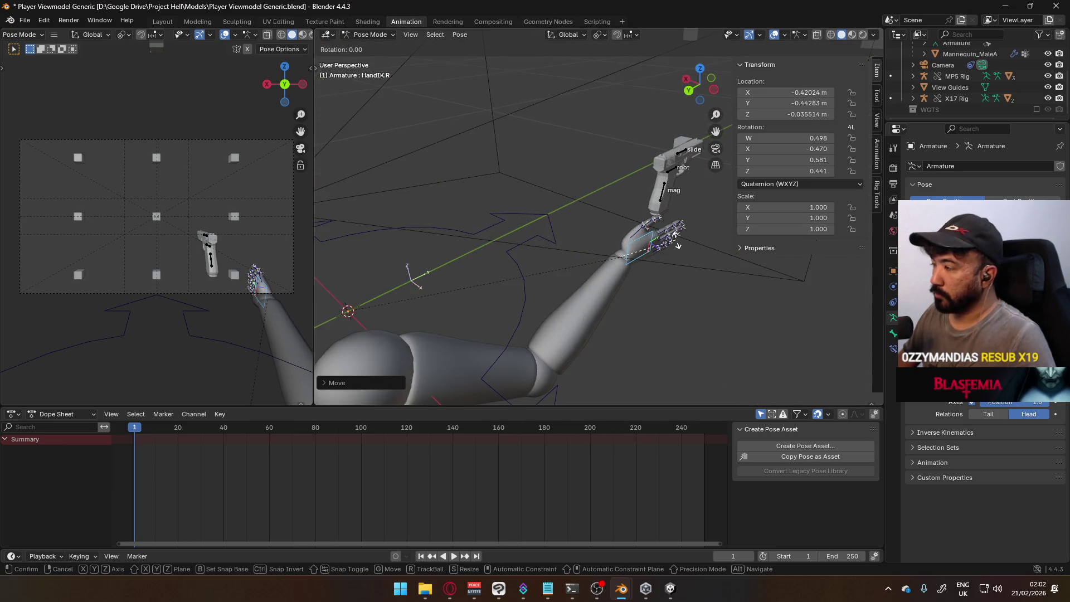
key(z)
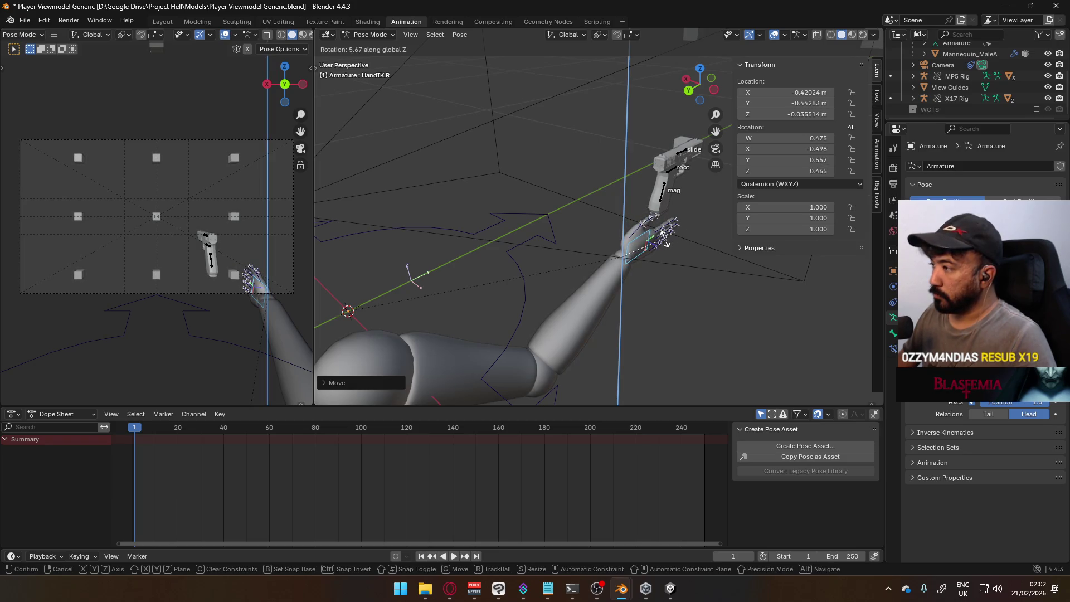
click(666, 243)
middle_drag(667, 243, 543, 247)
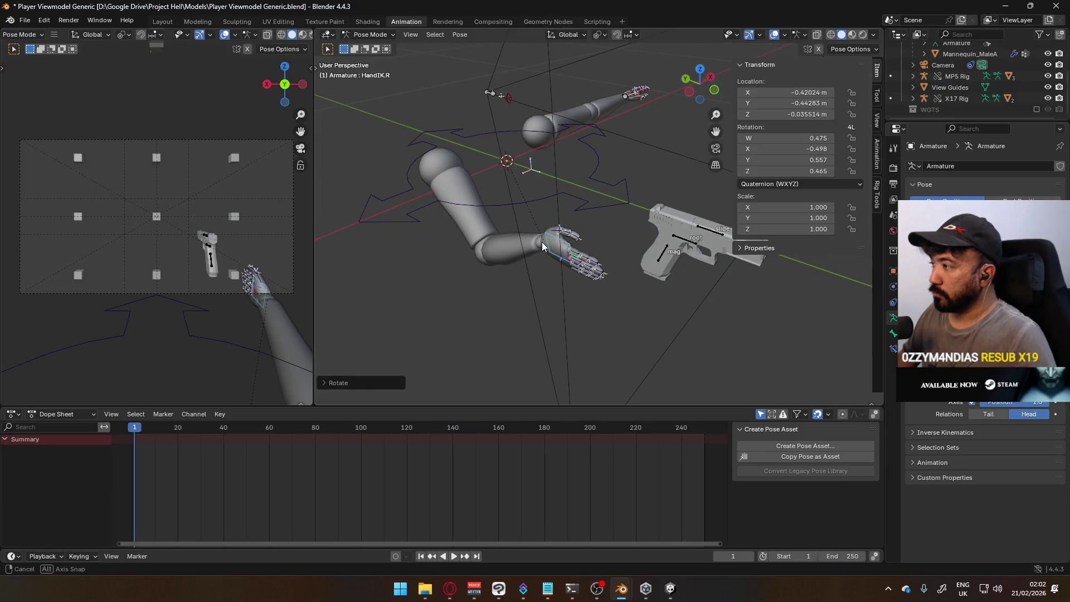
click(928, 386)
Start a Z rotation on Shoulder.R, cancel it to keep the rest pose, and deselect all bones.
click(477, 157)
key(r)
key(z)
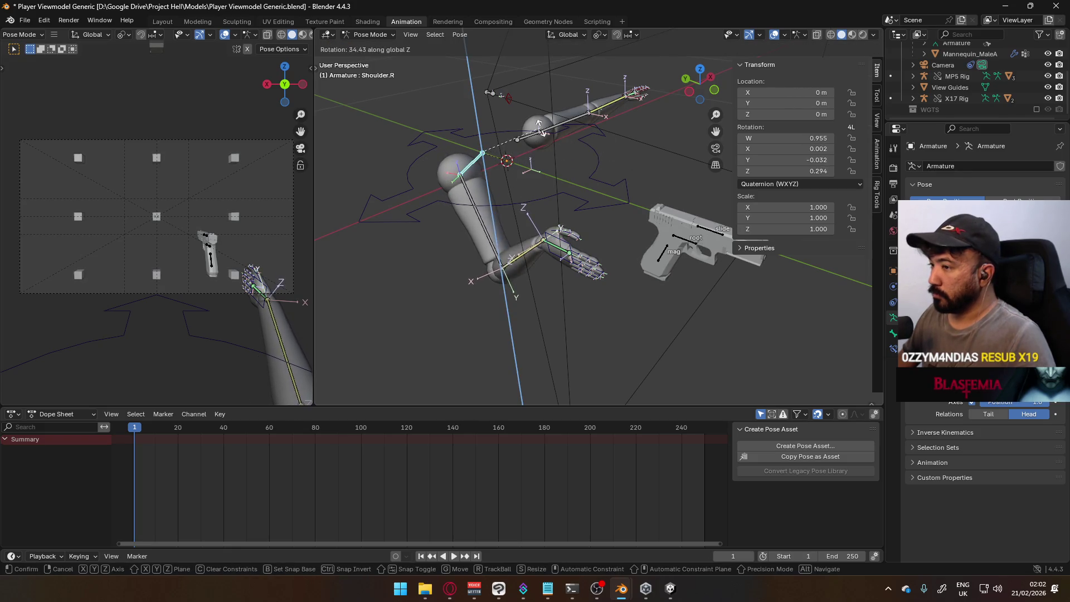
right_click(552, 235)
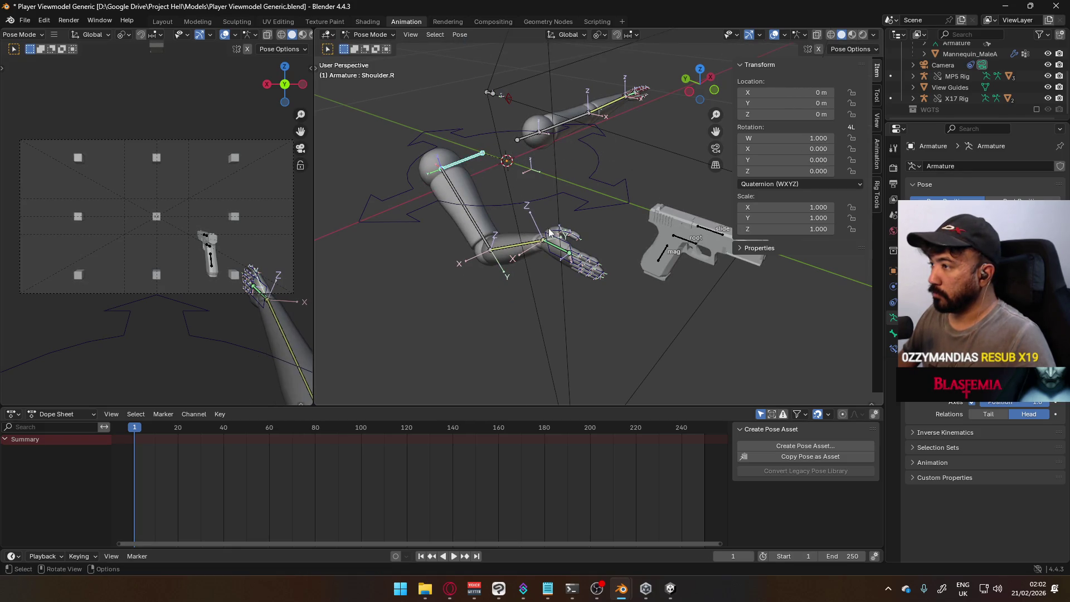
key(alt+a)
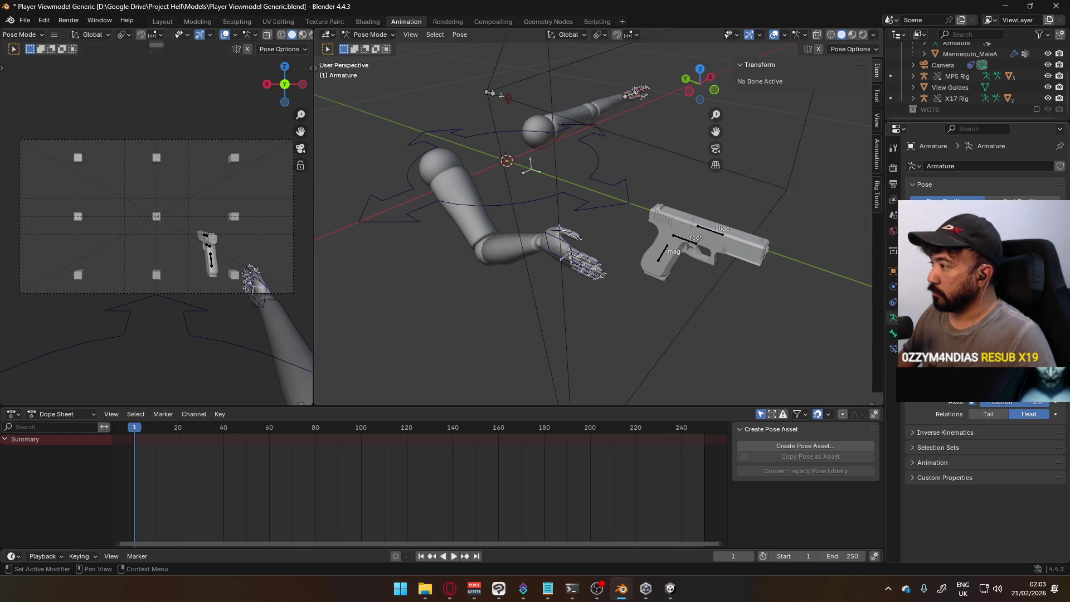
scroll(978, 468, up, 1)
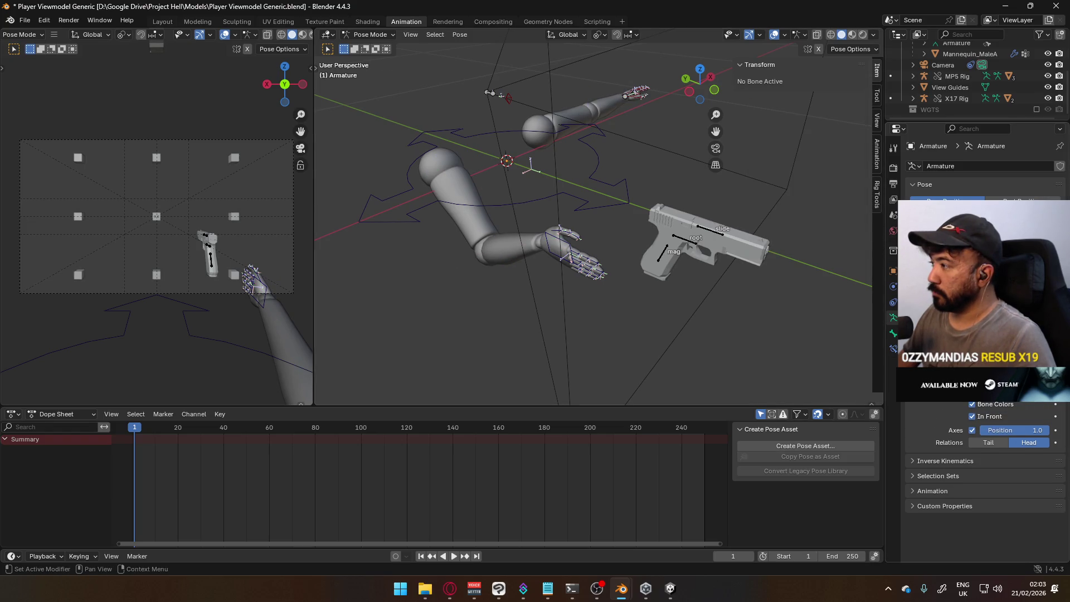
key(ctrl+z)
shift+click(527, 137)
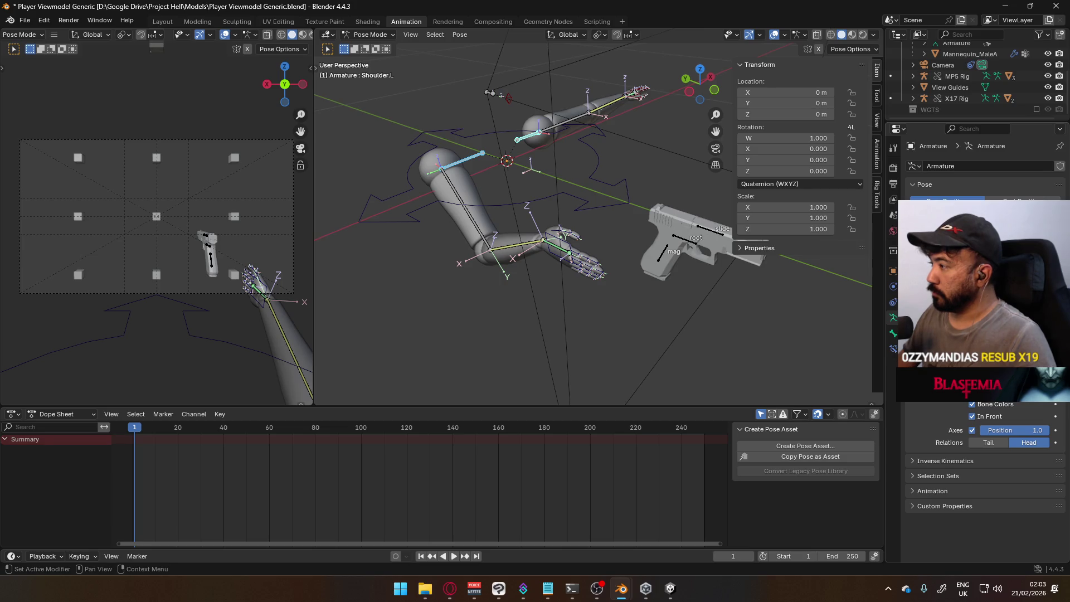
mouse_move(535, 238)
middle_down()
mouse_move(675, 228)
mouse_move(563, 233)
middle_up()
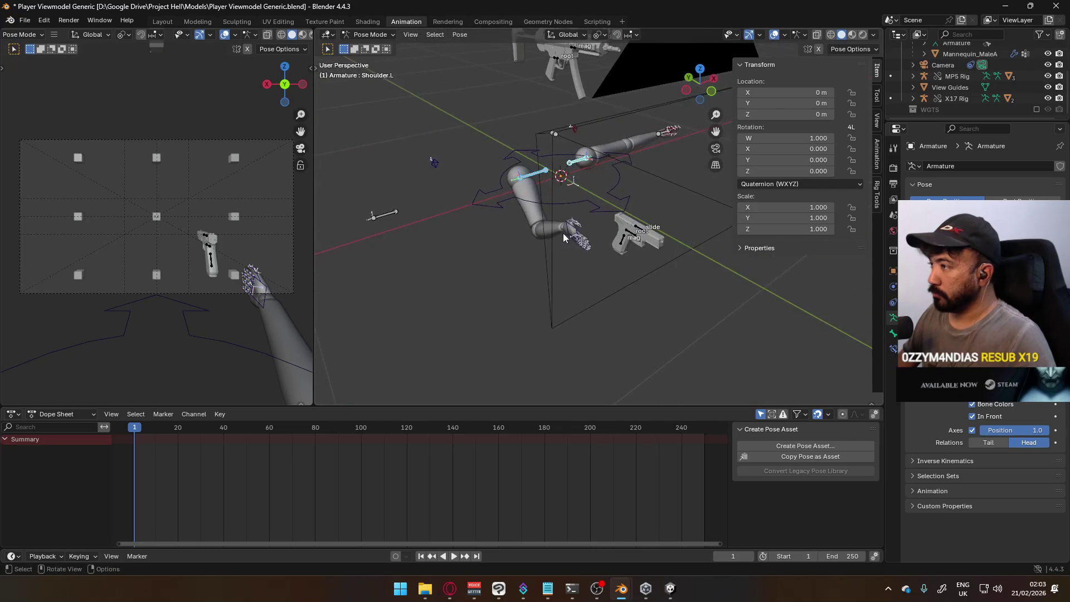
click(385, 214)
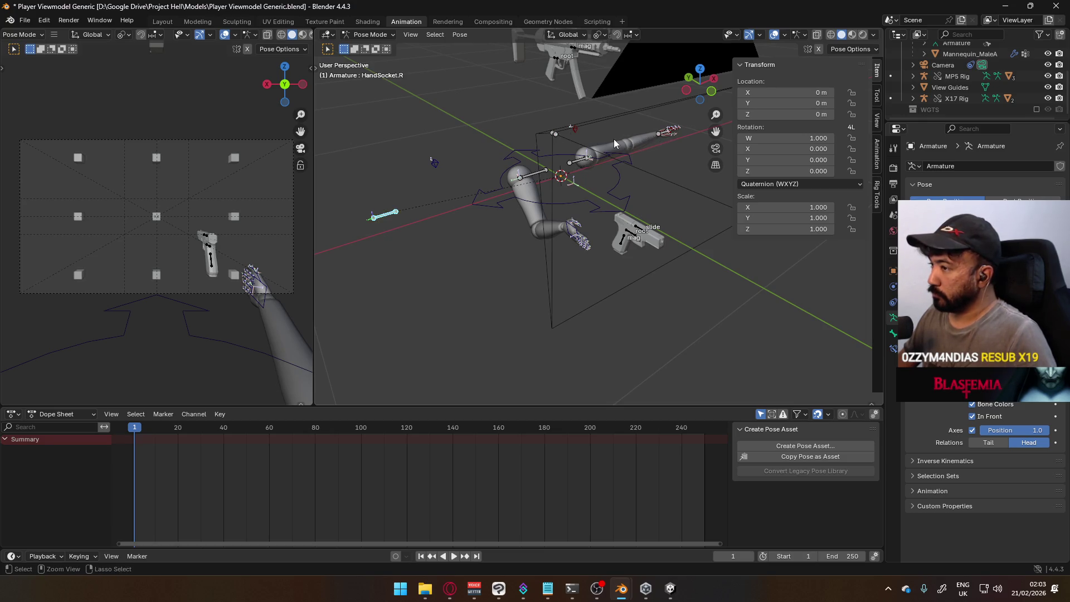
middle_drag(614, 139, 641, 131)
shift+click(542, 192)
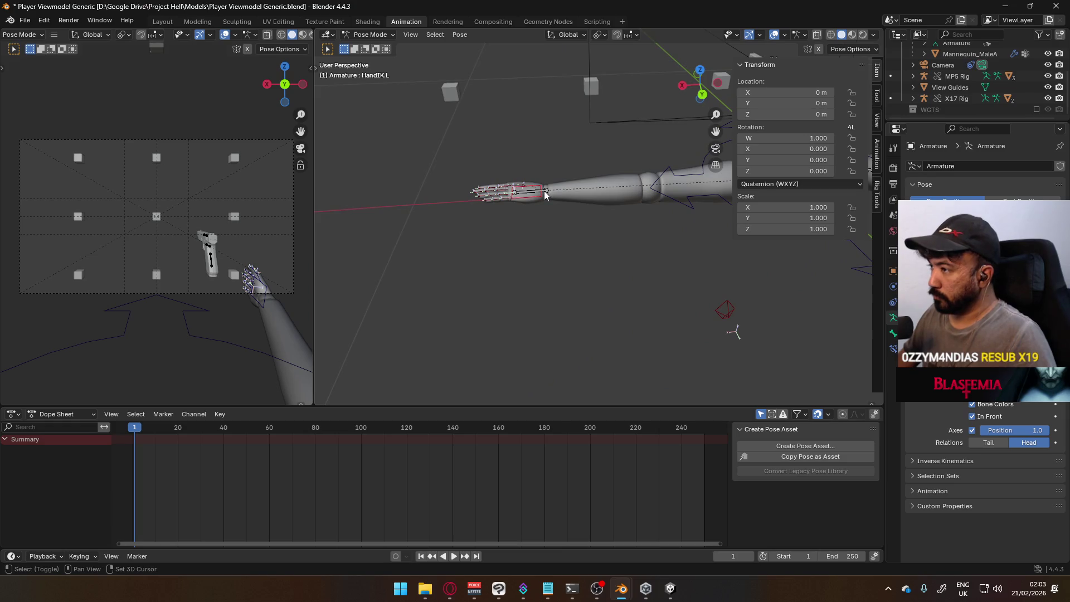
Select the HandIK.R bone and move the right hand to a new position.
mouse_move(547, 190)
middle_down()
mouse_move(504, 223)
mouse_move(592, 183)
middle_up()
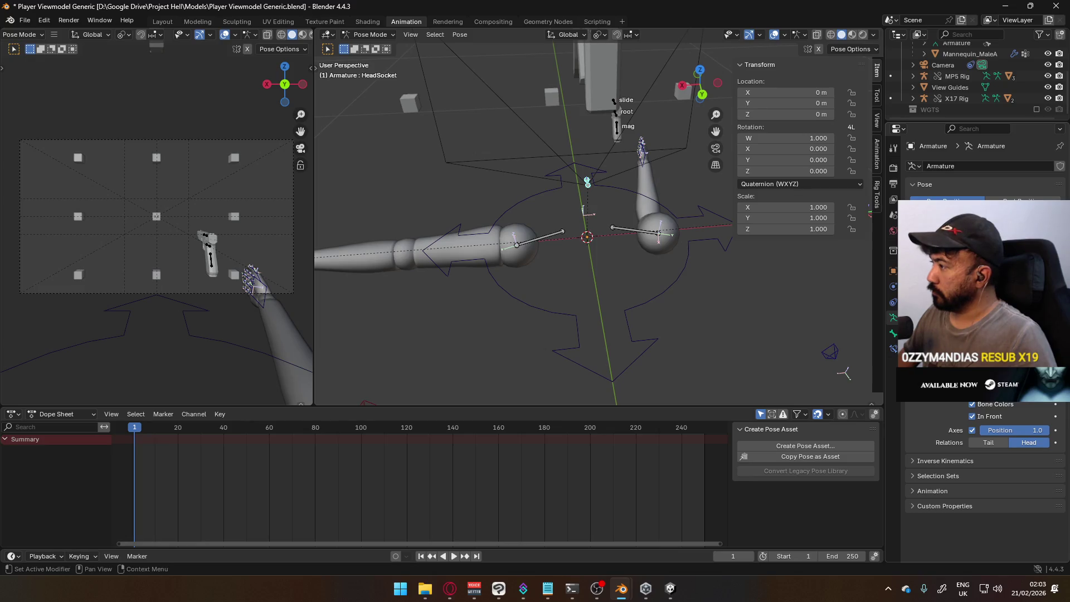
key(alt+a)
mouse_move(559, 217)
middle_down()
mouse_move(542, 210)
mouse_move(615, 241)
mouse_move(479, 202)
mouse_move(661, 197)
mouse_move(663, 184)
mouse_move(630, 219)
mouse_move(538, 216)
mouse_move(621, 214)
mouse_move(610, 203)
middle_up()
click(542, 211)
key(g)
click(625, 240)
scroll(610, 203, up, 2)
Move and rotate the right hand onto the X17 pistol's grip, about -0.47 m X.
key(g)
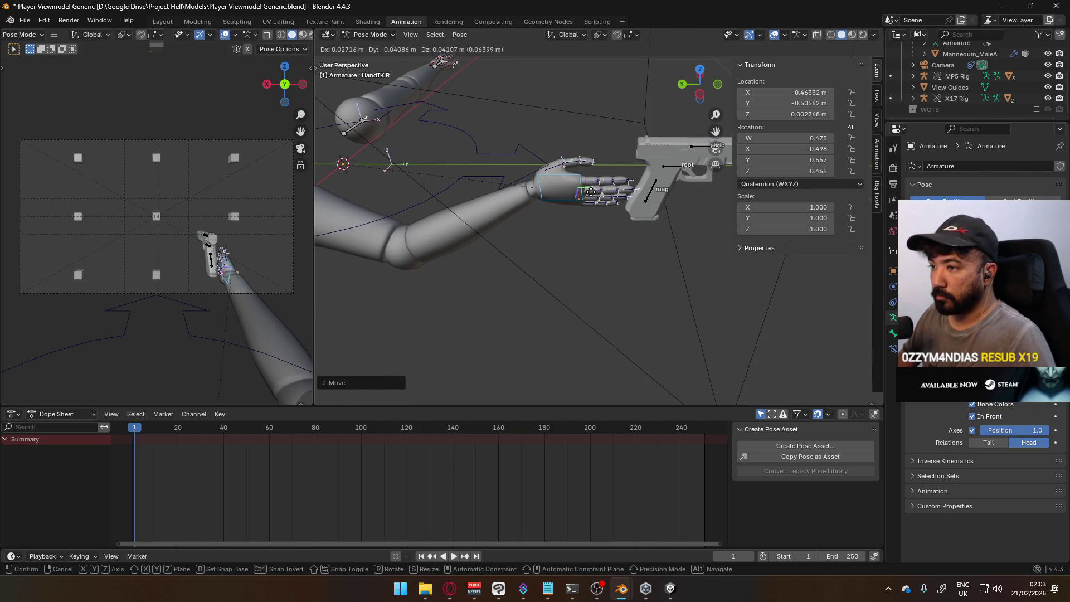
key(r)
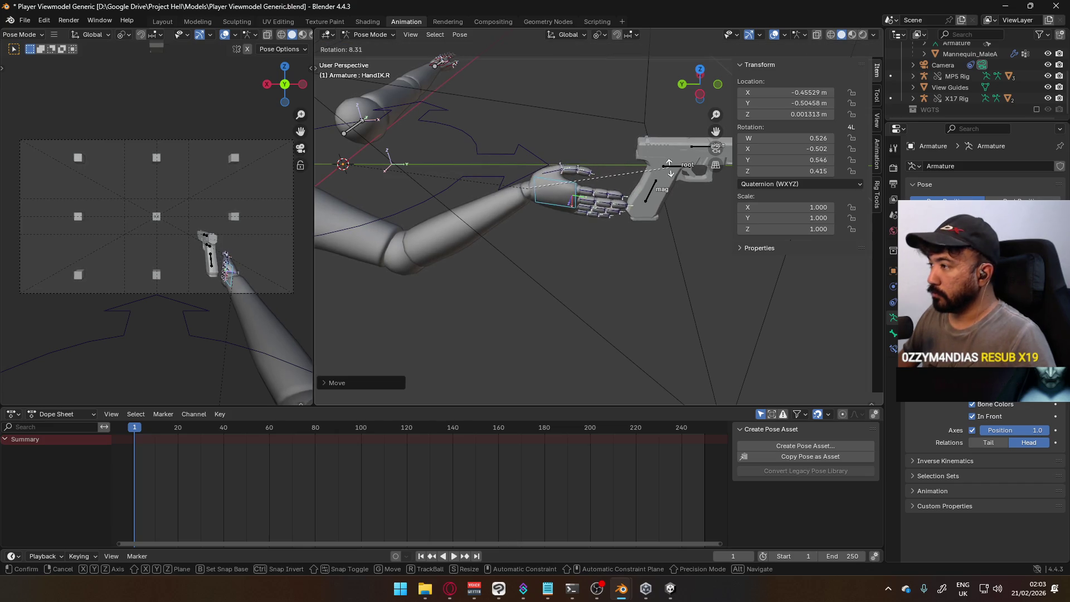
click(603, 166)
middle_drag(558, 165, 618, 189)
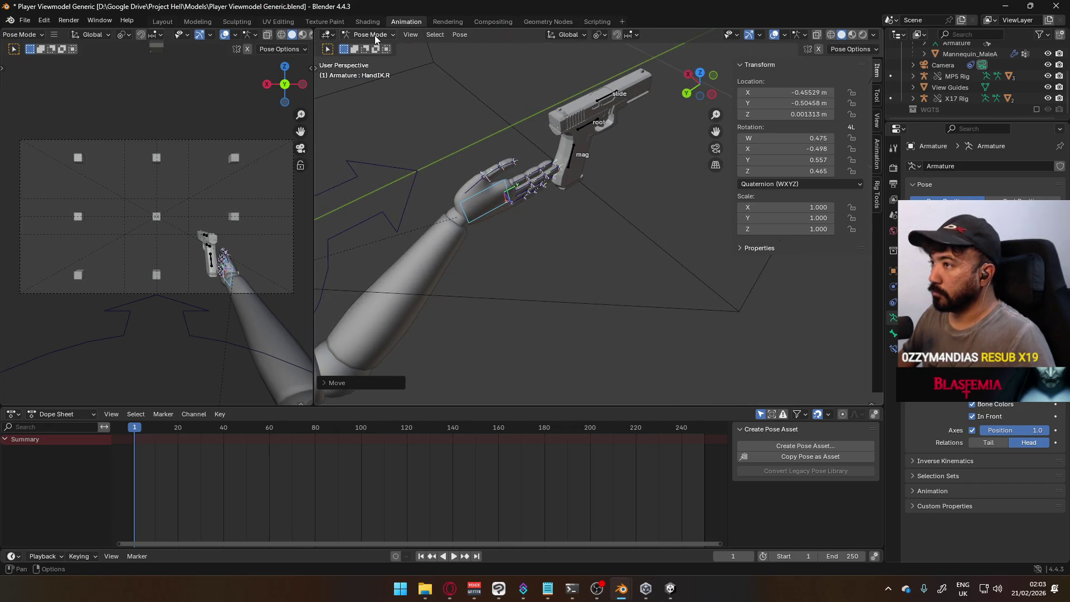
Switch to Object Mode and select the X17 Rig object.
click(379, 49)
click(575, 153)
mouse_move(574, 153)
middle_down()
mouse_move(602, 238)
mouse_move(634, 201)
middle_up()
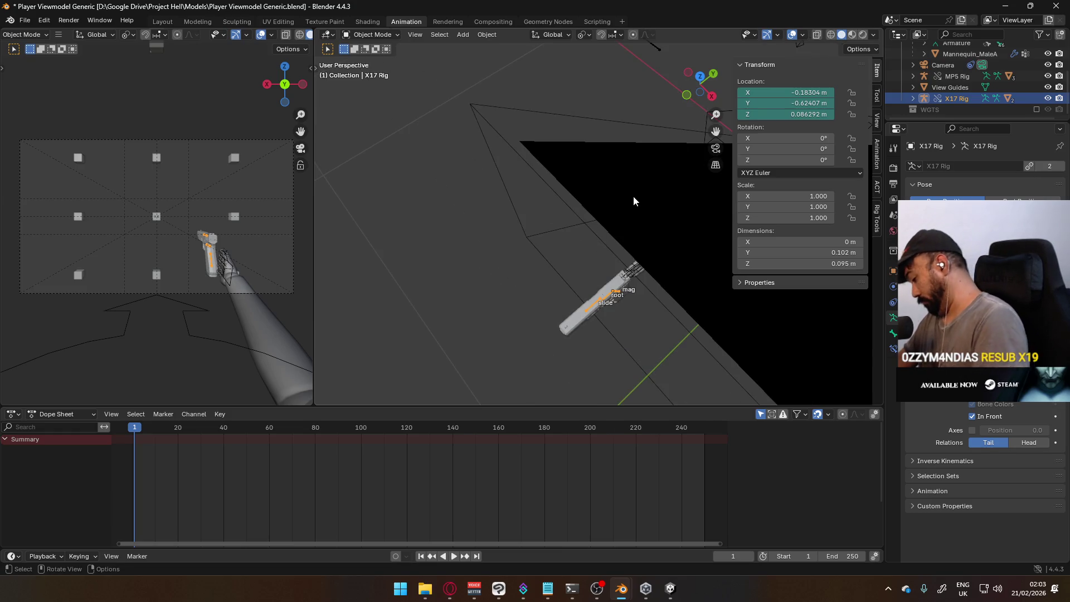
Position the X17 Rig into the right hand using top and side ortho views.
key(KP_7)
scroll(645, 217, up, 2)
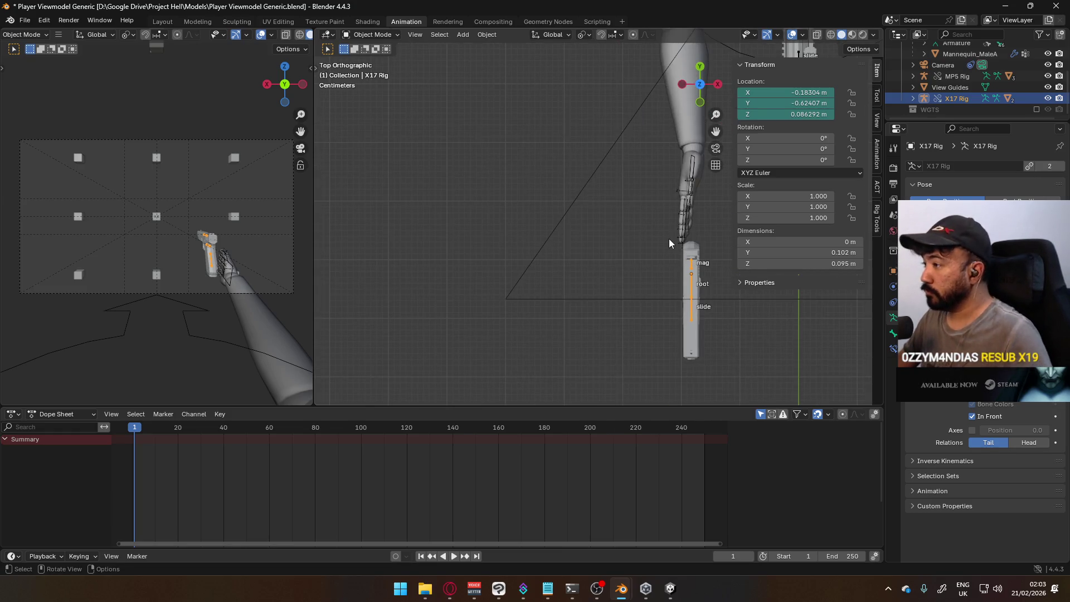
shift+middle_drag(669, 239, 570, 257)
key(g)
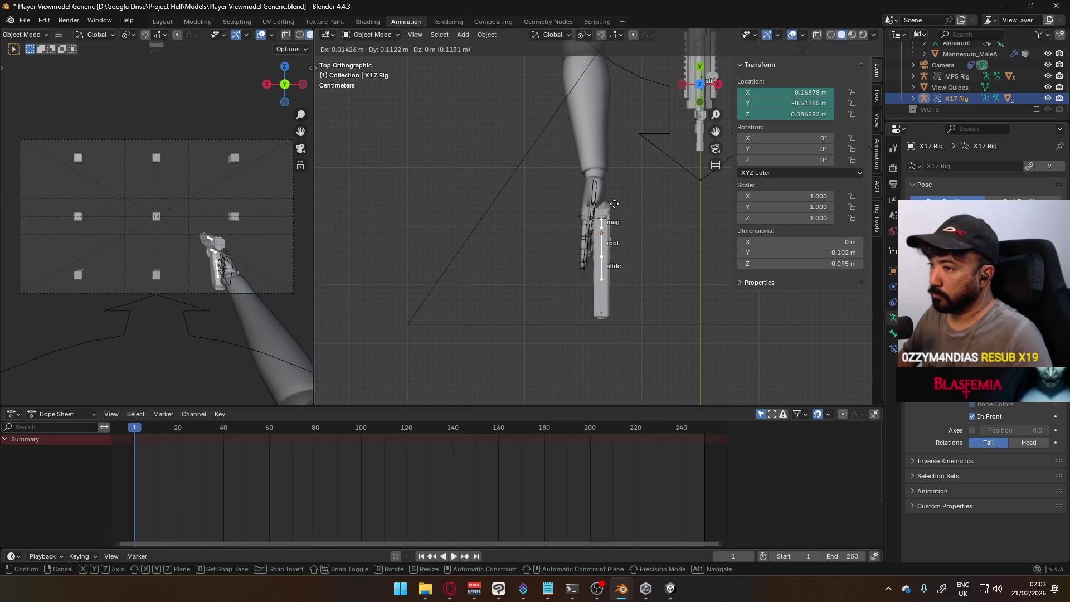
click(615, 205)
key(KP_3)
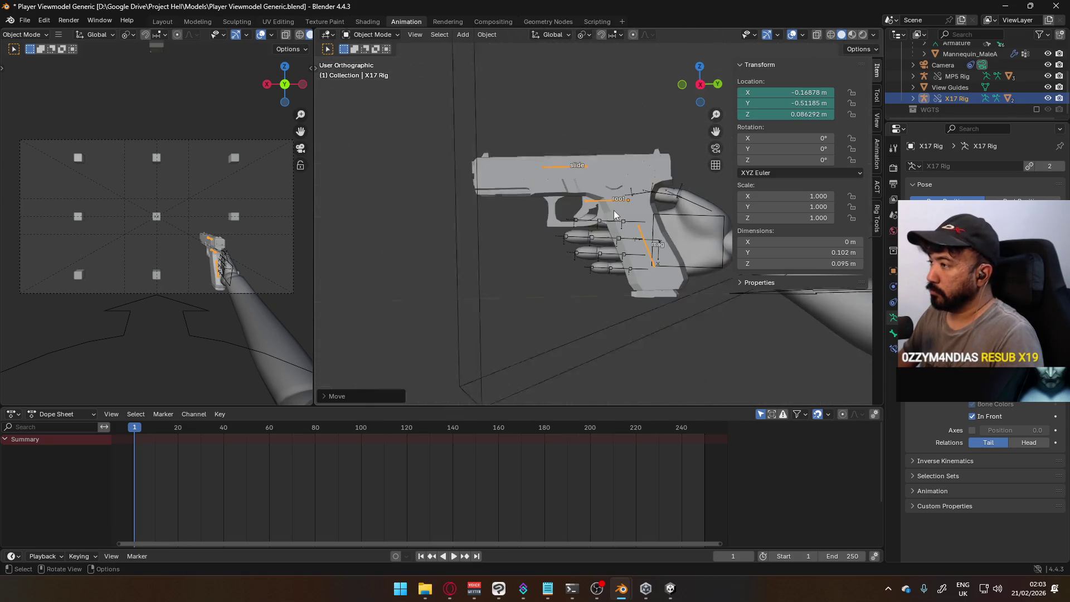
key(g)
click(694, 239)
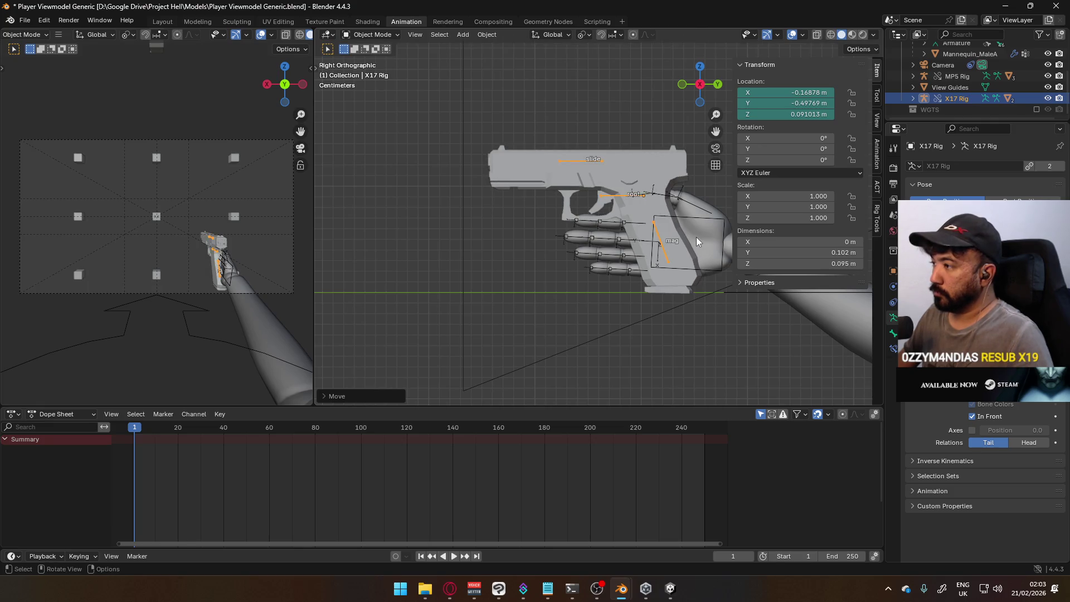
Select the mannequin Armature, enter Pose Mode and clear HandIK.R's rotation.
shift+middle_drag(663, 229, 598, 196)
click(612, 192)
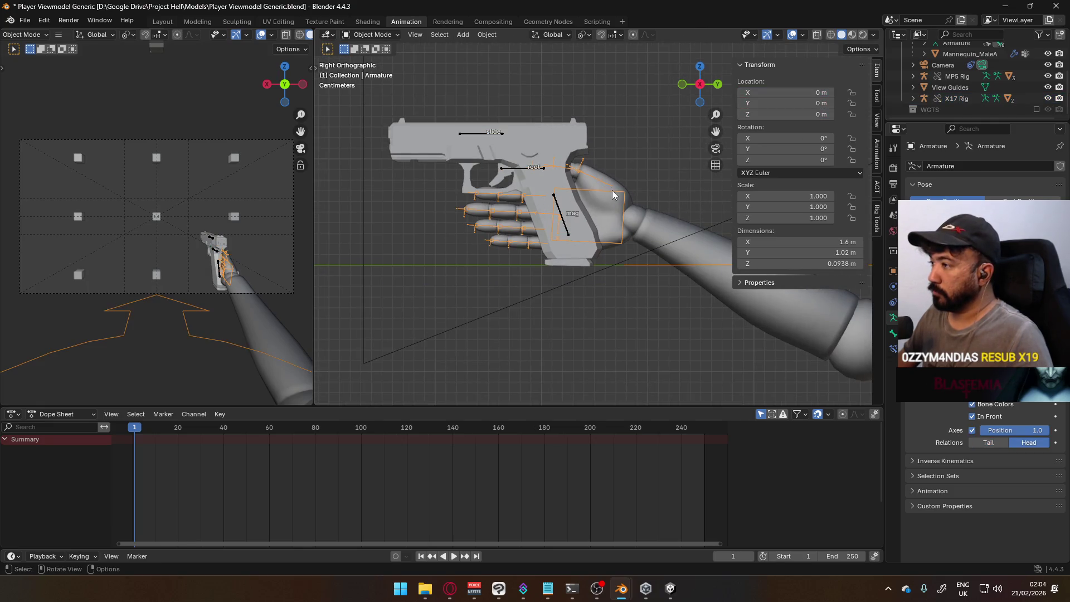
click(376, 34)
click(378, 70)
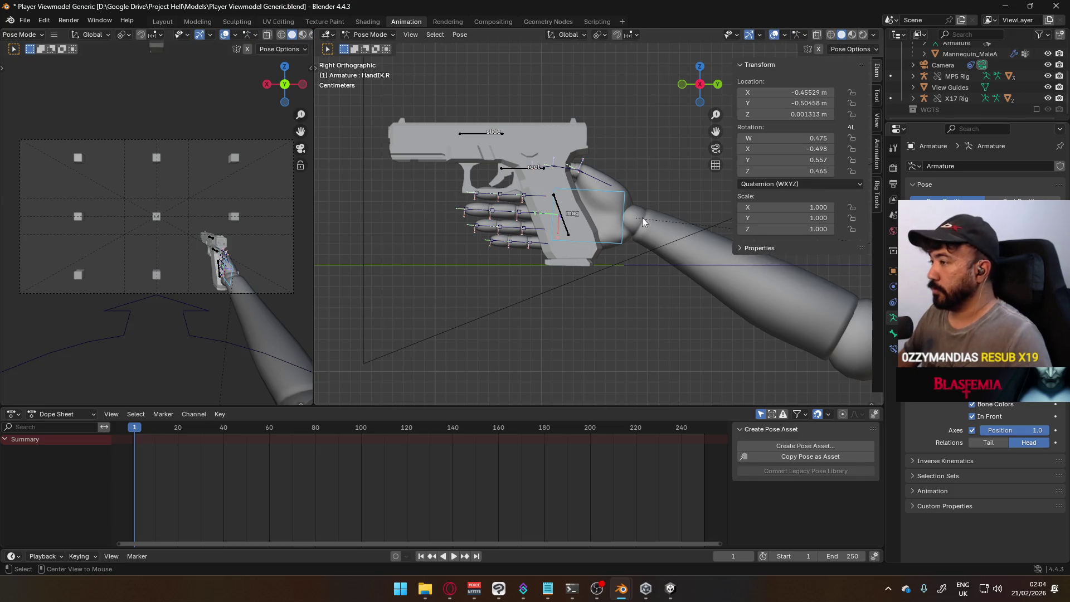
key(h)
key(alt+r)
mouse_move(655, 220)
middle_down()
mouse_move(635, 262)
mouse_move(893, 344)
middle_up()
scroll(635, 262, up, 3)
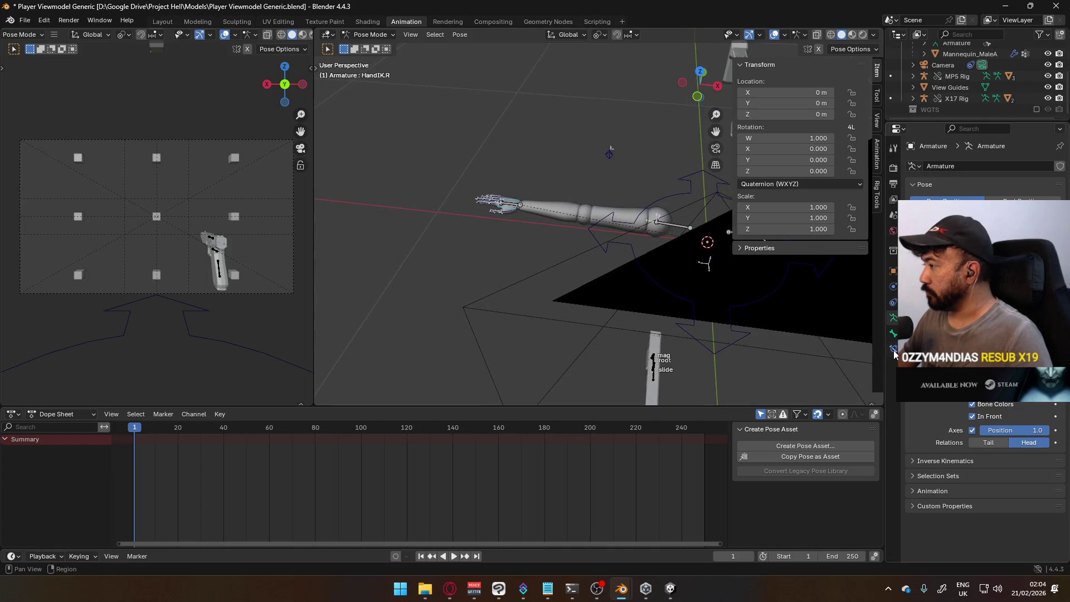
Add a Child Of constraint to HandIK.R targeting the X17 Rig.
click(895, 355)
click(935, 167)
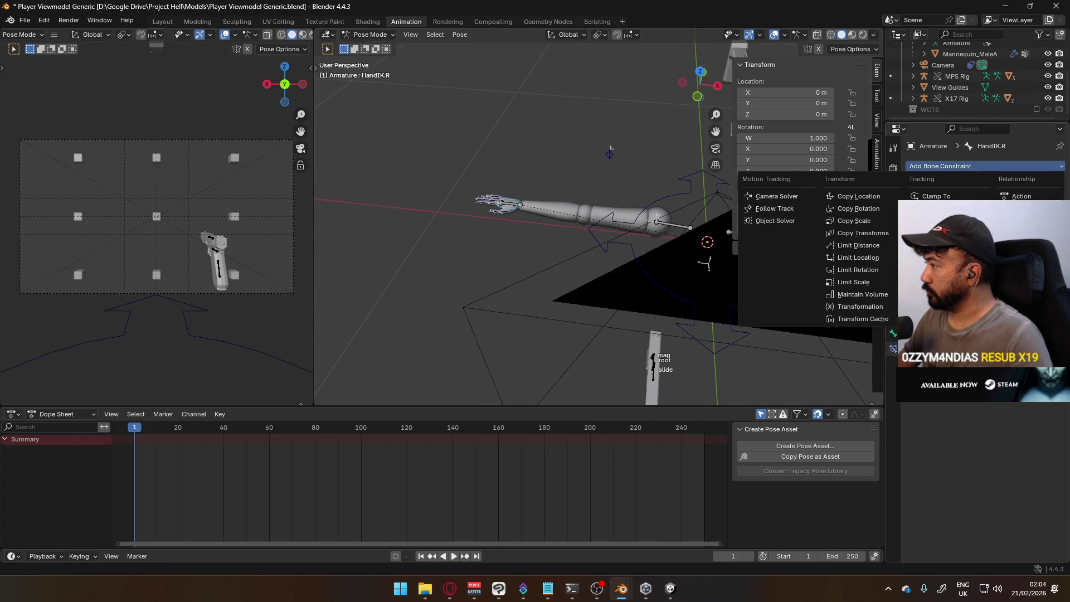
click(1015, 221)
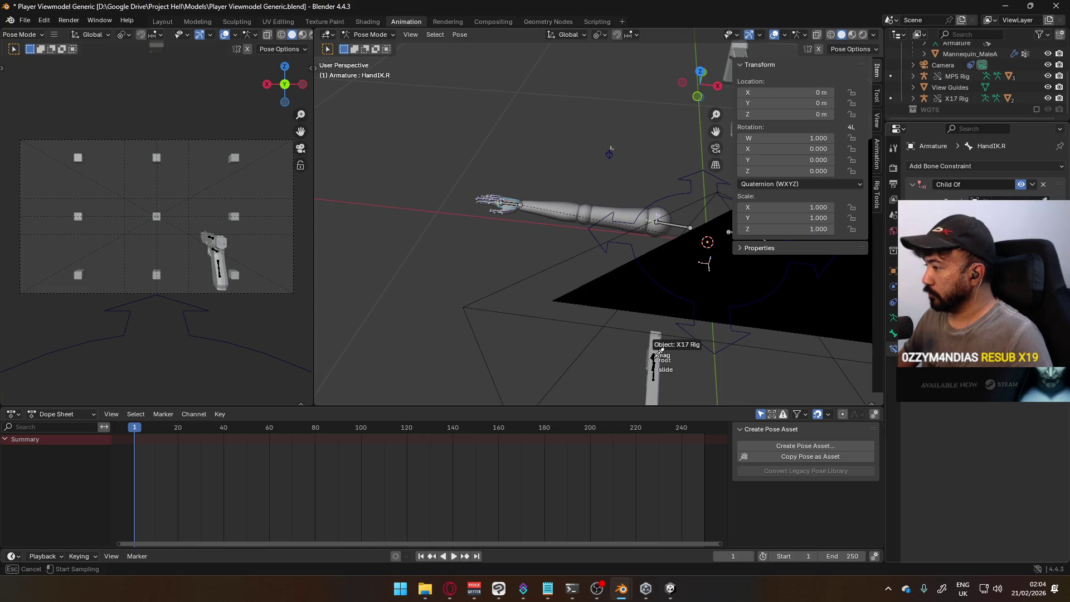
click(657, 360)
click(979, 216)
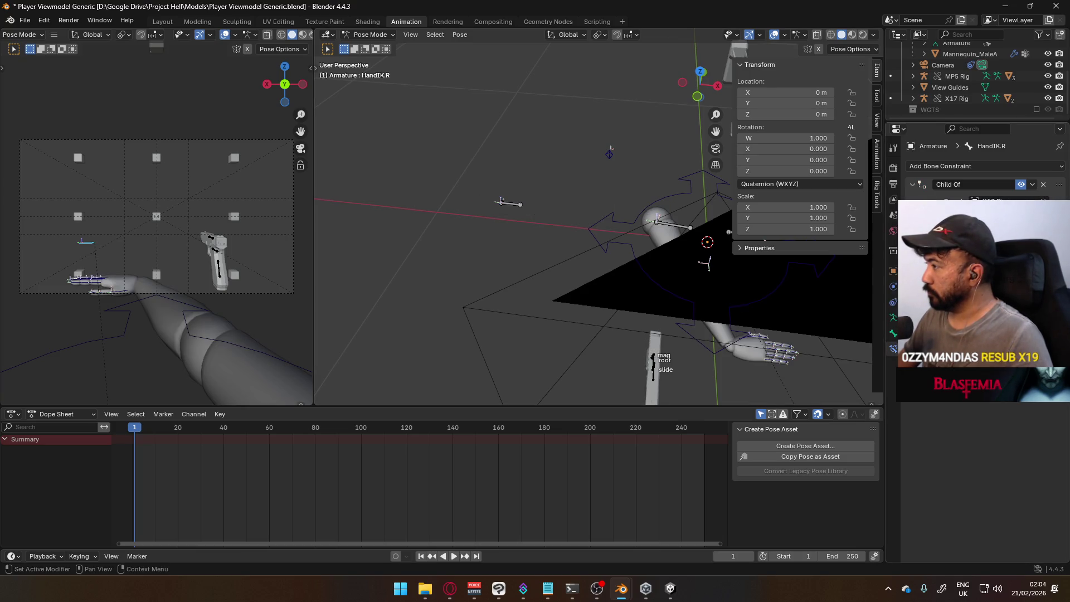
mouse_move(692, 287)
middle_down()
mouse_move(633, 256)
mouse_move(669, 204)
middle_up()
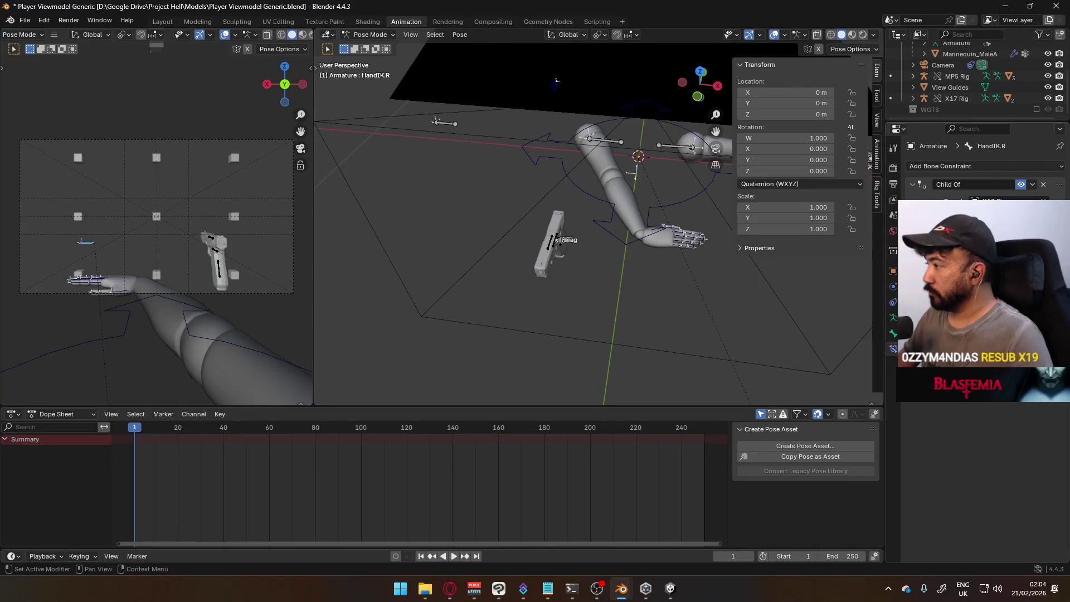
Select the X17 pistol rig in object editing after checking its pose mode.
click(946, 314)
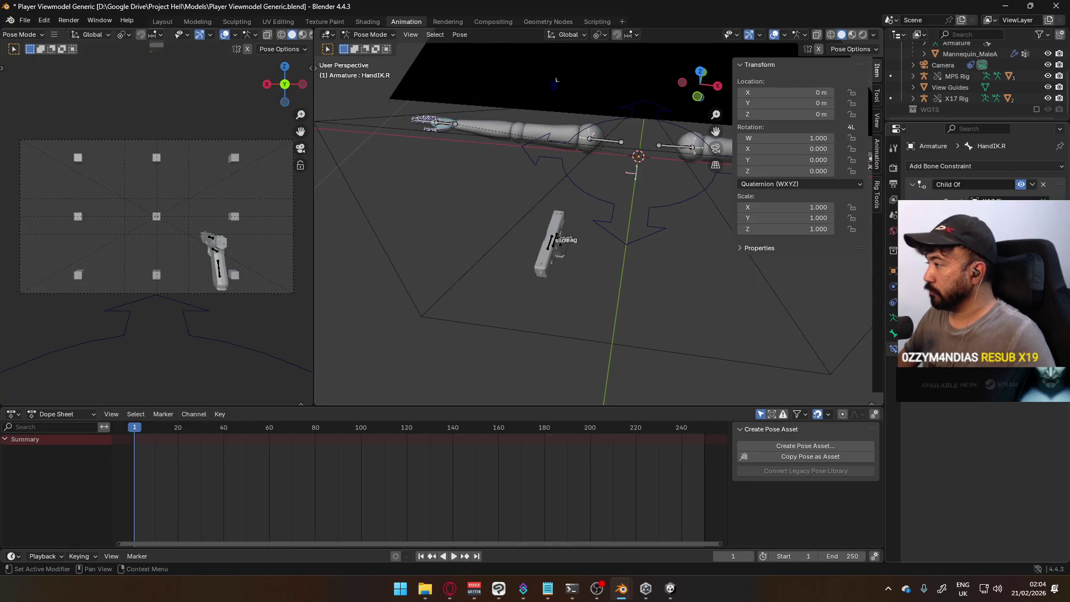
click(945, 314)
mouse_move(566, 203)
middle_down()
mouse_move(518, 213)
mouse_move(506, 200)
middle_up()
click(381, 36)
click(374, 48)
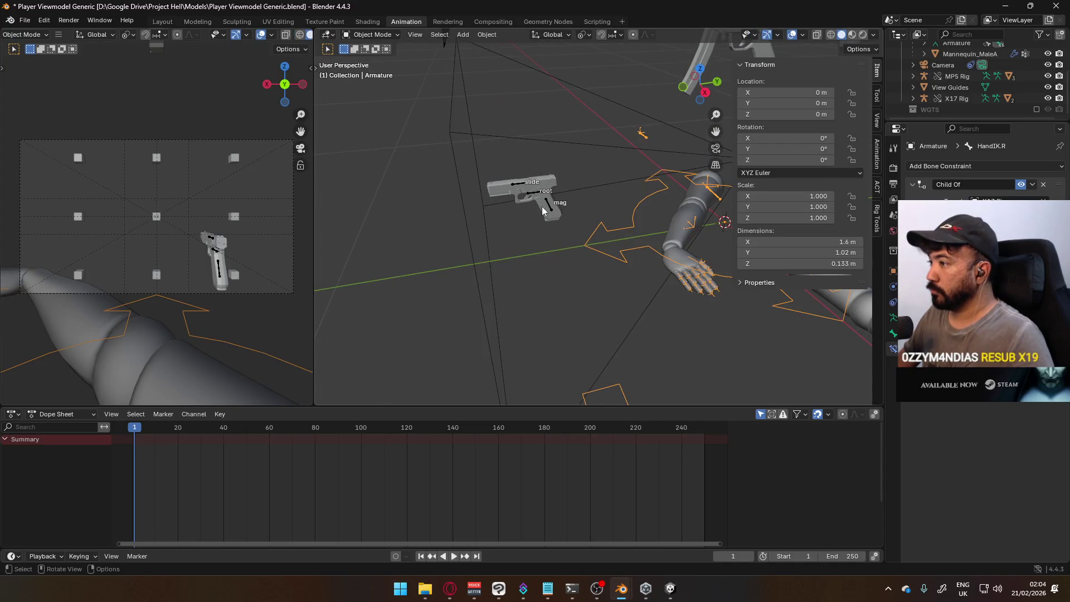
click(519, 164)
click(393, 36)
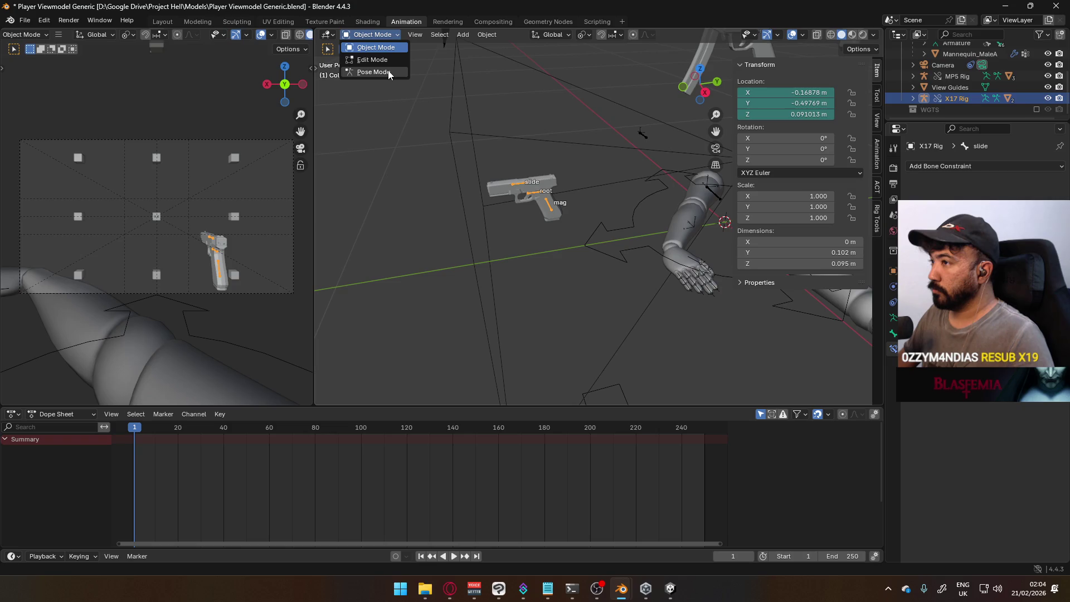
click(388, 73)
click(372, 34)
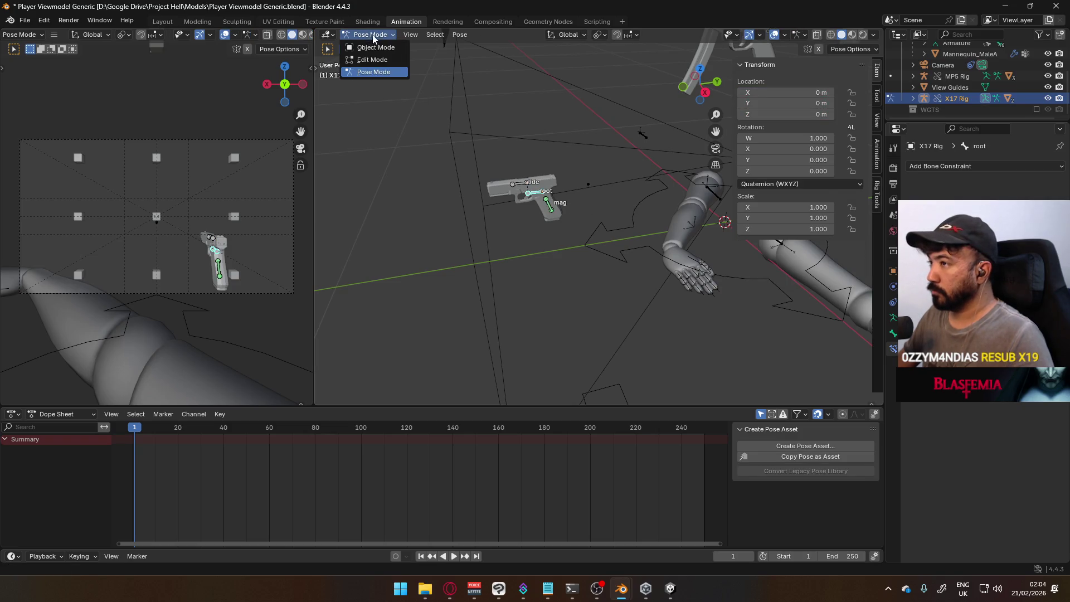
Grab the X17 rig over near the right hand, then make the mannequin armature active.
key(g)
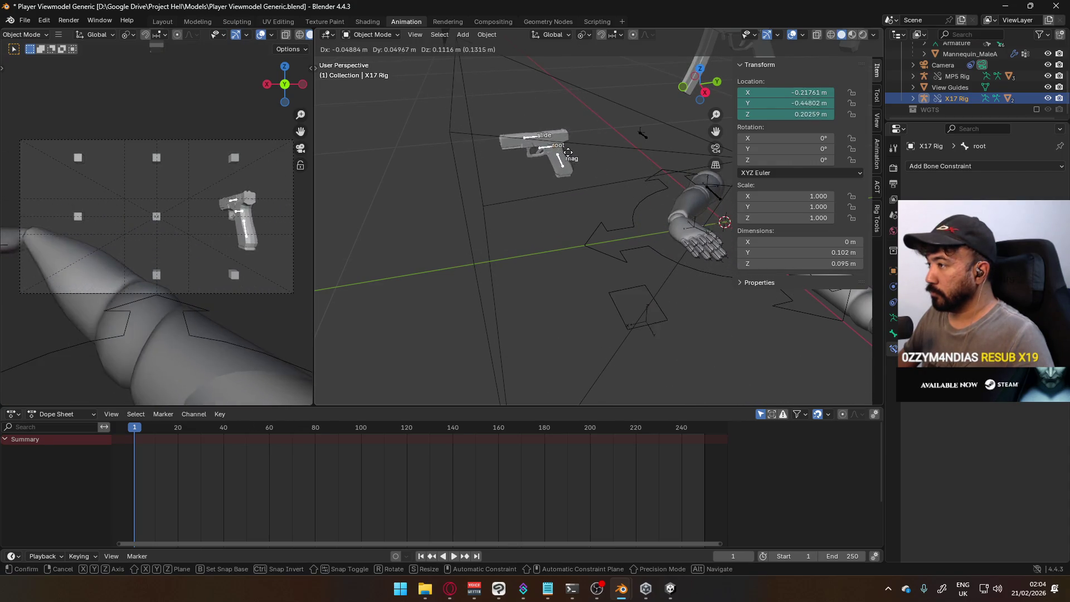
click(565, 165)
mouse_move(565, 165)
middle_down()
mouse_move(722, 200)
mouse_move(696, 145)
middle_up()
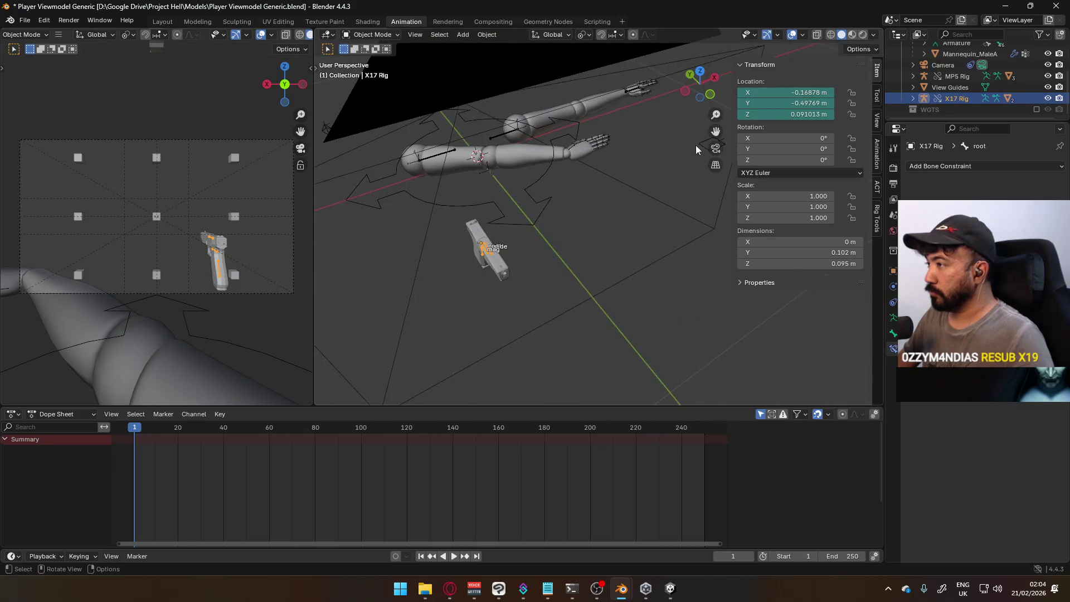
click(484, 248)
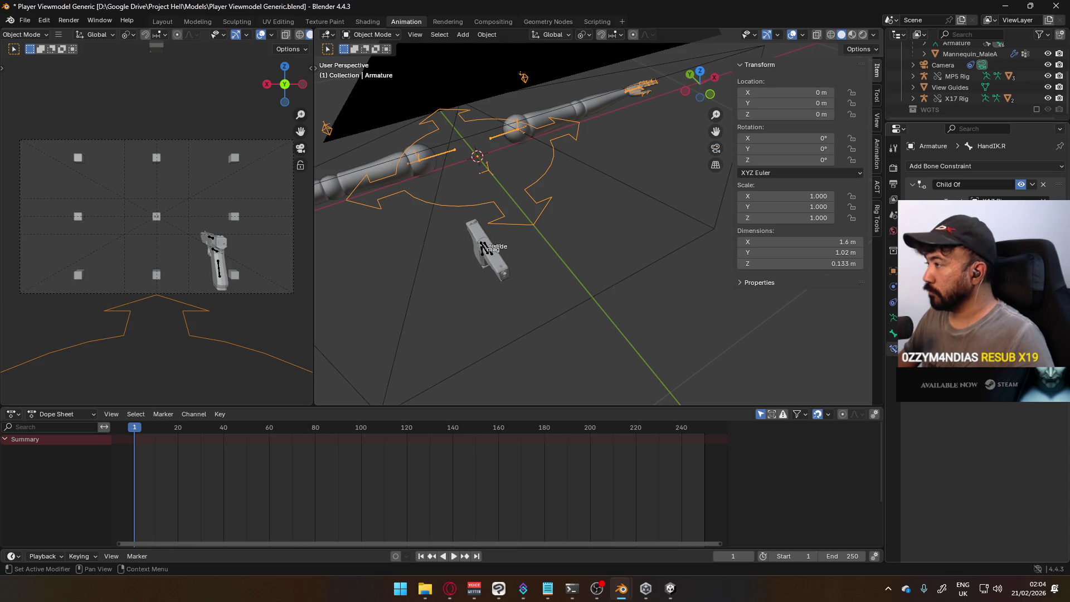
Enter pose mode and move and rotate the HandIK.R bone toward the pistol grip.
middle_drag(593, 212, 750, 175)
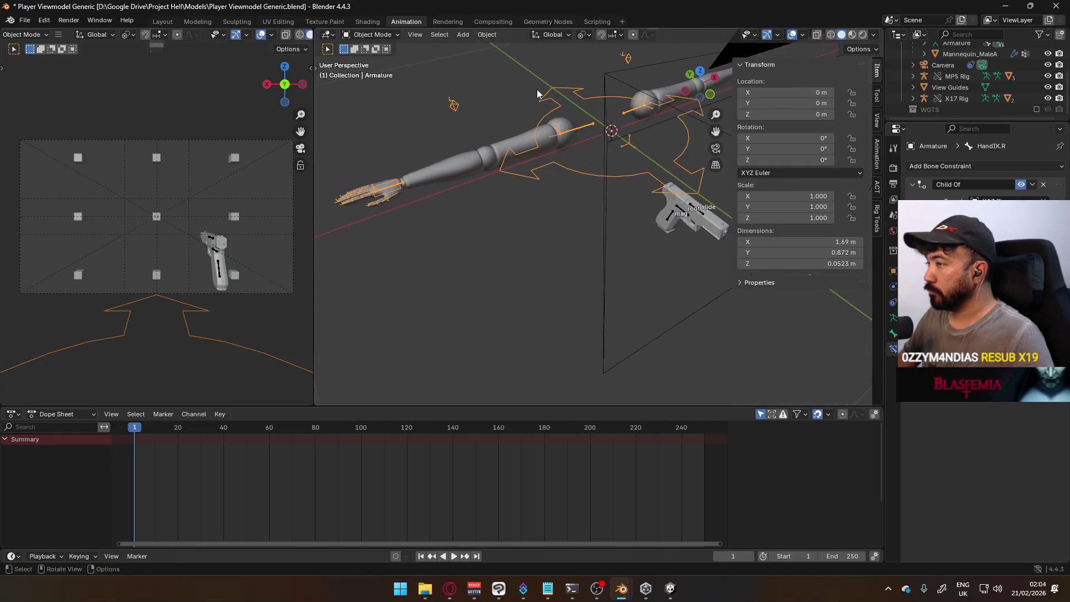
click(383, 36)
click(374, 72)
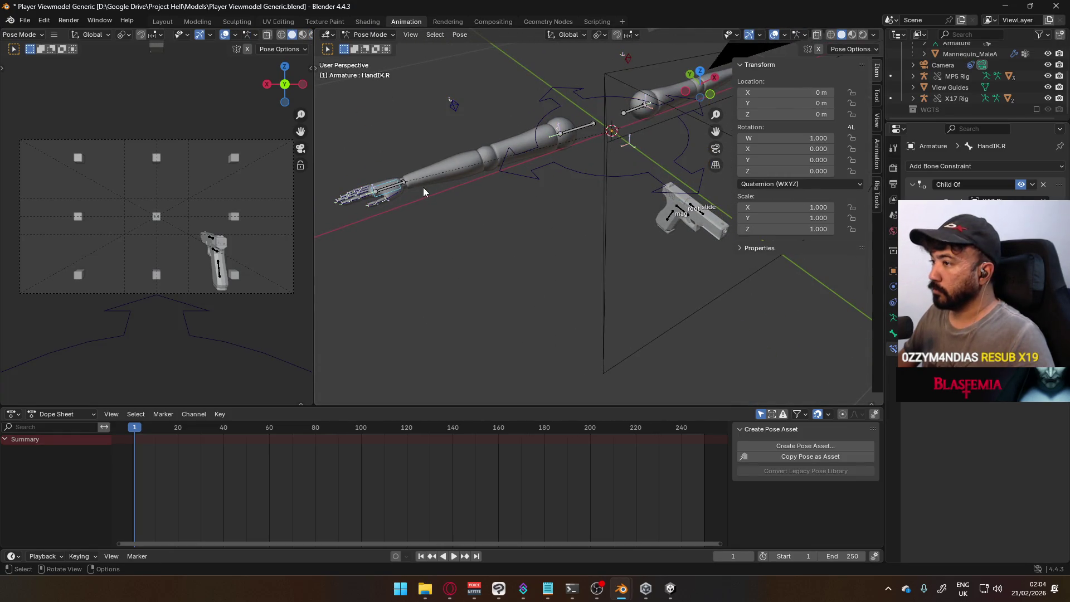
key(g)
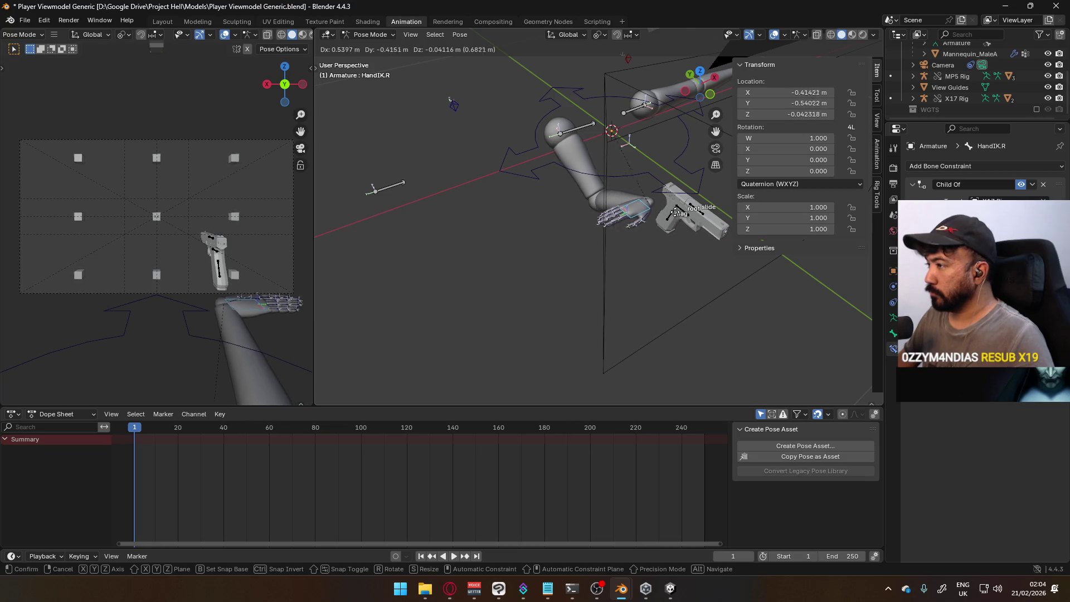
click(640, 203)
key(r)
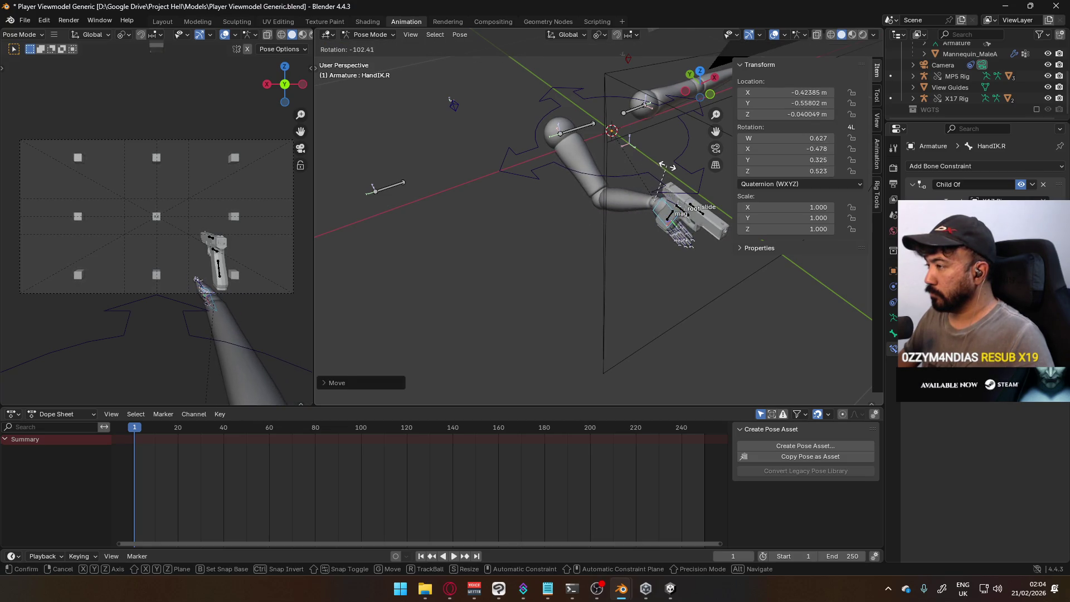
click(666, 167)
middle_drag(667, 167, 636, 124)
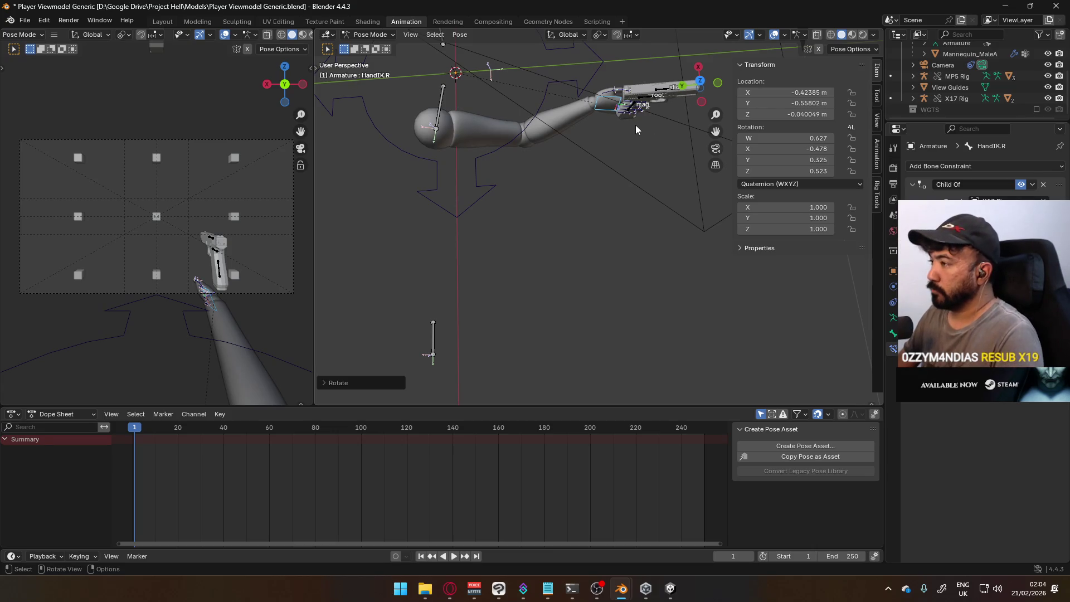
From the right side view, rotate the hand so the pistol sits level and slide it onto the grip.
key(KP_3)
scroll(635, 136, up, 2)
scroll(594, 160, up, 2)
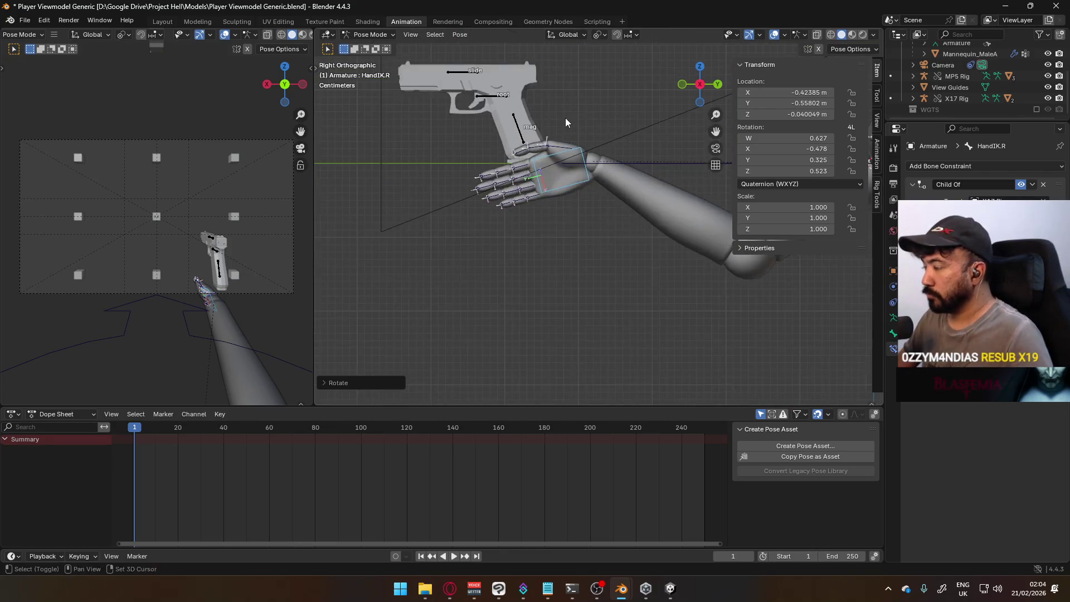
key(r)
click(623, 205)
key(g)
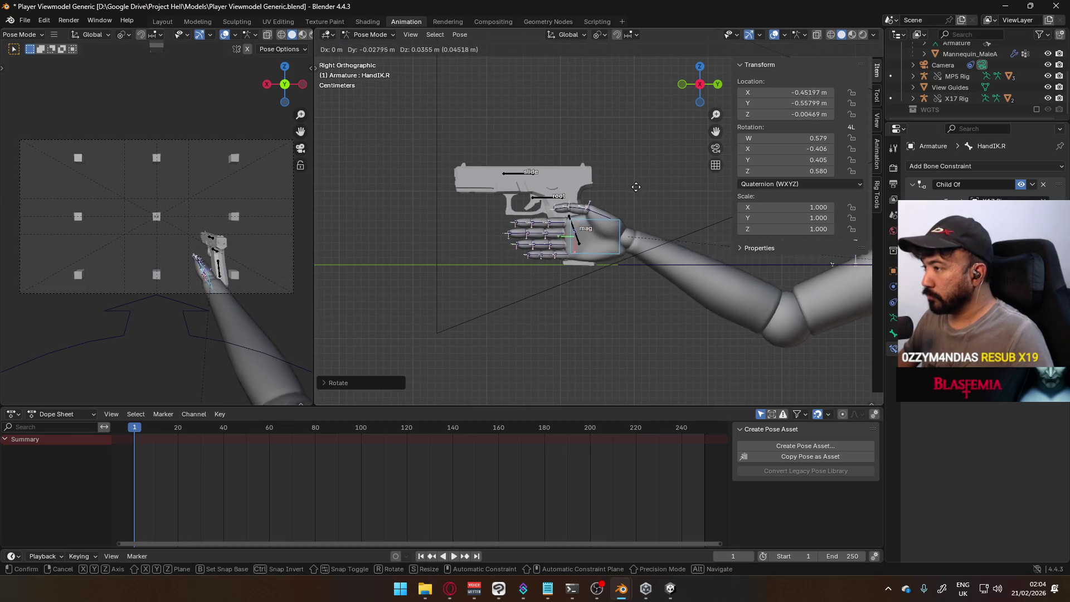
click(619, 188)
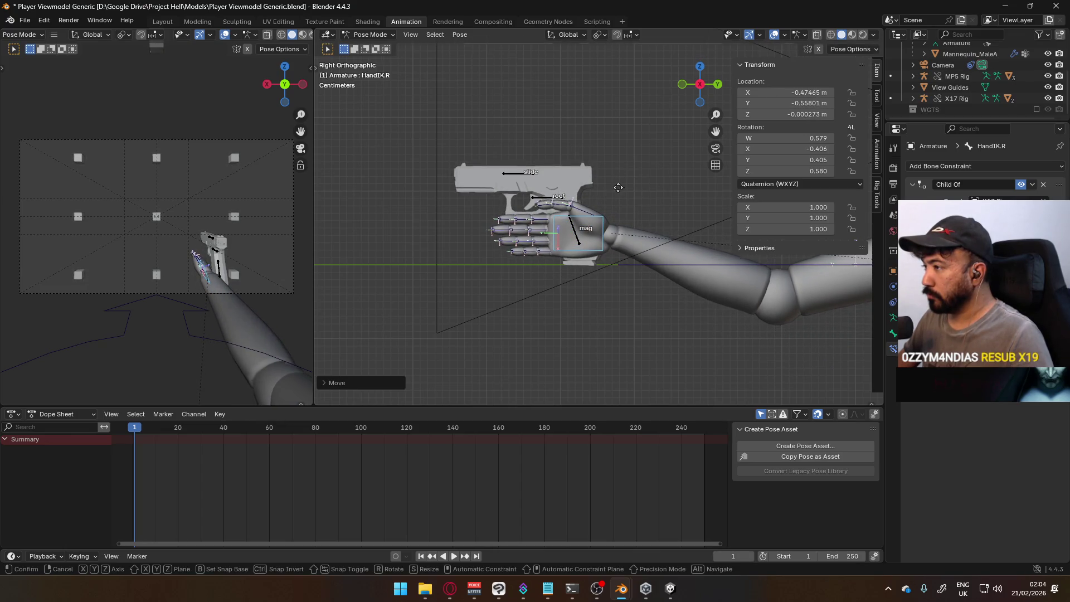
click(615, 180)
middle_drag(615, 180, 688, 200)
scroll(687, 199, up, 2)
scroll(657, 226, up, 2)
scroll(625, 218, up, 2)
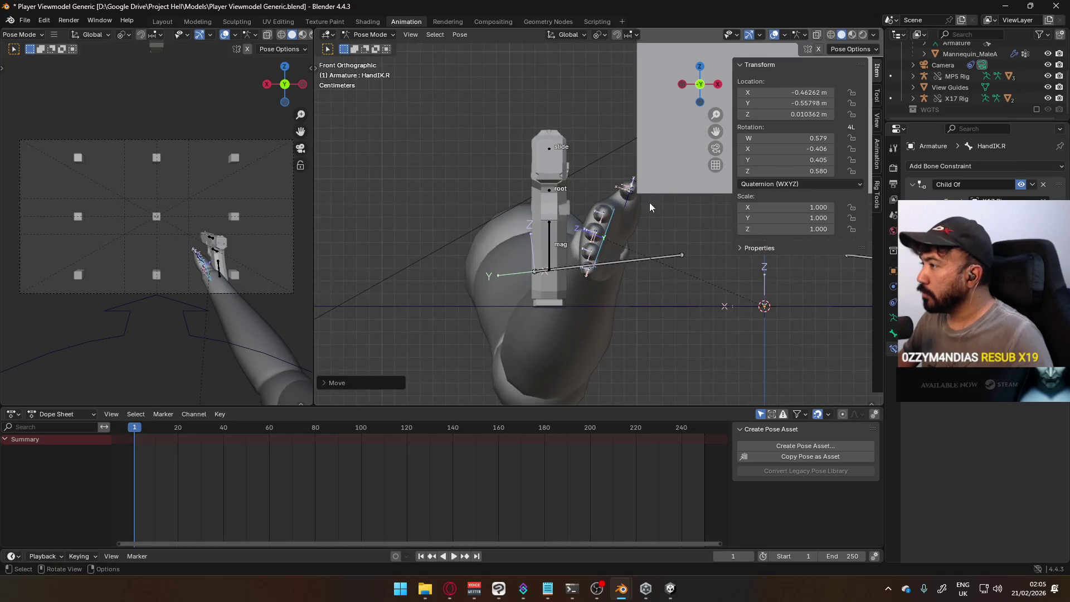
Fine-tune the hand's rotation and position so it settles around the pistol grip.
key(r)
click(644, 186)
key(g)
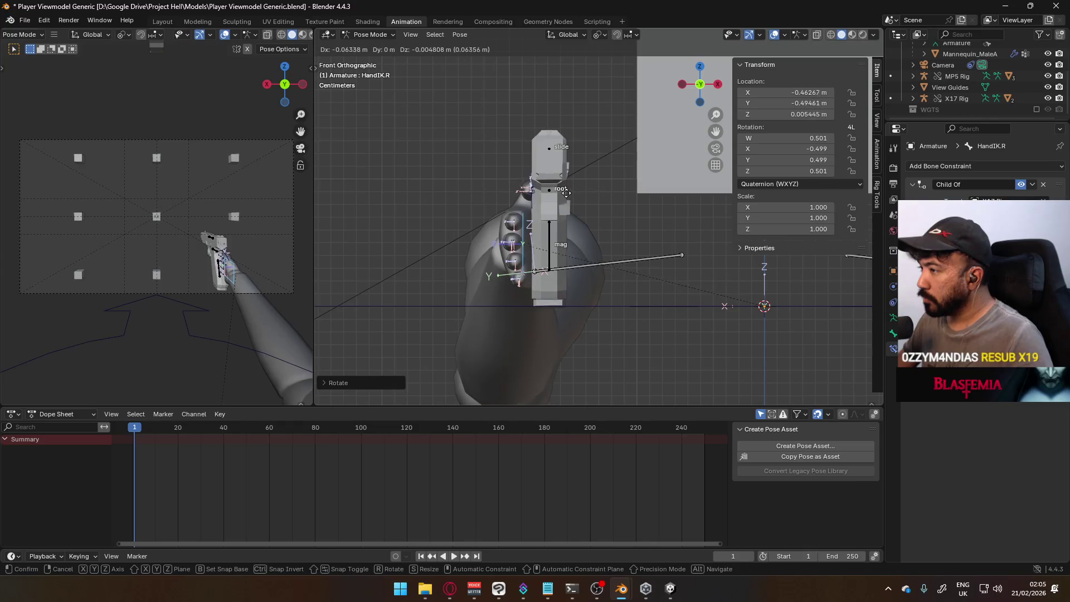
click(546, 193)
middle_drag(546, 194, 668, 214)
key(g)
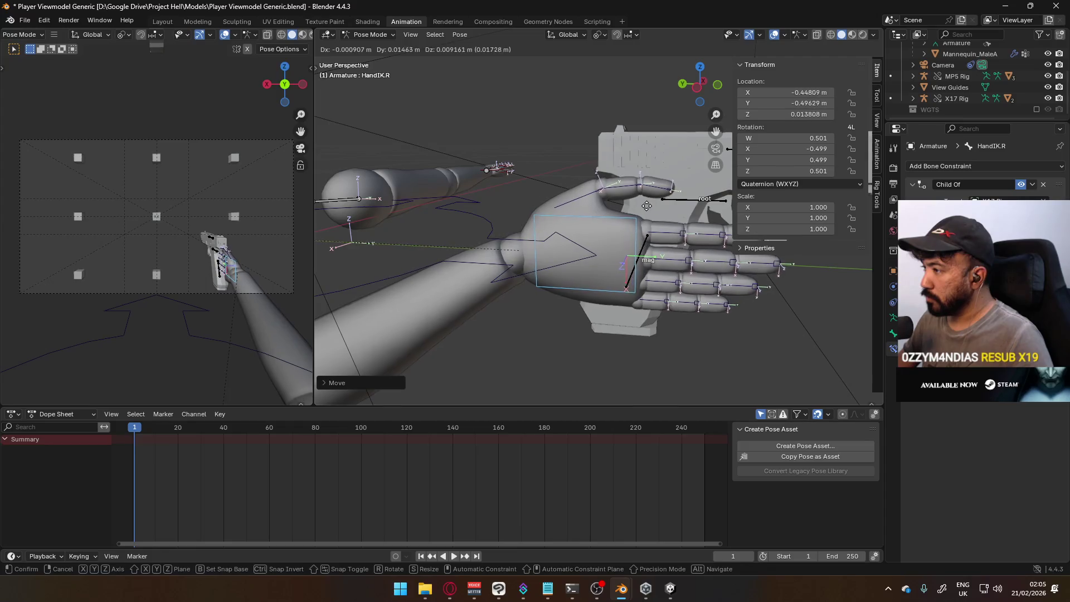
click(647, 204)
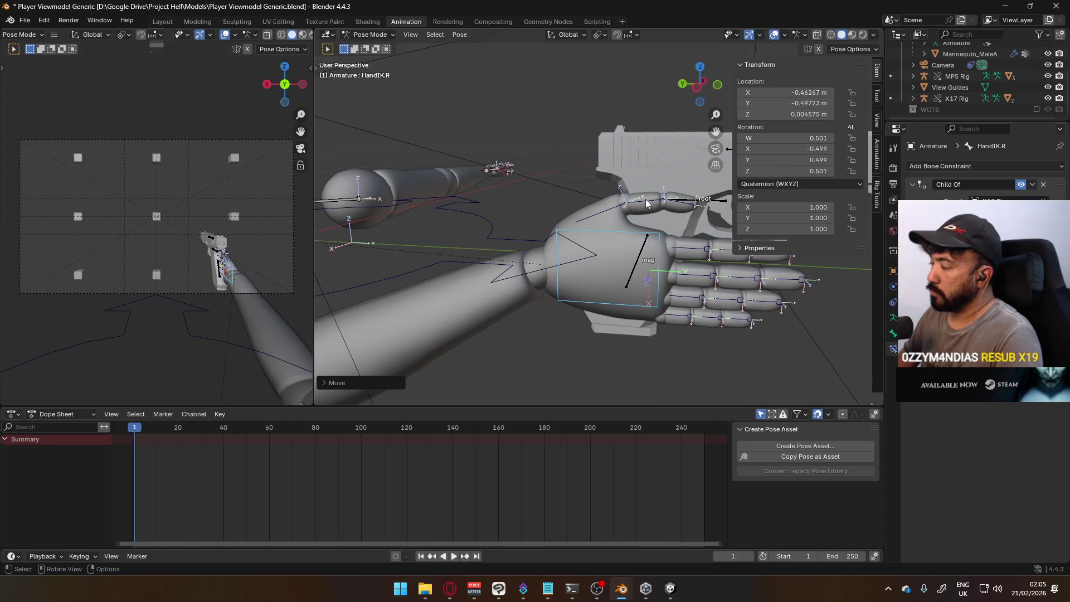
Check the grip in the left side view, nudge the hand once more, and return to object editing.
key(KP_3)
key(KP_1)
key(ctrl+KP_3)
key(g)
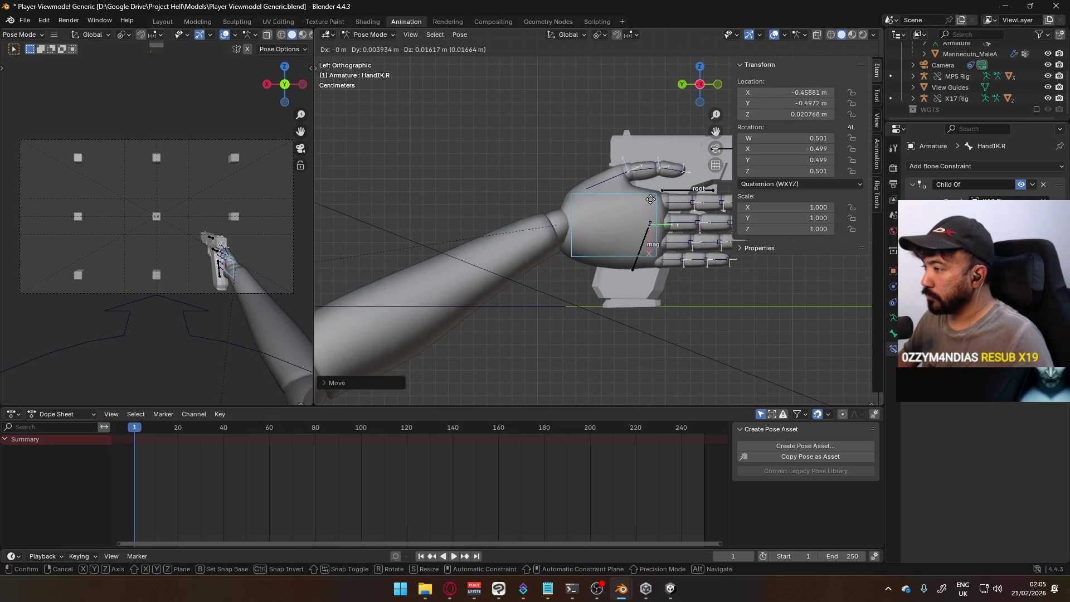
click(650, 200)
scroll(658, 200, down, 2)
shift+middle_drag(657, 199, 623, 217)
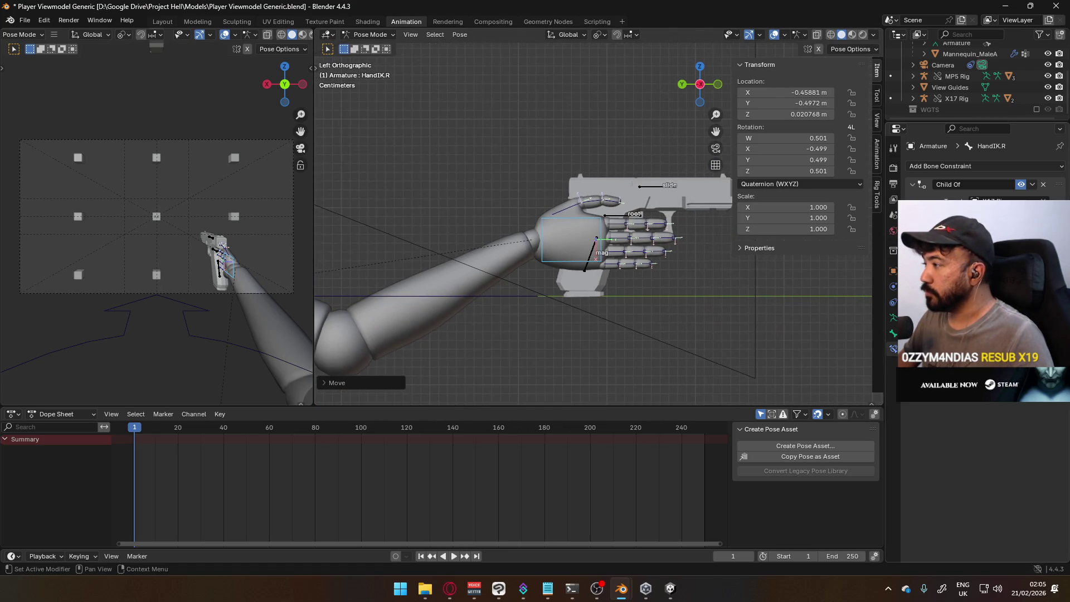
click(634, 200)
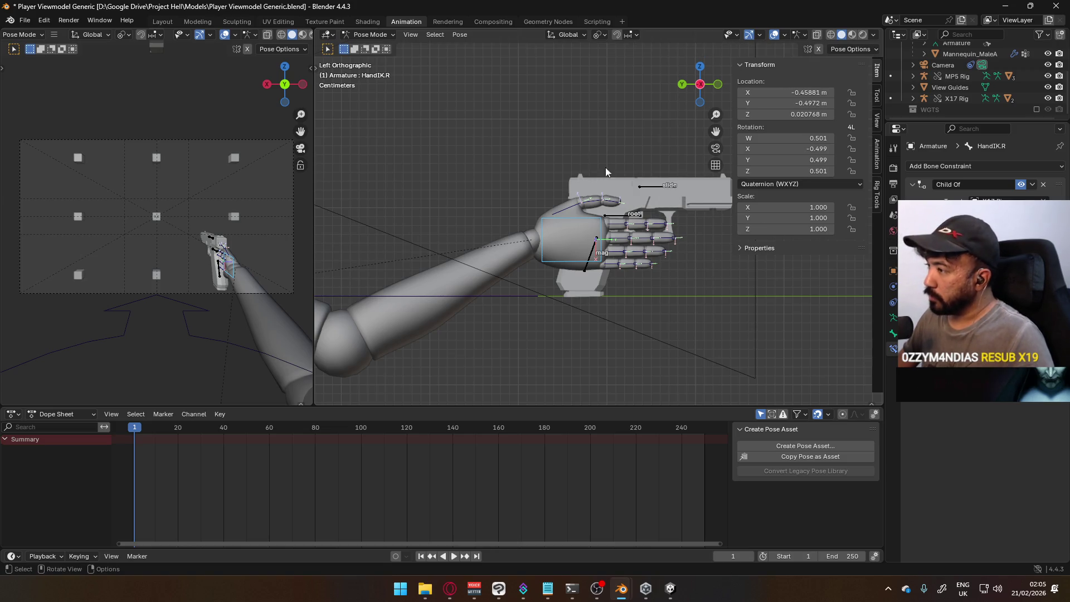
click(373, 34)
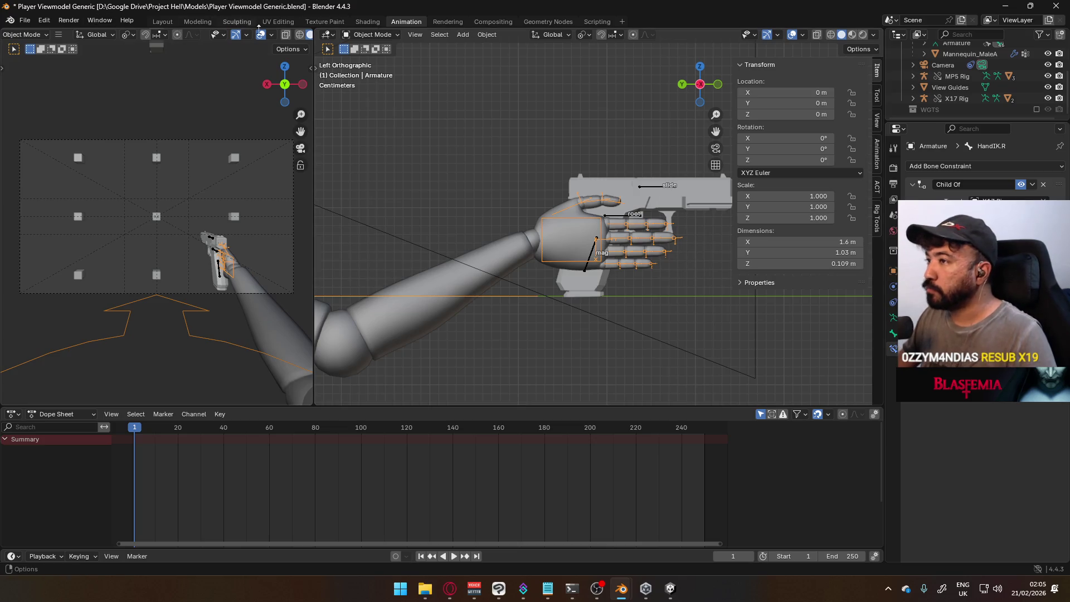
Test-move the whole X17 rig object, then reset its location and rotation with Alt+G / Alt+R.
click(390, 34)
click(391, 68)
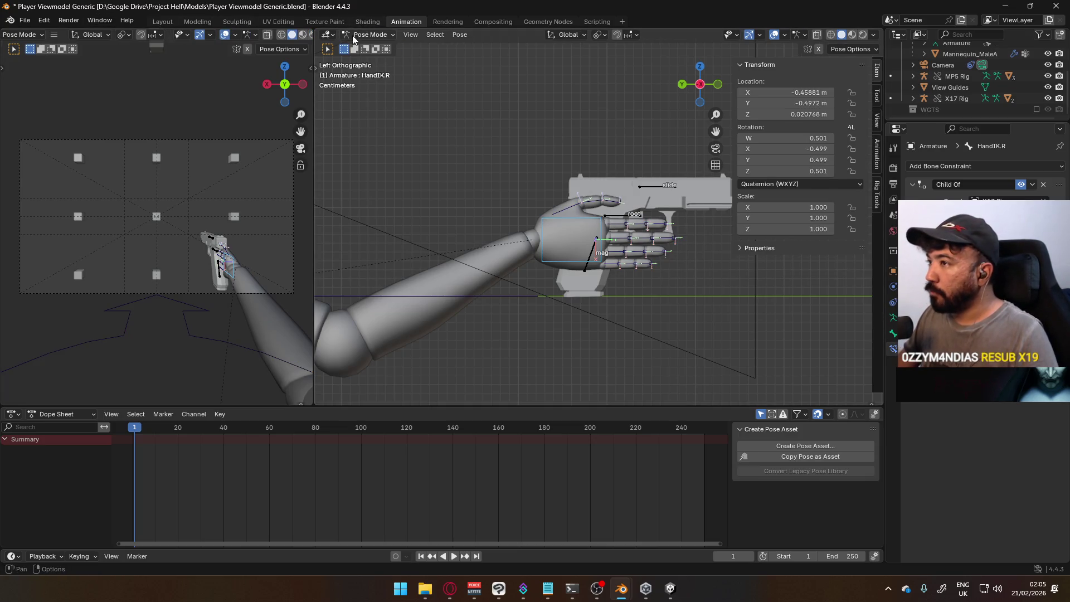
key(ctrl+Tab)
click(590, 257)
key(g)
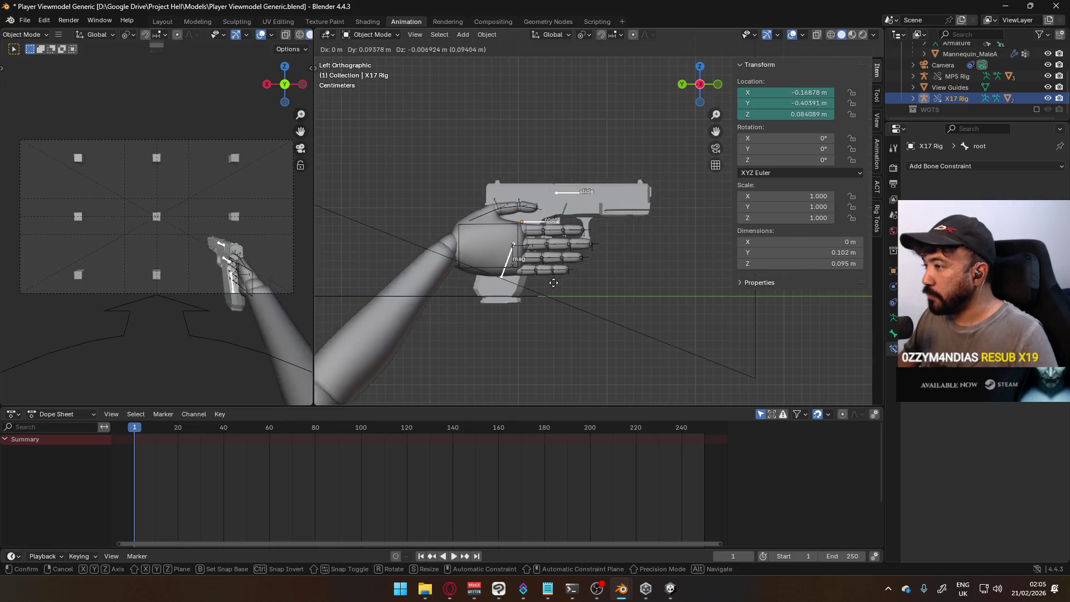
click(594, 283)
middle_drag(594, 282, 652, 233)
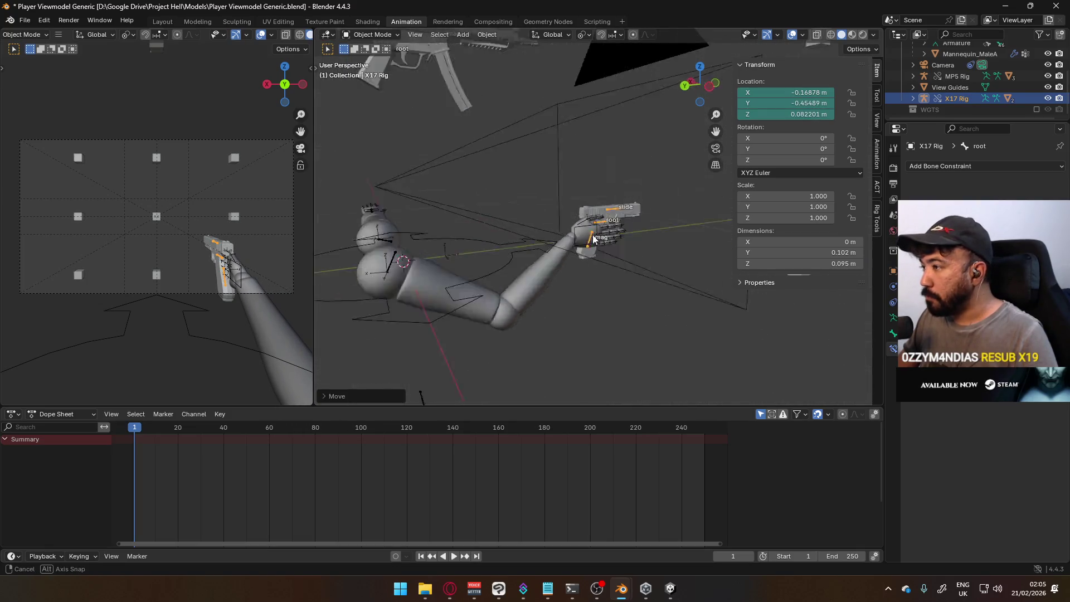
key(Down)
key(KP_3)
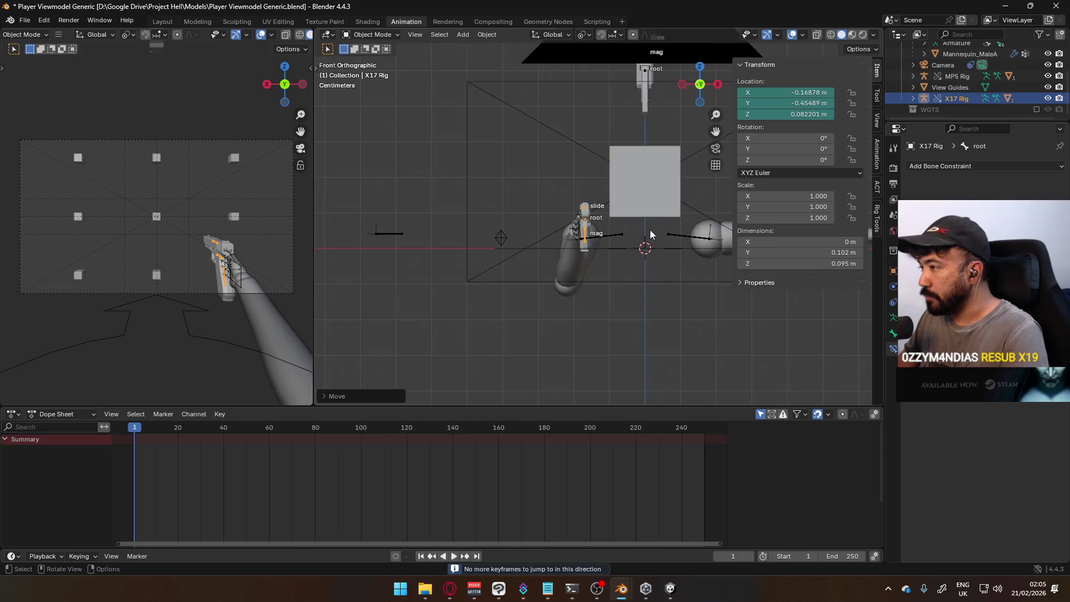
shift+middle_drag(546, 182, 507, 200)
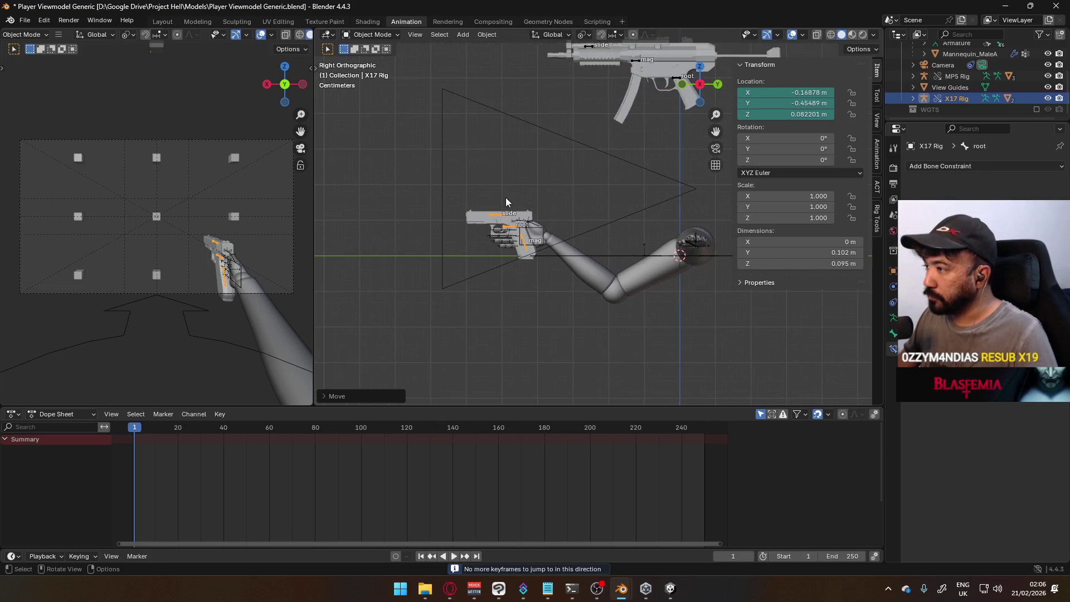
key(alt+g)
key(alt+r)
mouse_move(580, 133)
middle_down()
mouse_move(641, 168)
mouse_move(644, 209)
middle_up()
In pose mode, move the pistol's root bone into the right hand, refining from the side view.
click(376, 34)
click(372, 72)
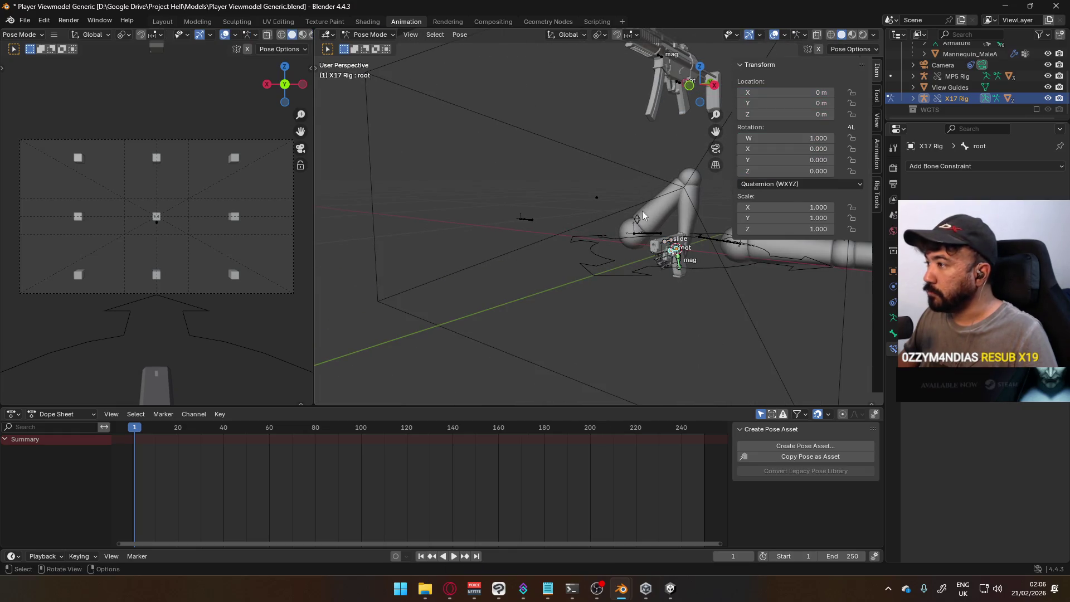
key(g)
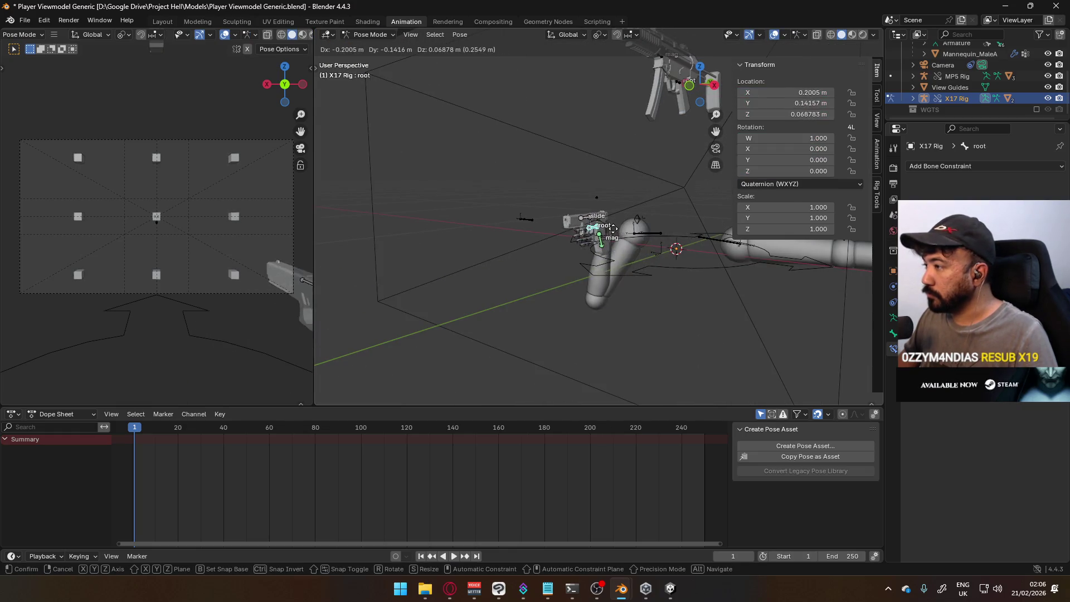
click(576, 219)
key(KP_3)
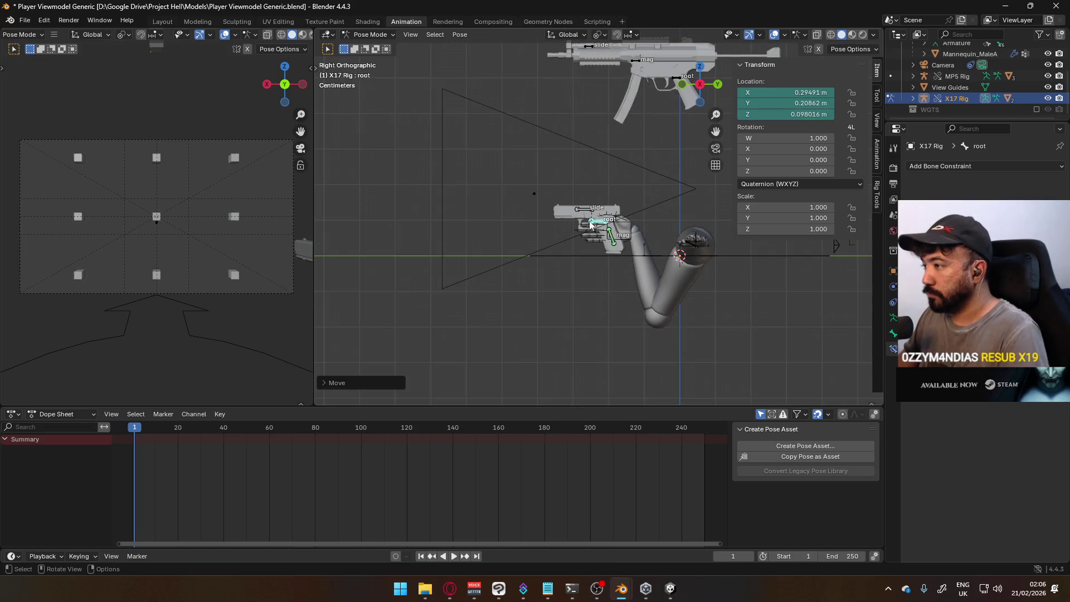
key(g)
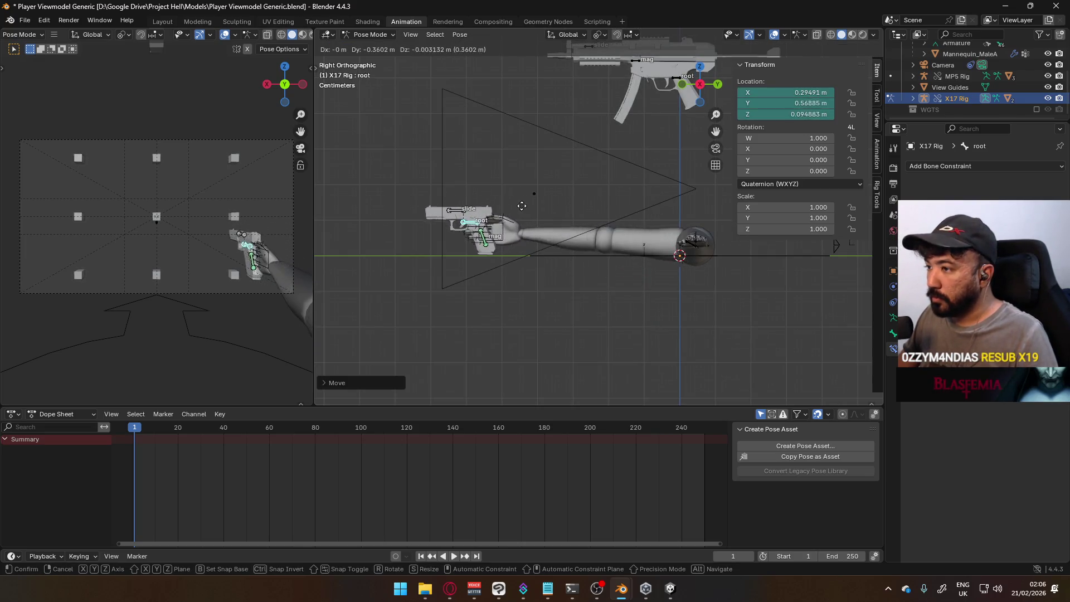
click(553, 204)
middle_drag(557, 202, 583, 187)
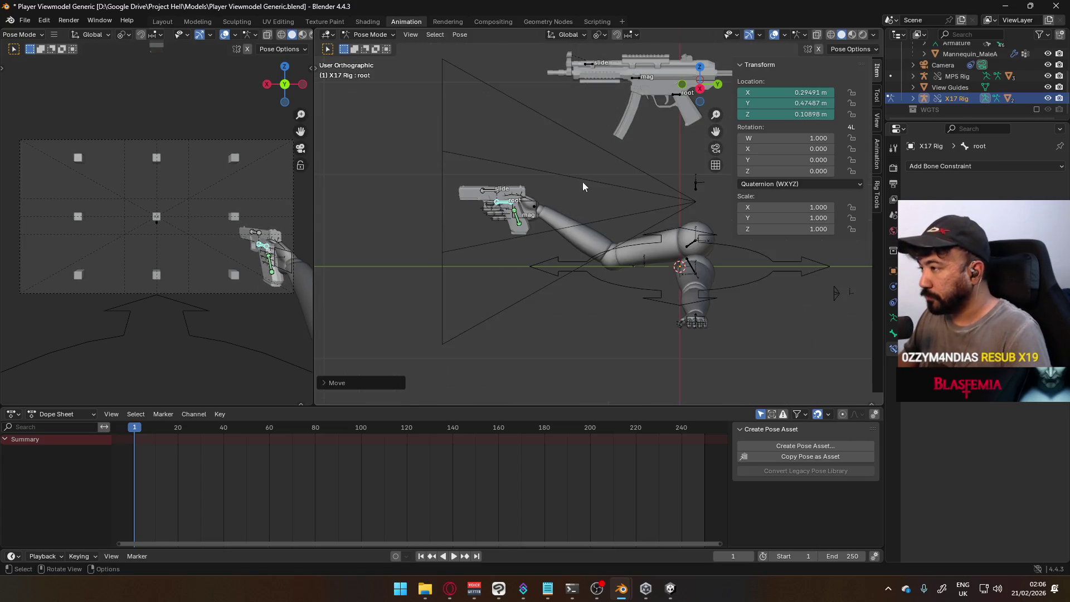
From the top view place the root in the hand, then set its height along Z to about 0.09 m.
key(KP_7)
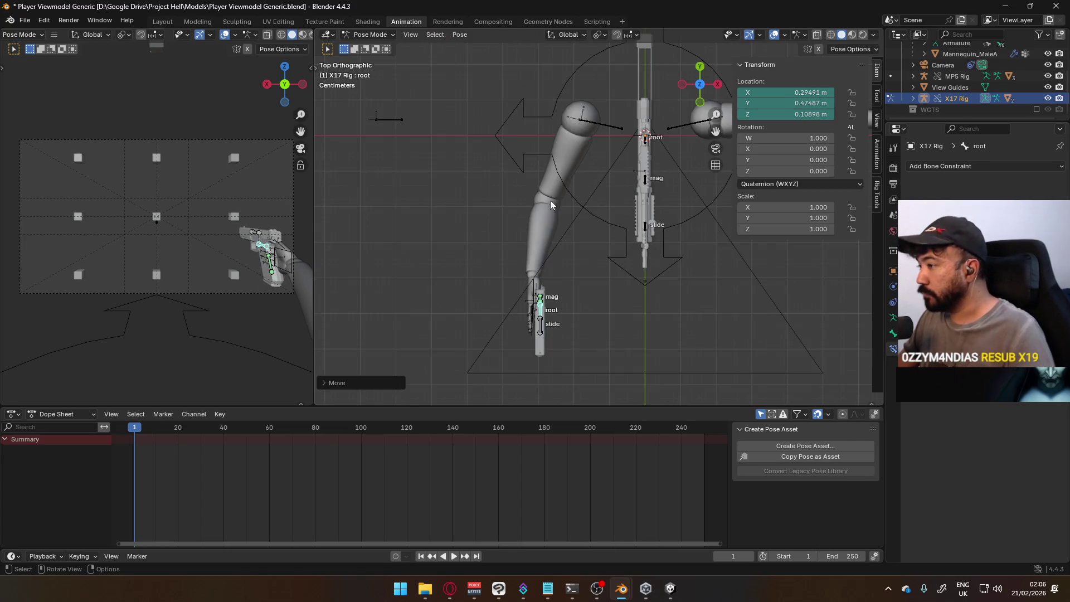
key(g)
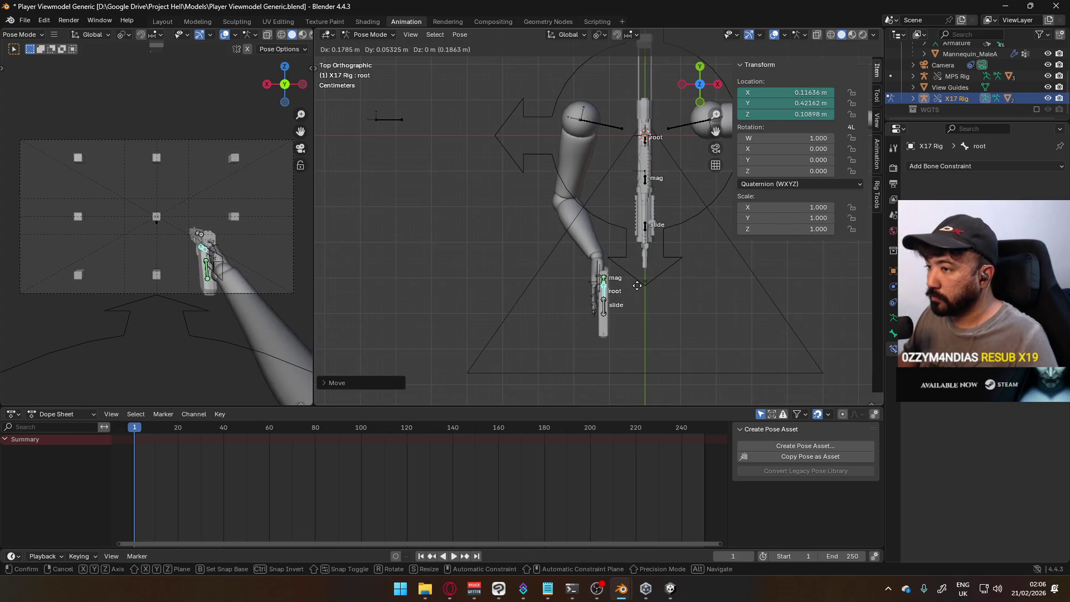
click(638, 289)
key(g)
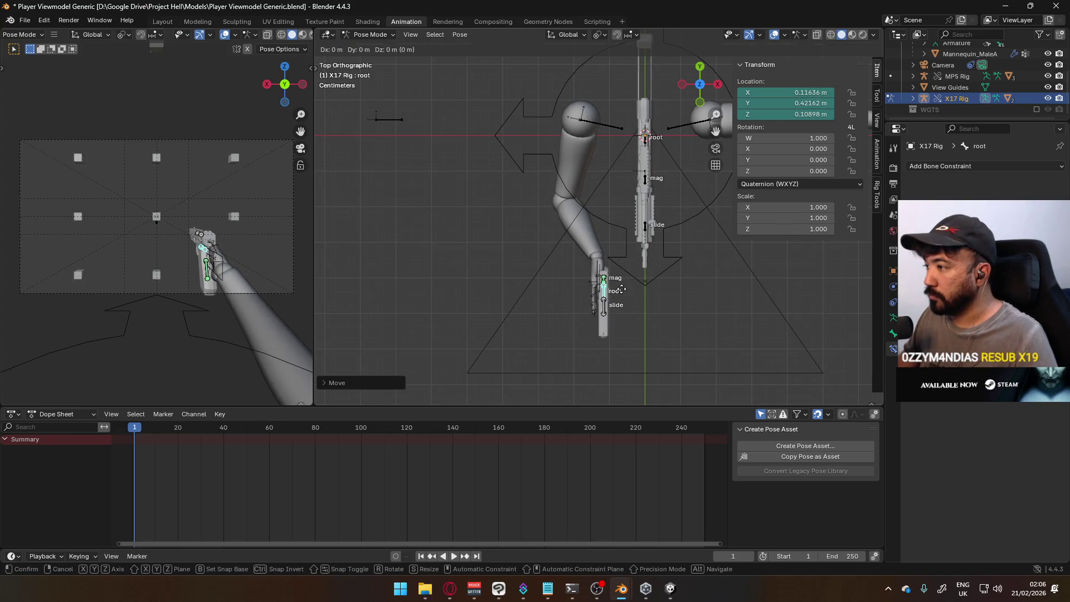
key(z)
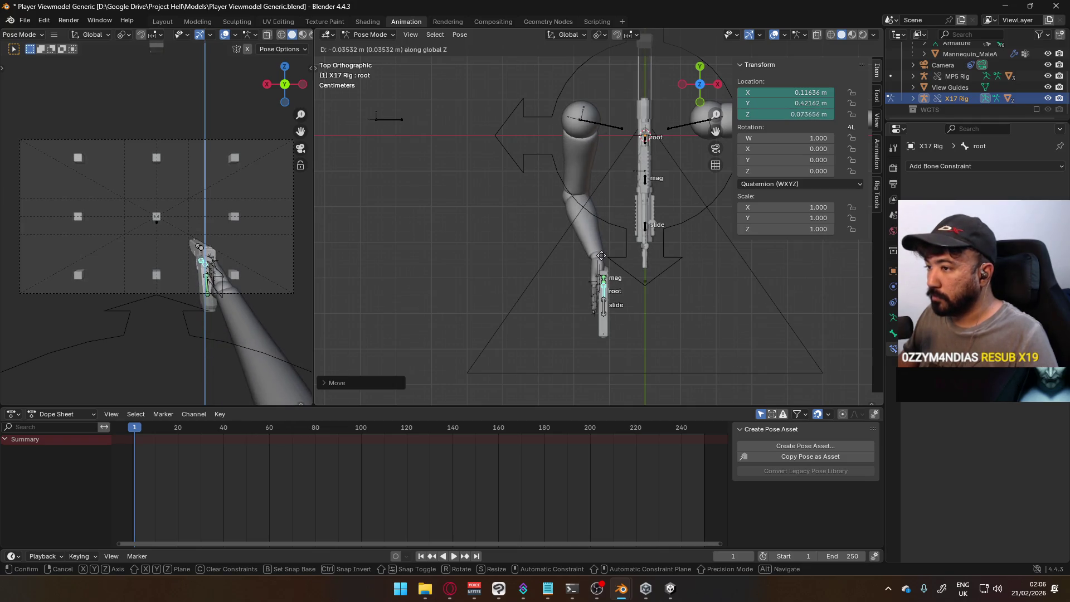
click(601, 270)
mouse_move(601, 270)
middle_down()
mouse_move(626, 193)
mouse_move(490, 193)
middle_up()
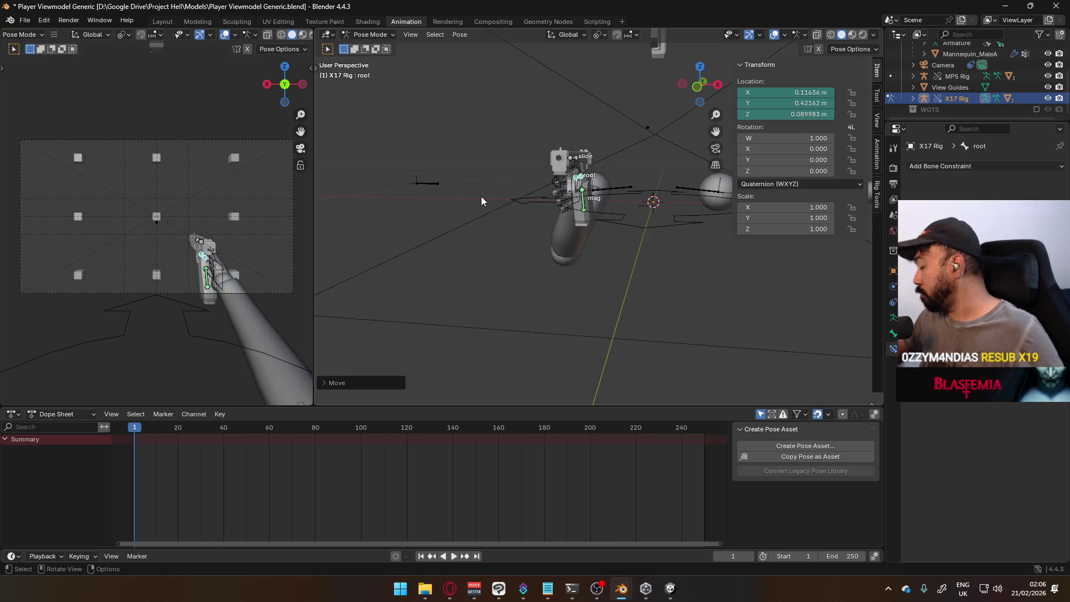
click(368, 34)
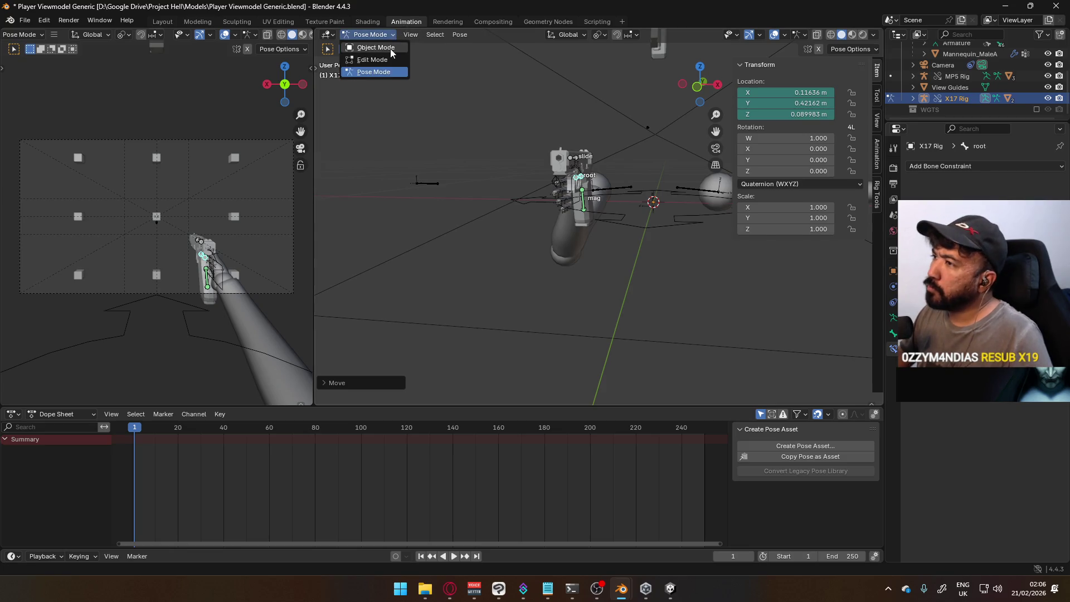
scroll(590, 197, up, 3)
Inspect the pistol in the hand up close, select the armature, and switch to the Weapon Library file.
middle_drag(590, 198, 553, 164)
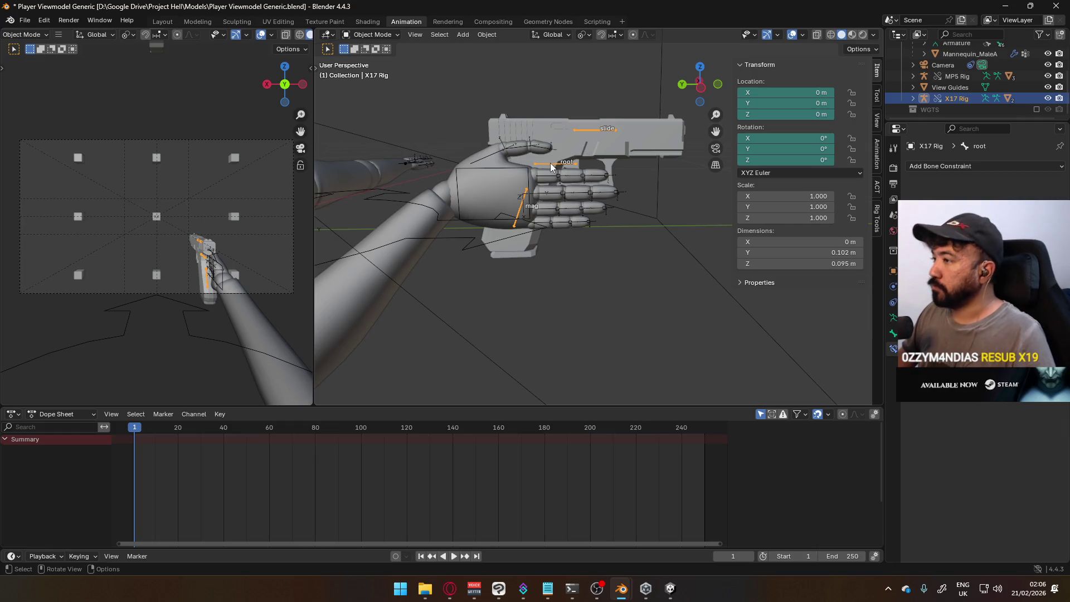
key(KP_0)
key(KP_0)
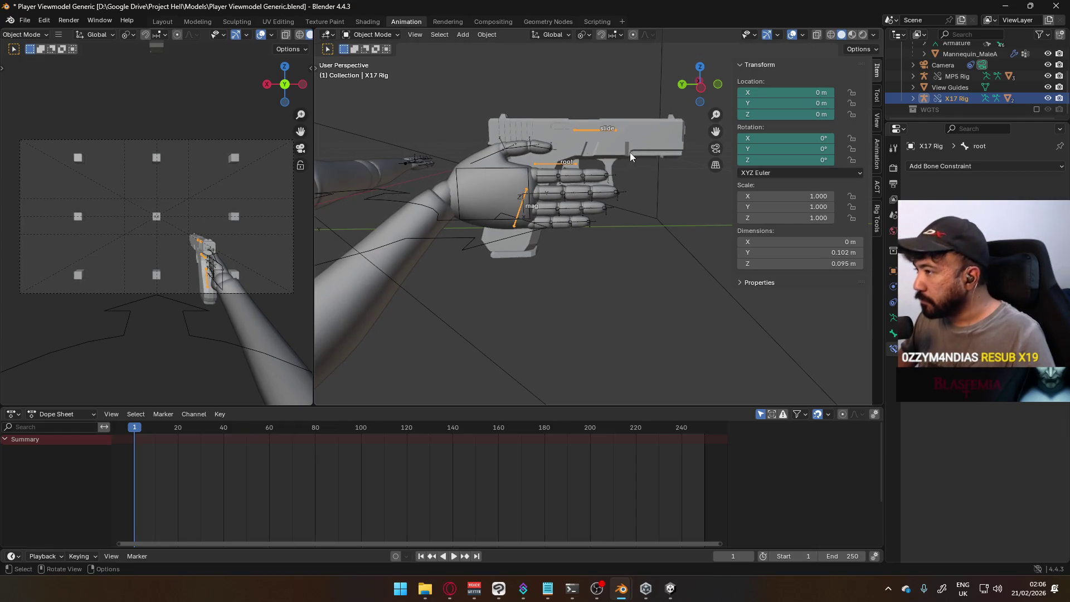
key(KP_0)
key(KP_0)
click(509, 172)
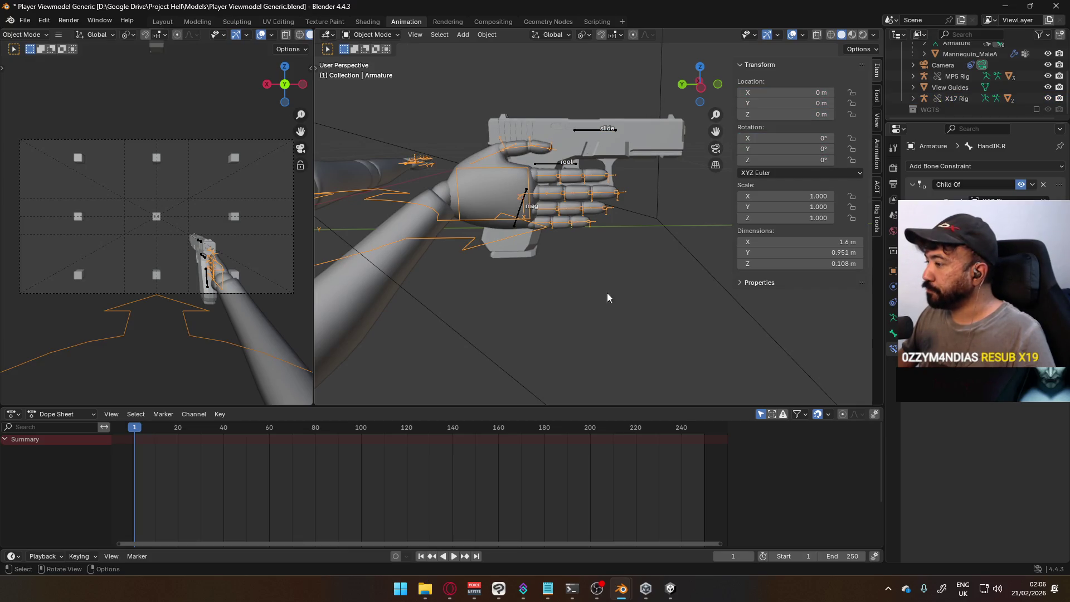
mouse_move(622, 588)
click(580, 528)
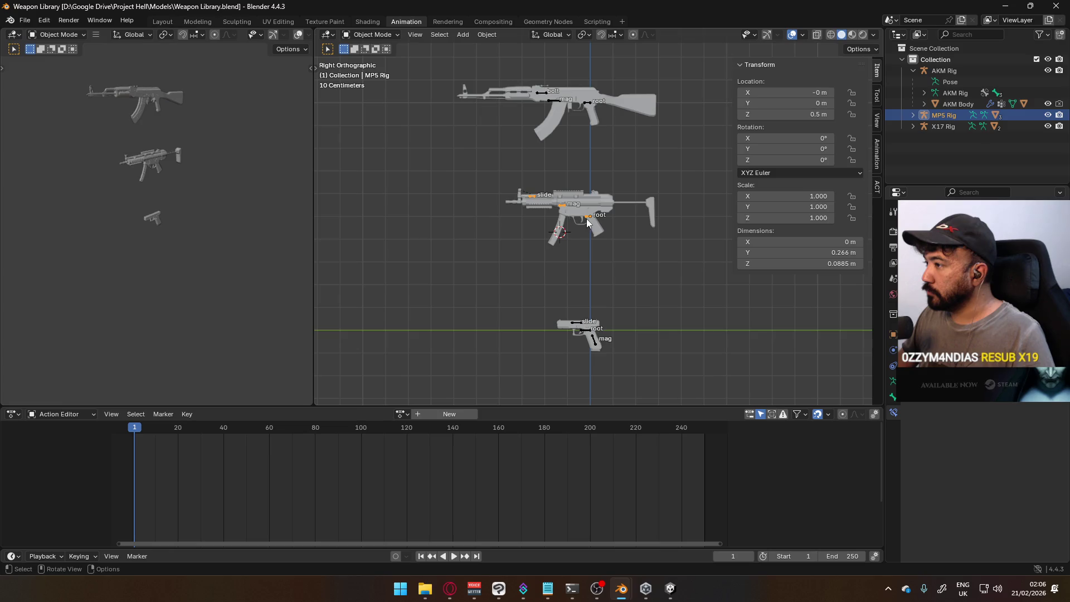
Test-move the MP5 rig and cancel it, select the AKM rig, then bring up a new browser tab.
key(g)
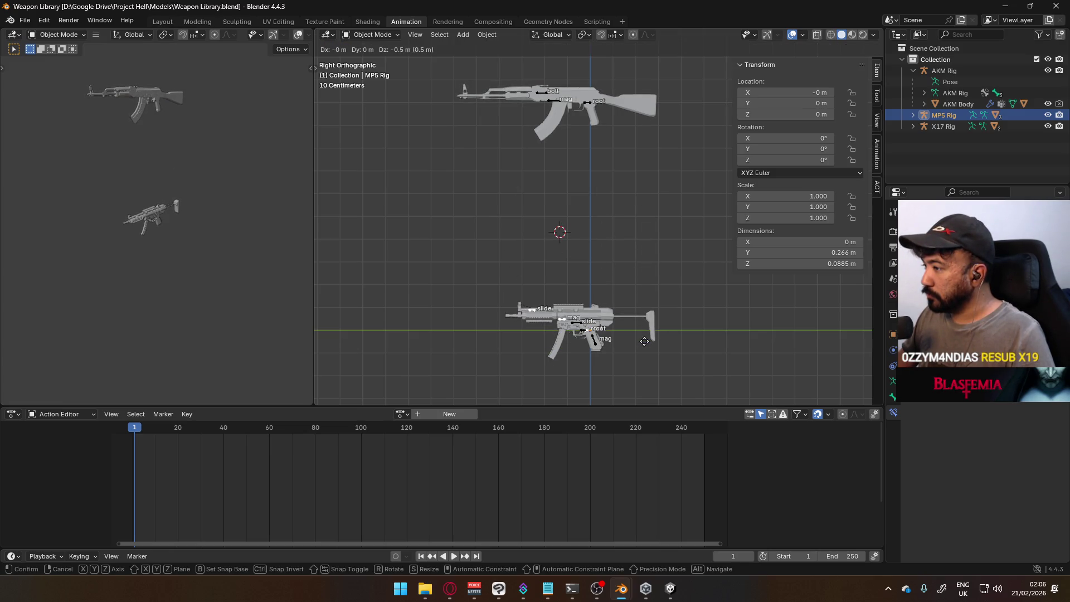
key(Escape)
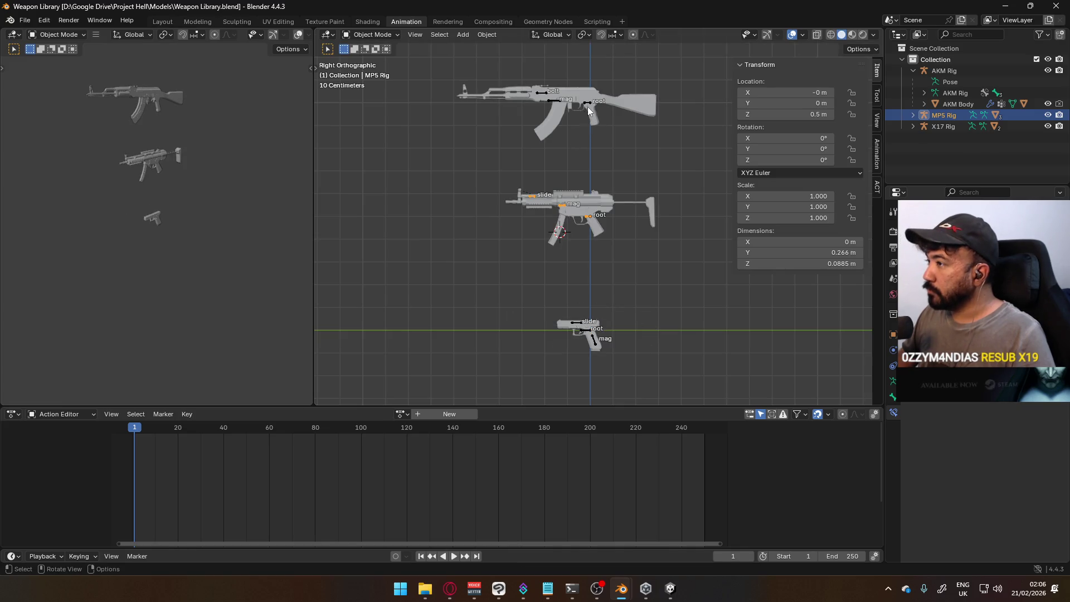
click(584, 101)
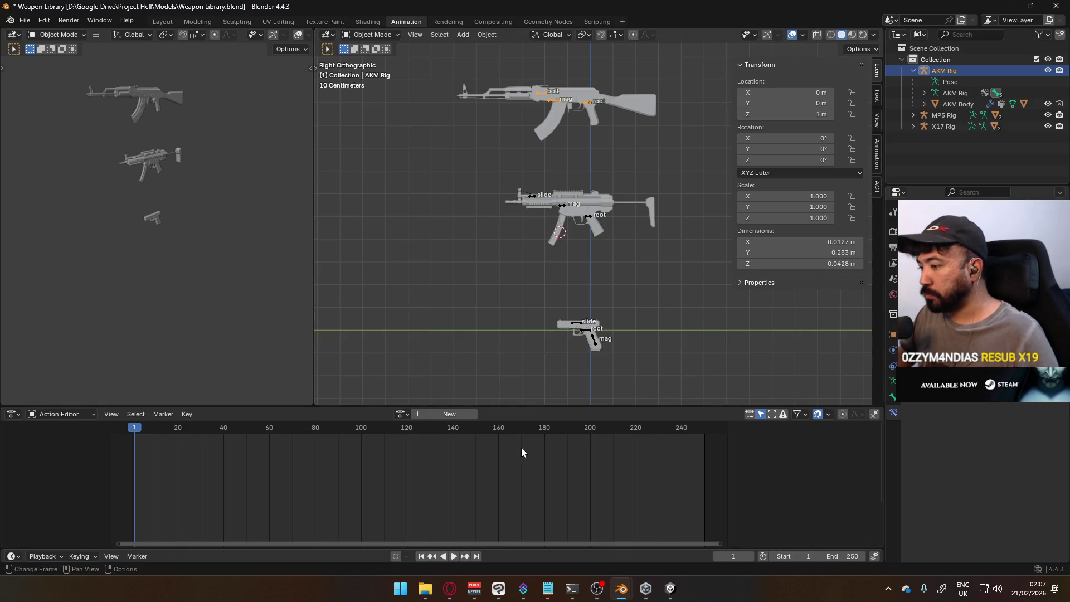
key(alt+Tab)
click(259, 14)
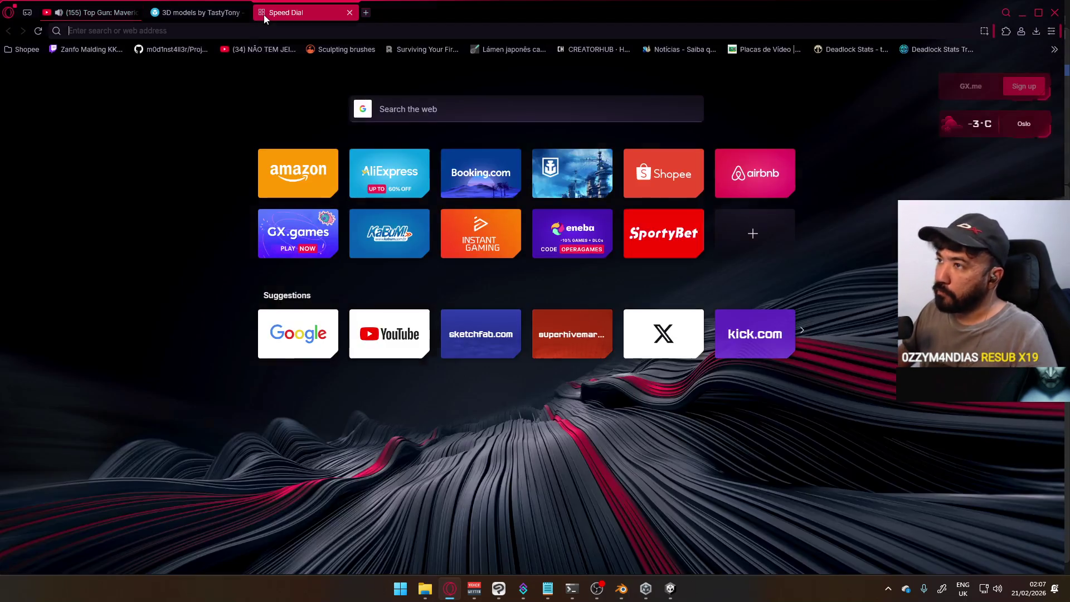
text(mp5 dimensions)
Search Google for the MP5's dimensions (680 mm overall) and return to Blender.
key(Return)
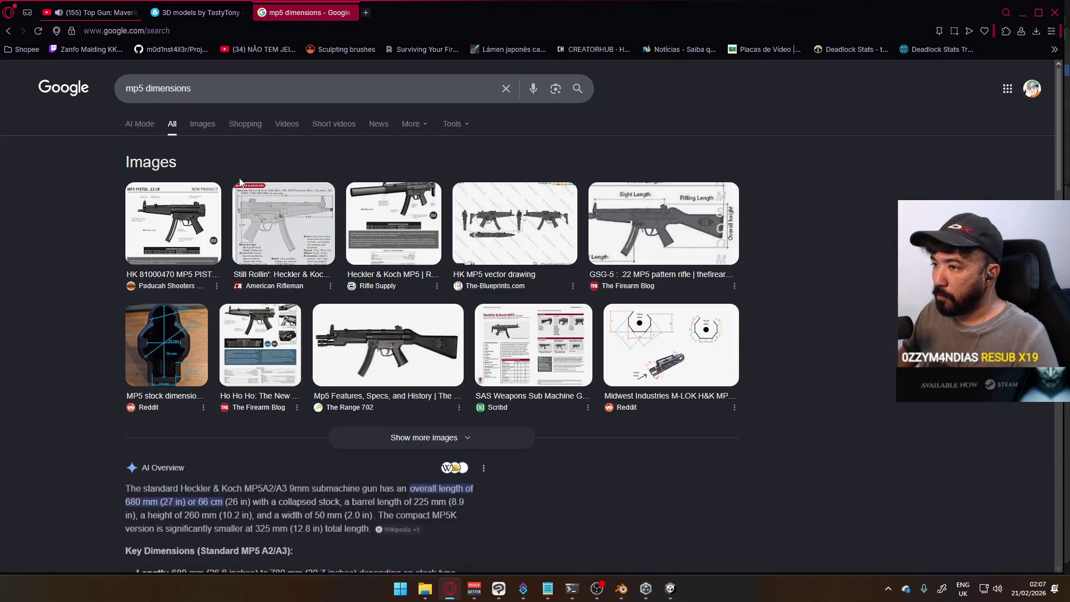
scroll(236, 390, down, 3)
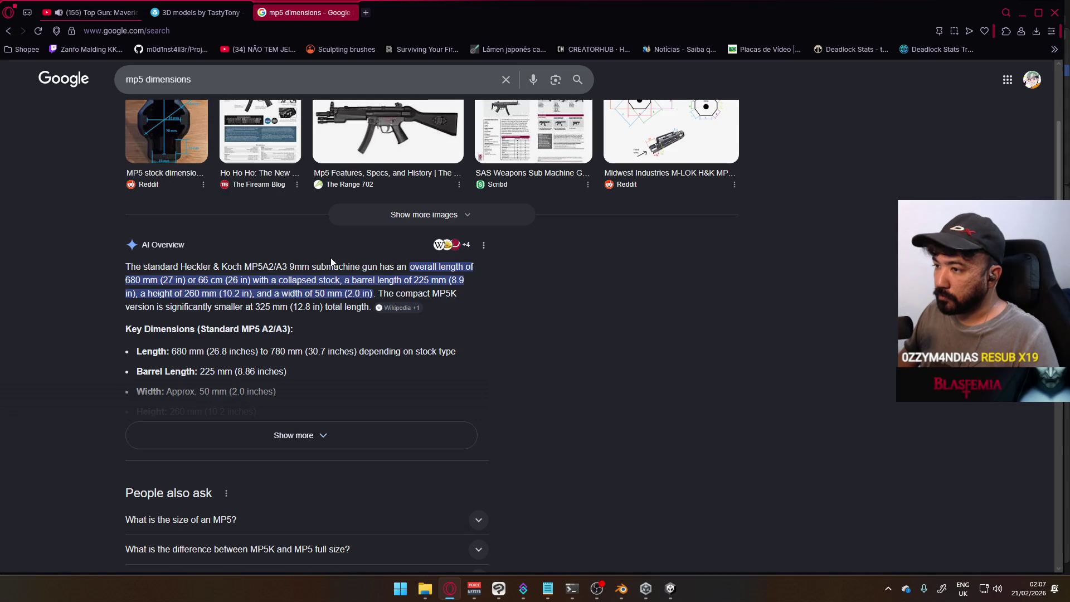
click(1022, 13)
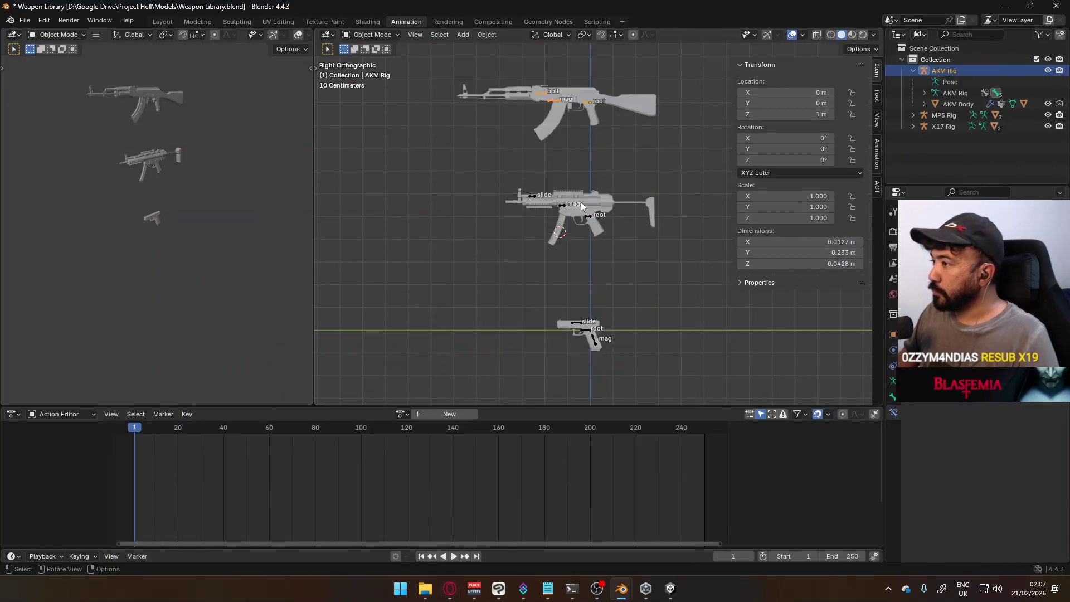
Frame the MP5 body and set its Y dimension to 0.66 m, then head to the Google Drive folder.
click(582, 201)
key(KP_Decimal)
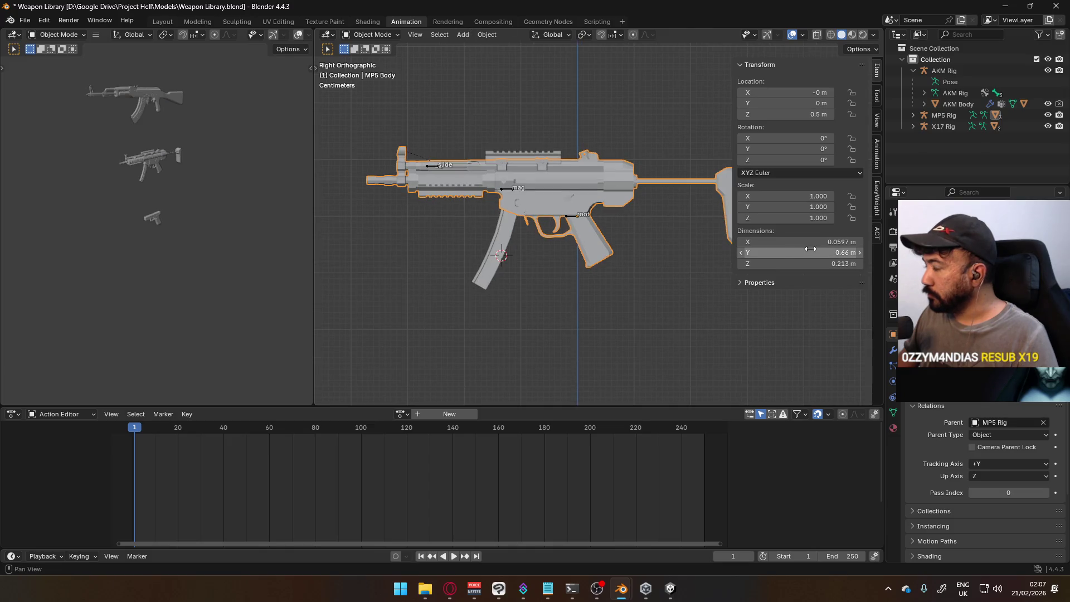
drag(803, 252, 744, 252)
key(ctrl+z)
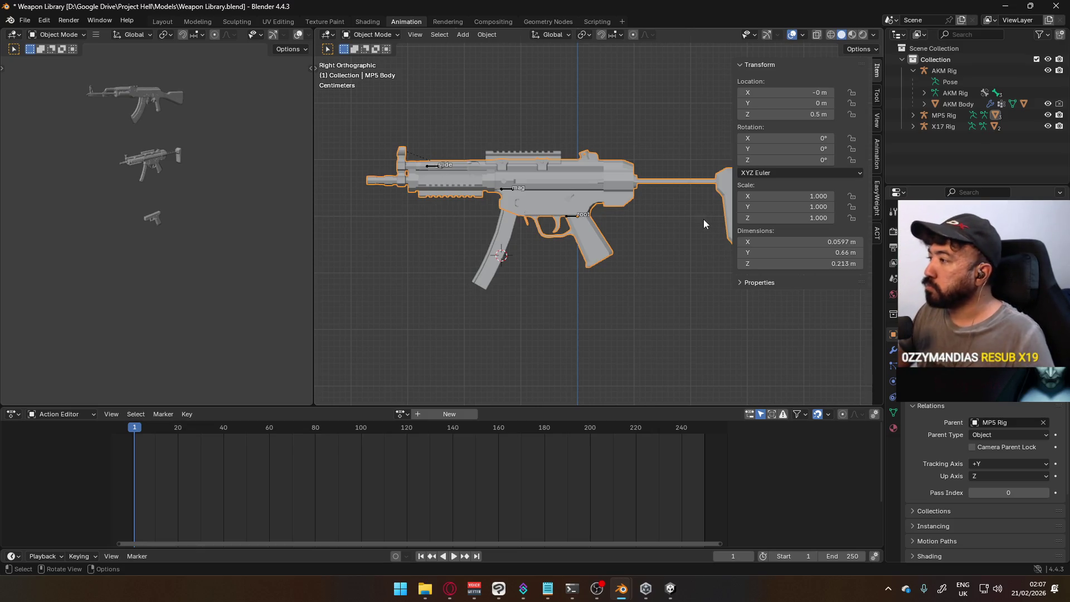
scroll(588, 225, down, 3)
scroll(629, 278, down, 4)
scroll(629, 278, up, 2)
middle_drag(628, 277, 620, 278)
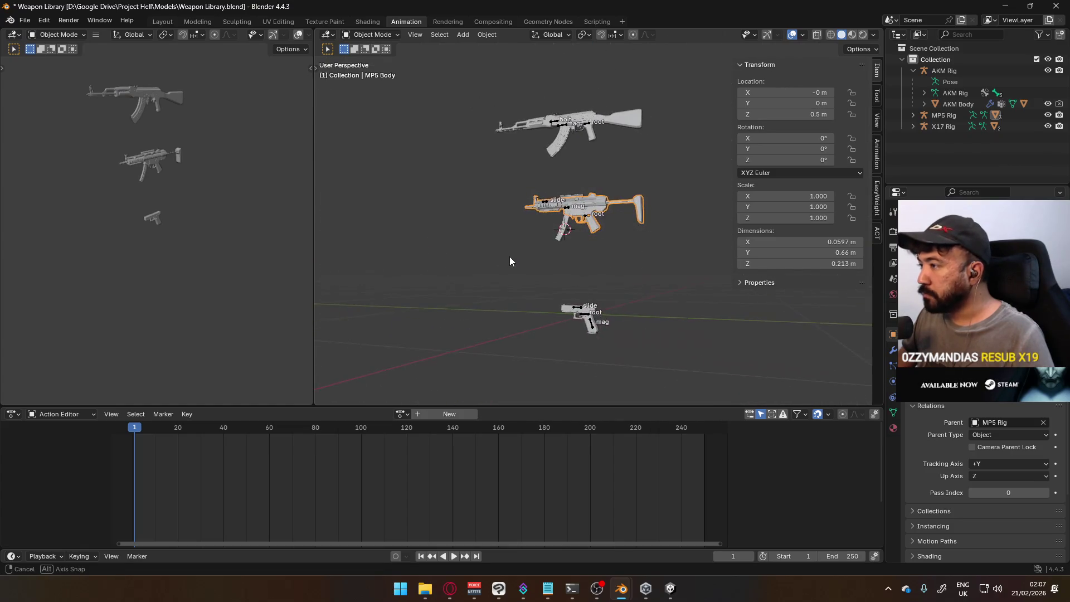
middle_drag(620, 278, 583, 274)
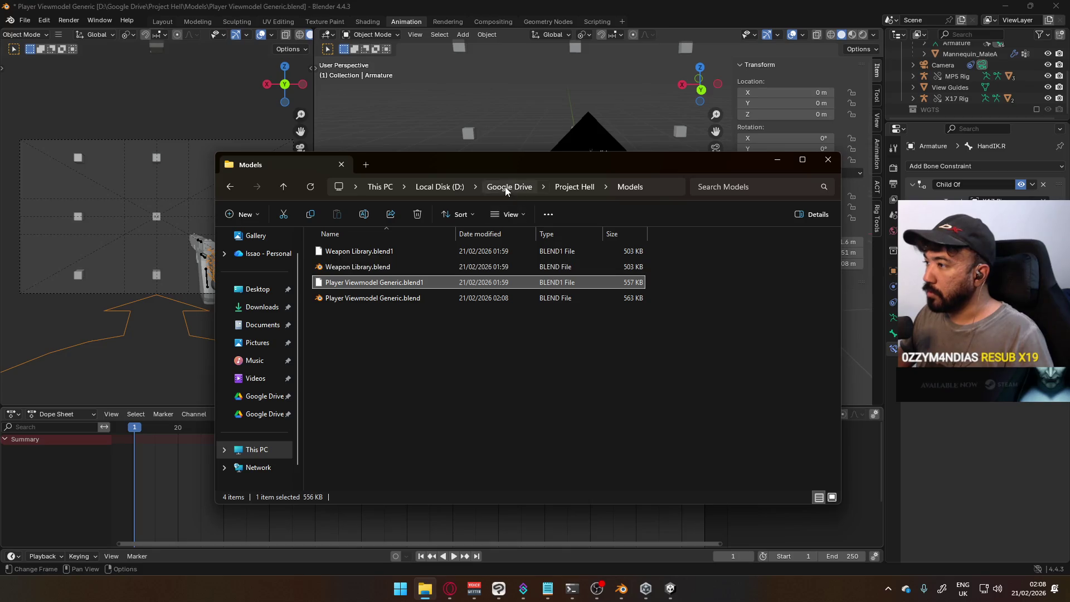
click(509, 186)
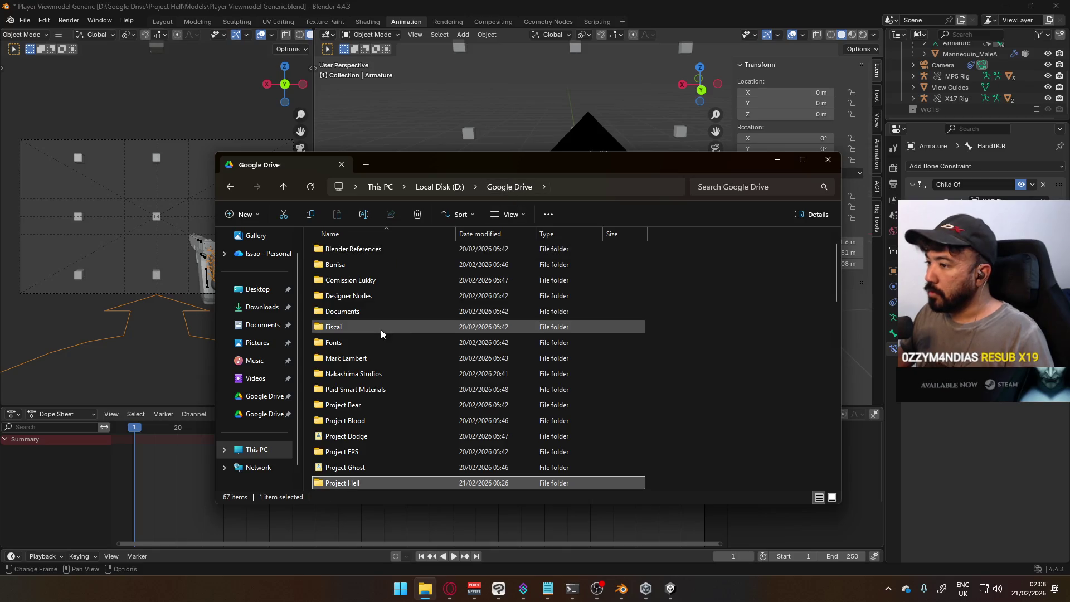
Open Victor.blend from Project FPS > Models > Character.
double_click(371, 451)
double_click(356, 298)
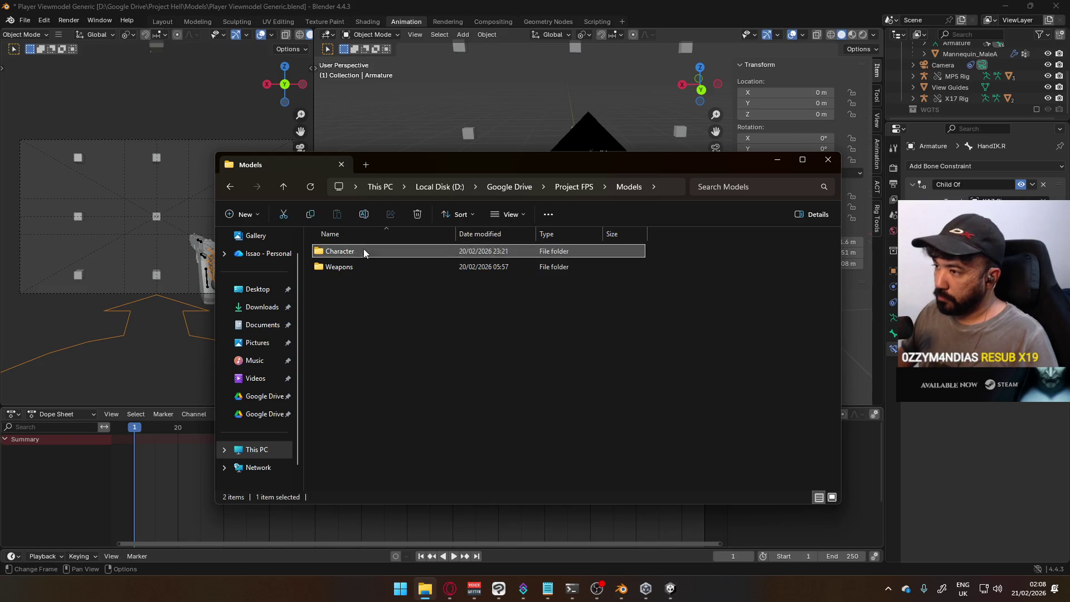
double_click(364, 248)
double_click(406, 345)
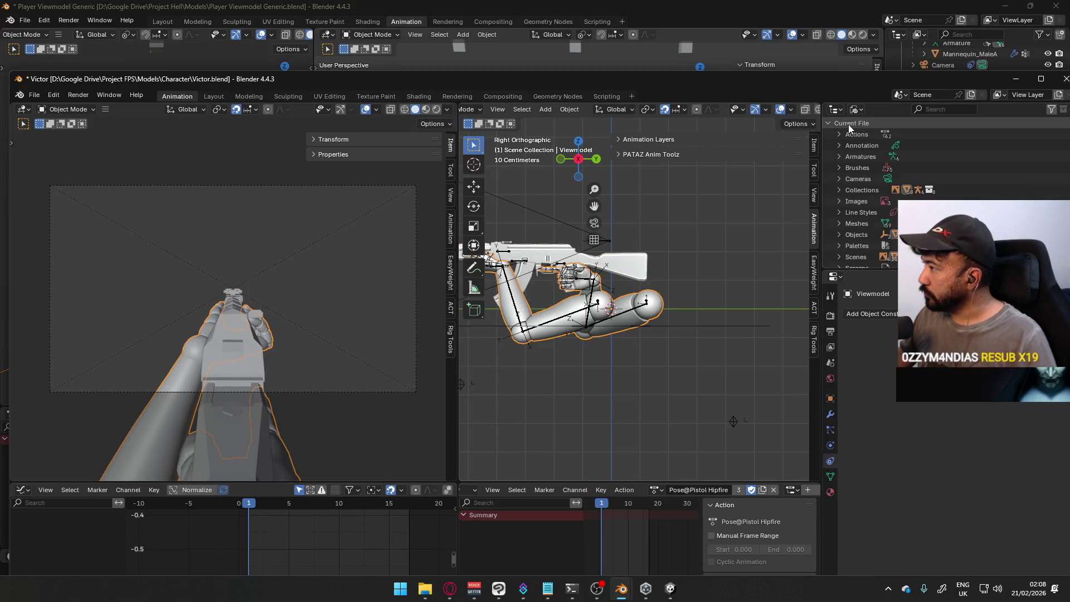
scroll(847, 127, up, 3)
Show the Outliner's View Layer hierarchy and expand the Viewmodel collection.
click(857, 110)
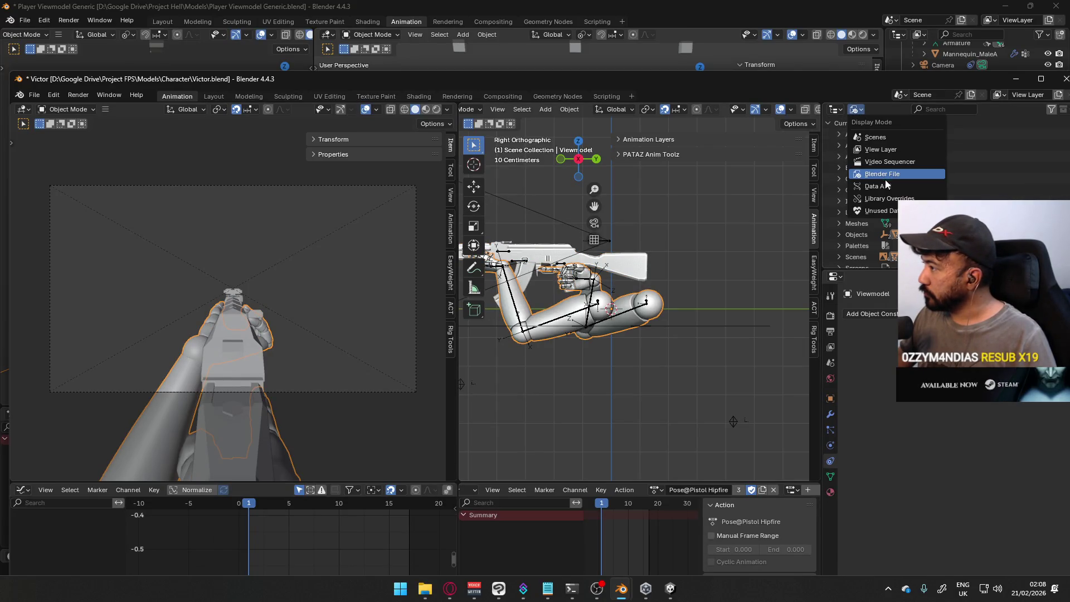
click(885, 149)
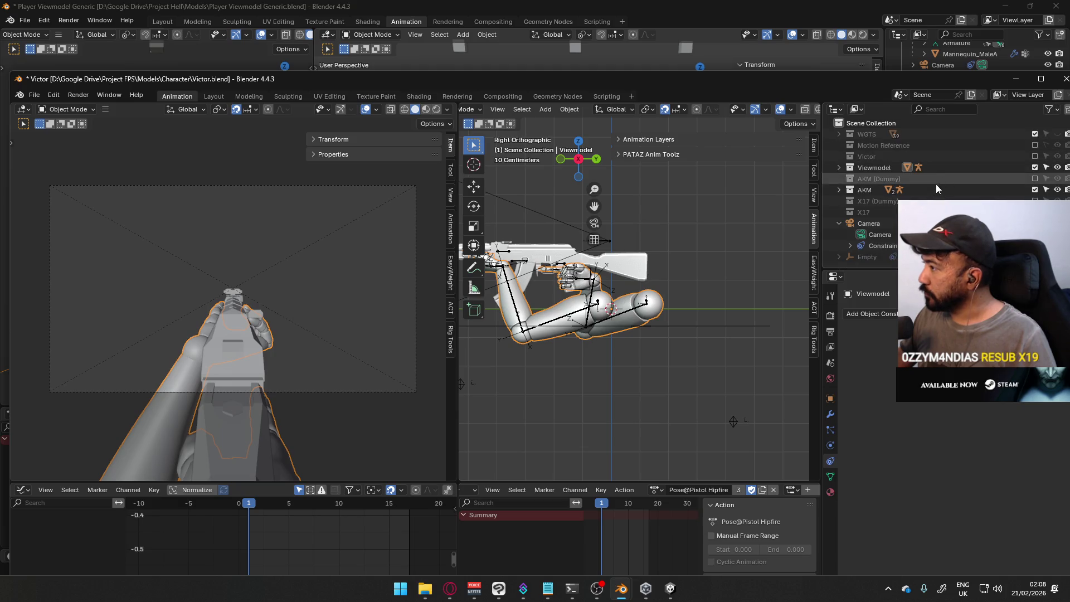
click(841, 168)
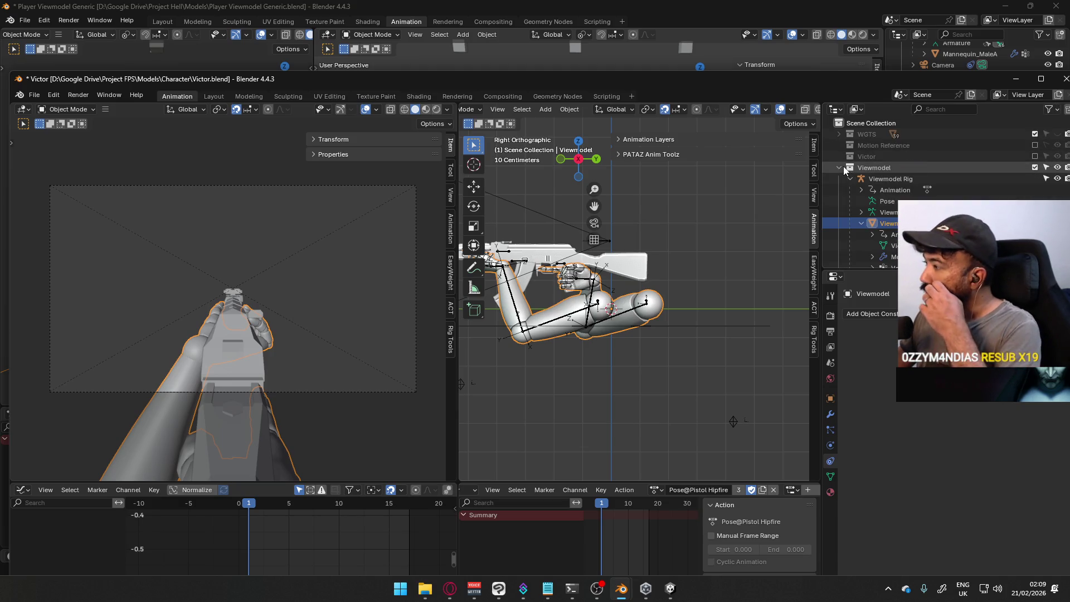
scroll(674, 261, down, 2)
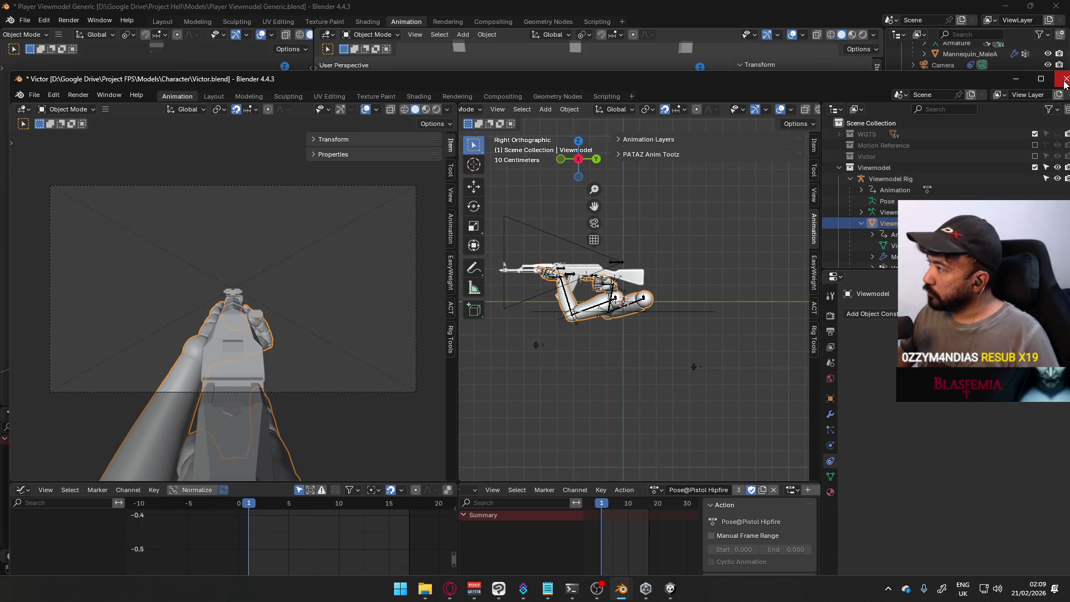
Close Victor.blend without saving, dismiss Explorer, and return to Player Viewmodel Generic.
key(ctrl+q)
click(565, 385)
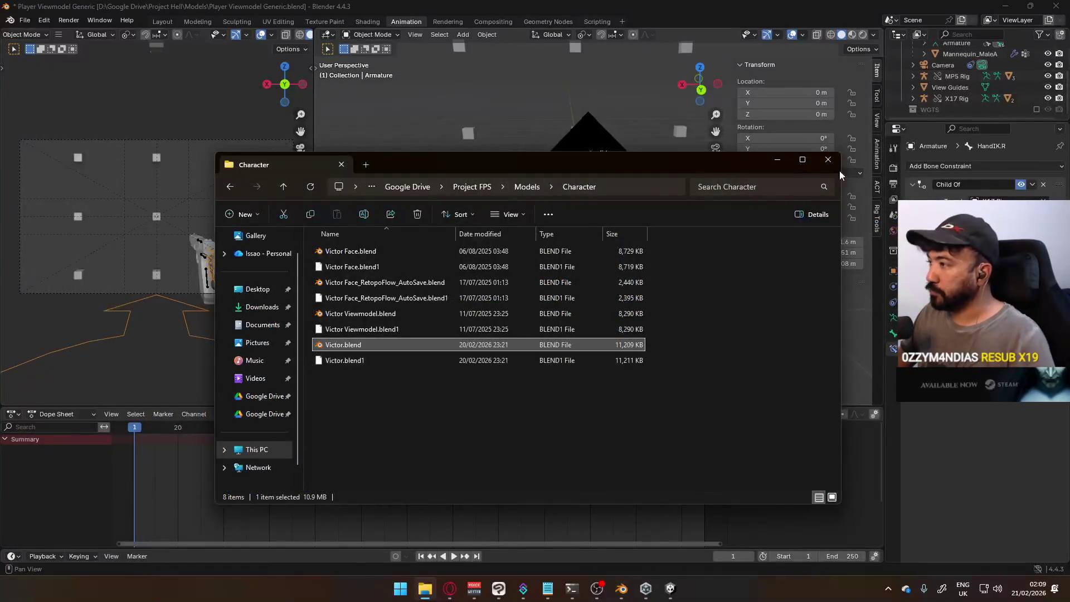
click(836, 167)
click(26, 19)
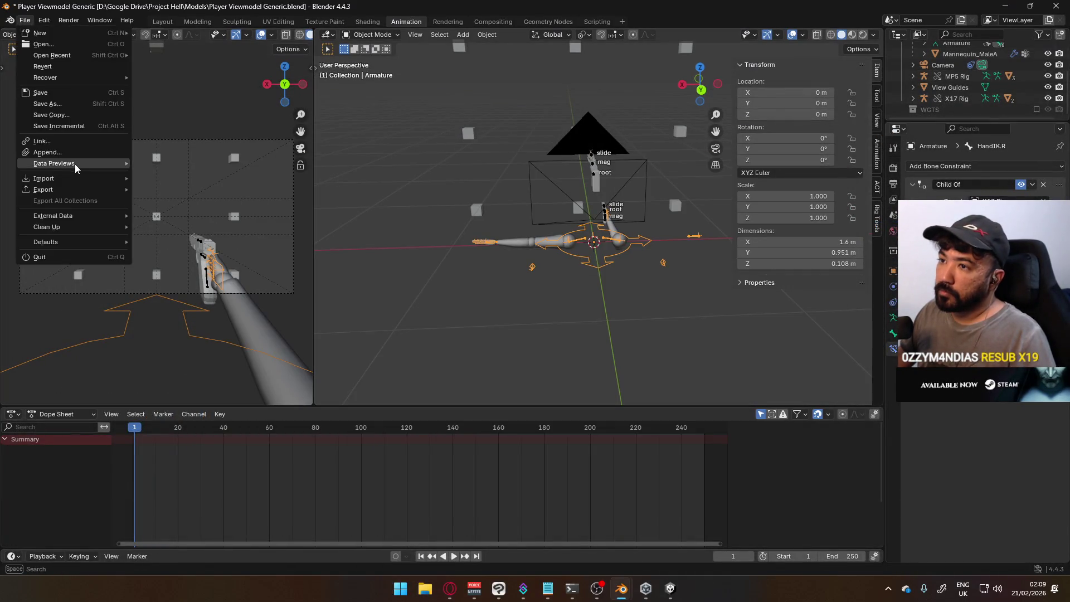
Append the Viewmodel collection from Victor.blend and inspect it from both side views.
click(47, 152)
scroll(485, 216, down, 5)
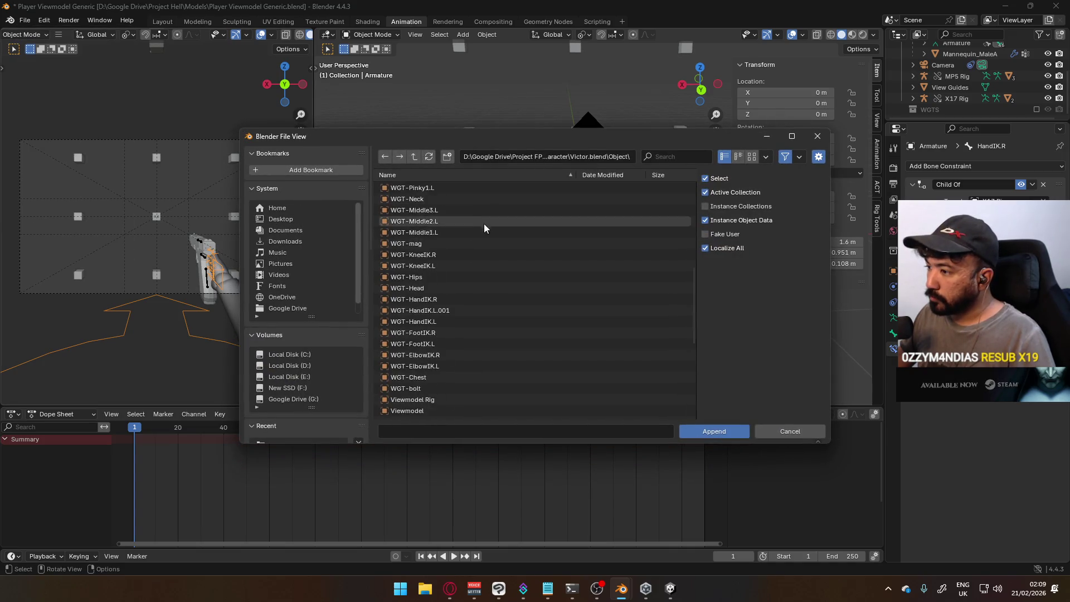
double_click(445, 298)
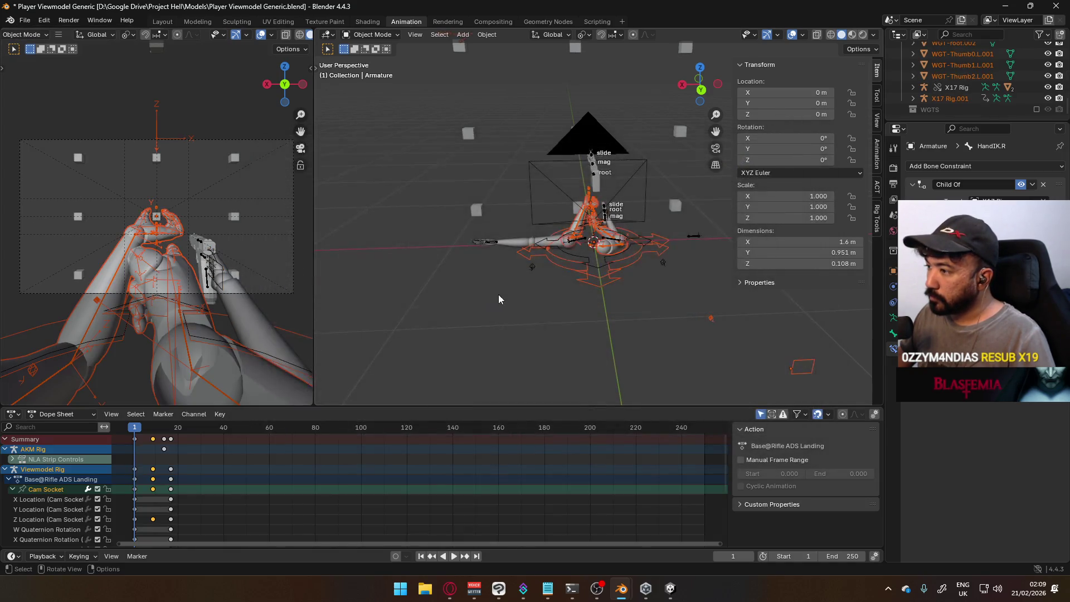
mouse_move(528, 266)
middle_down()
mouse_move(614, 281)
mouse_move(438, 223)
middle_up()
scroll(614, 277, up, 5)
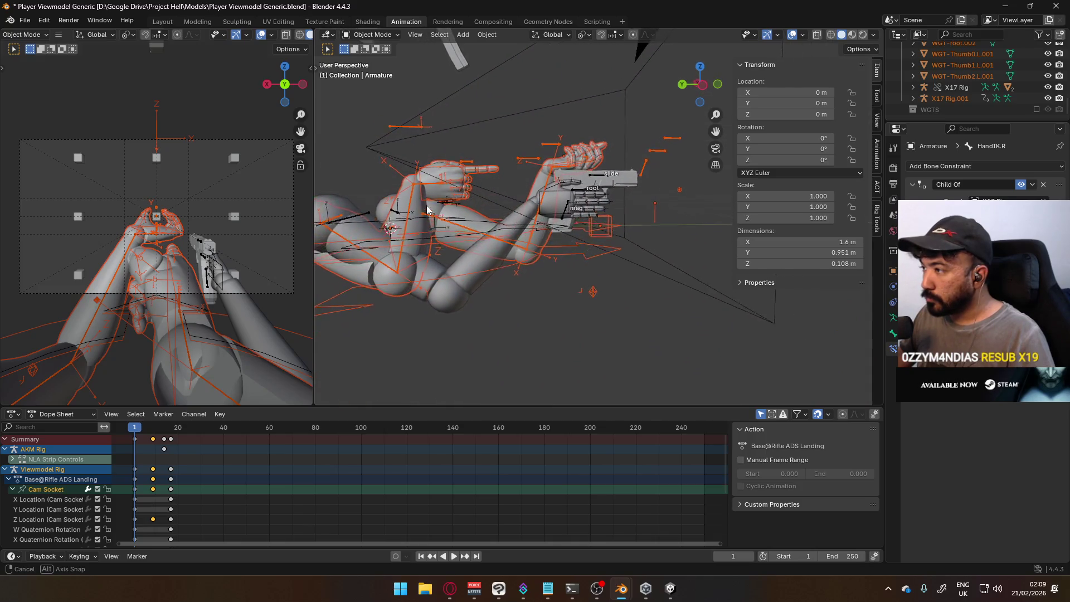
middle_drag(439, 224, 422, 205)
key(KP_3)
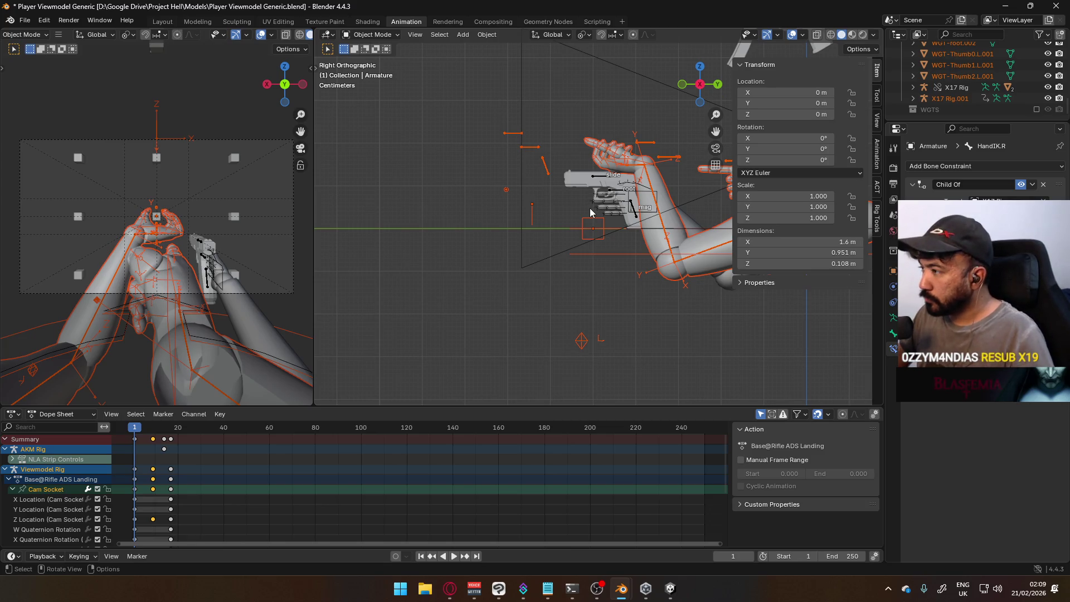
key(ctrl+KP_3)
scroll(459, 220, up, 1)
scroll(459, 220, up, 1)
scroll(460, 219, up, 1)
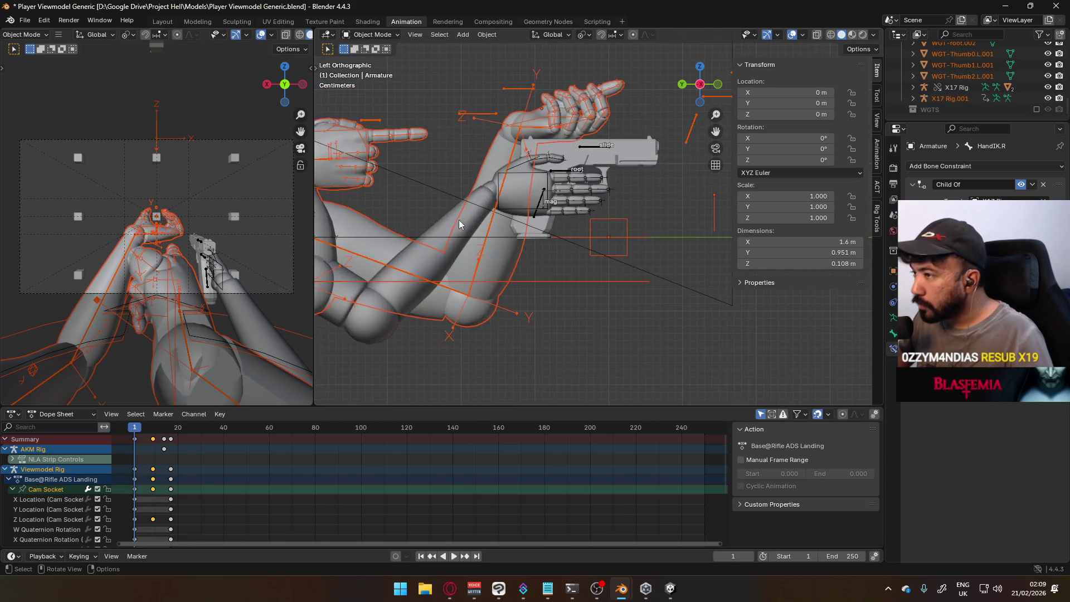
Test-move the appended Viewmodel armature, delete it with its body, and select the arm-and-pistol rig.
key(g)
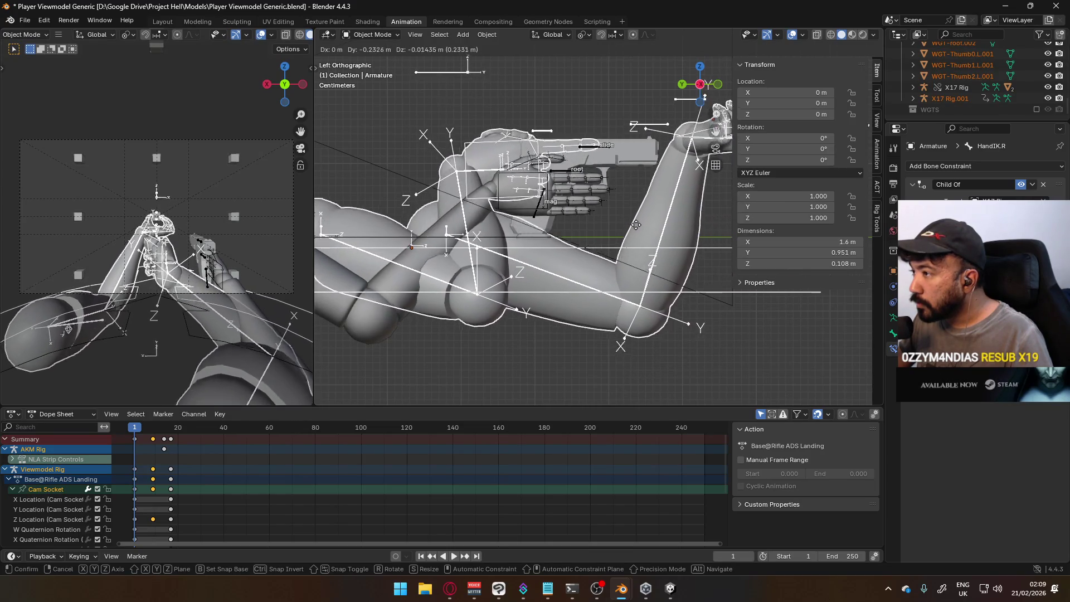
click(676, 249)
scroll(626, 236, down, 5)
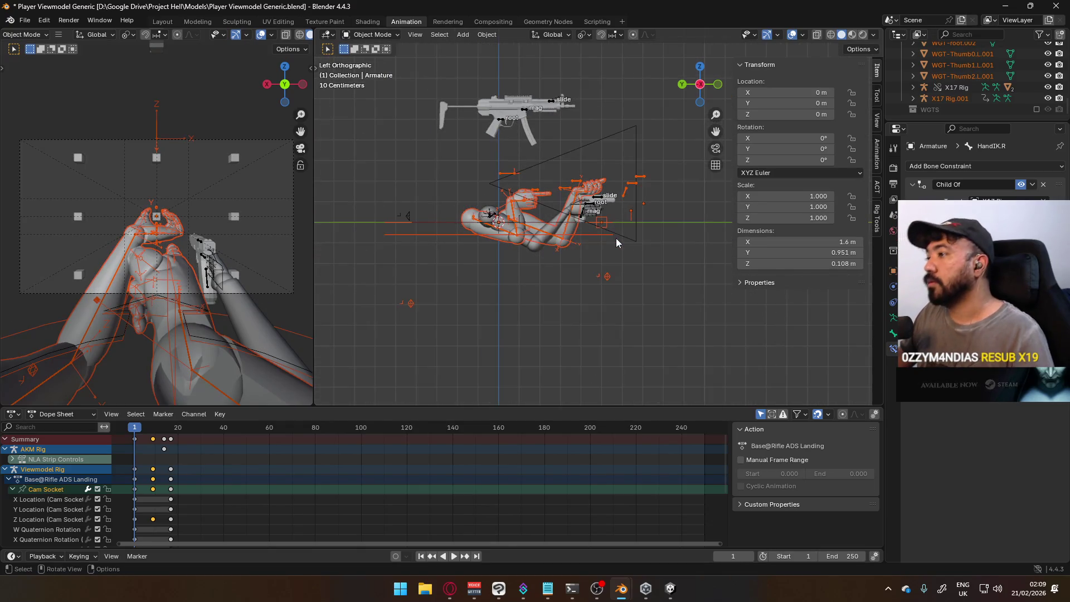
key(Delete)
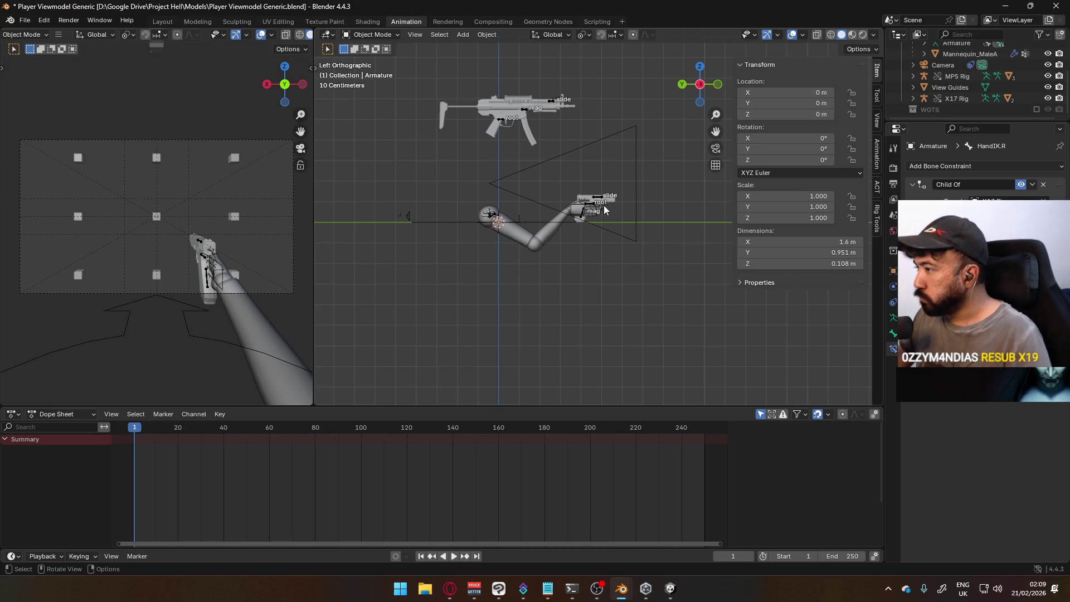
click(588, 204)
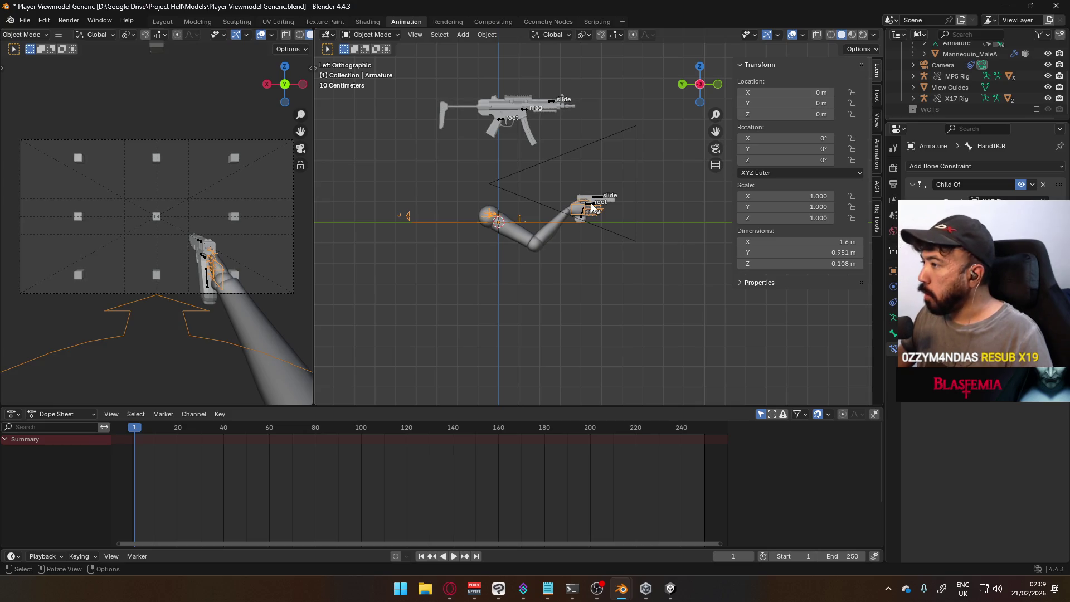
Select the X17 Rig and try scaling it with a different transform pivot, cancelling both attempts.
click(591, 204)
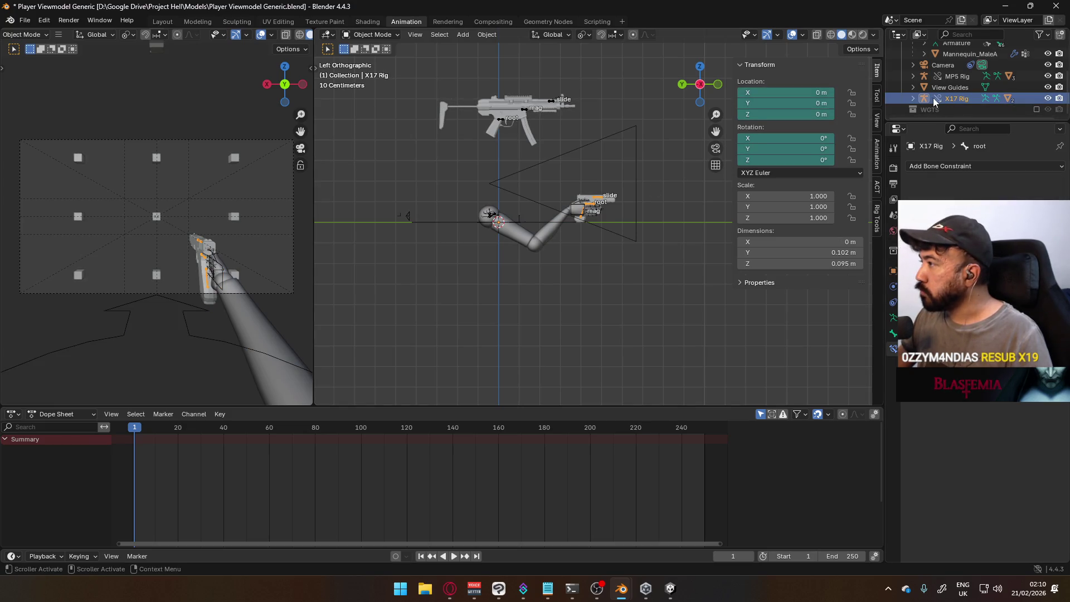
scroll(610, 200, up, 2)
scroll(610, 200, up, 4)
key(s)
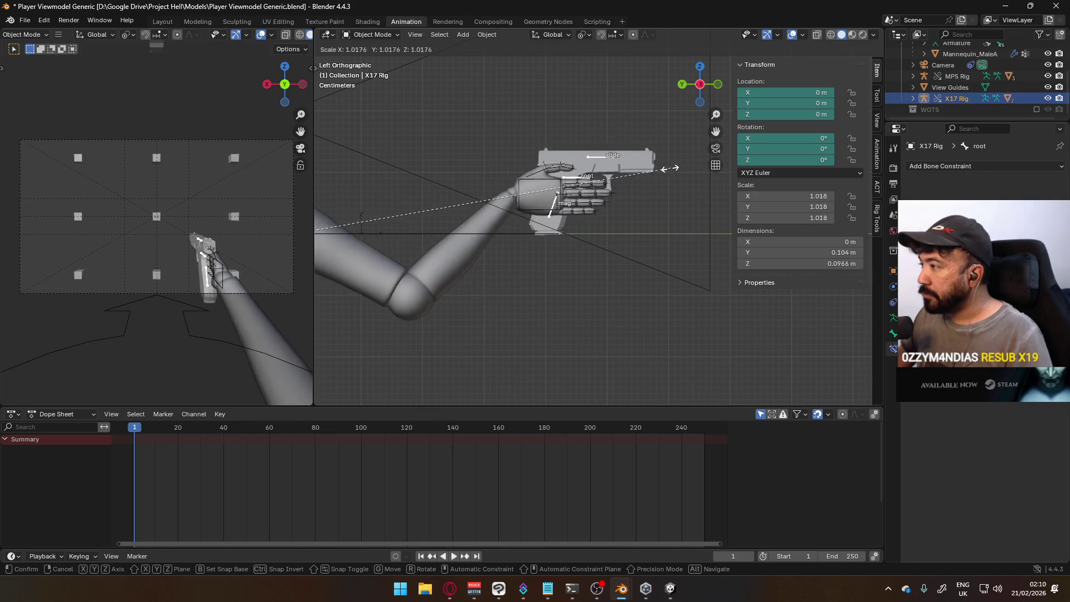
key(Escape)
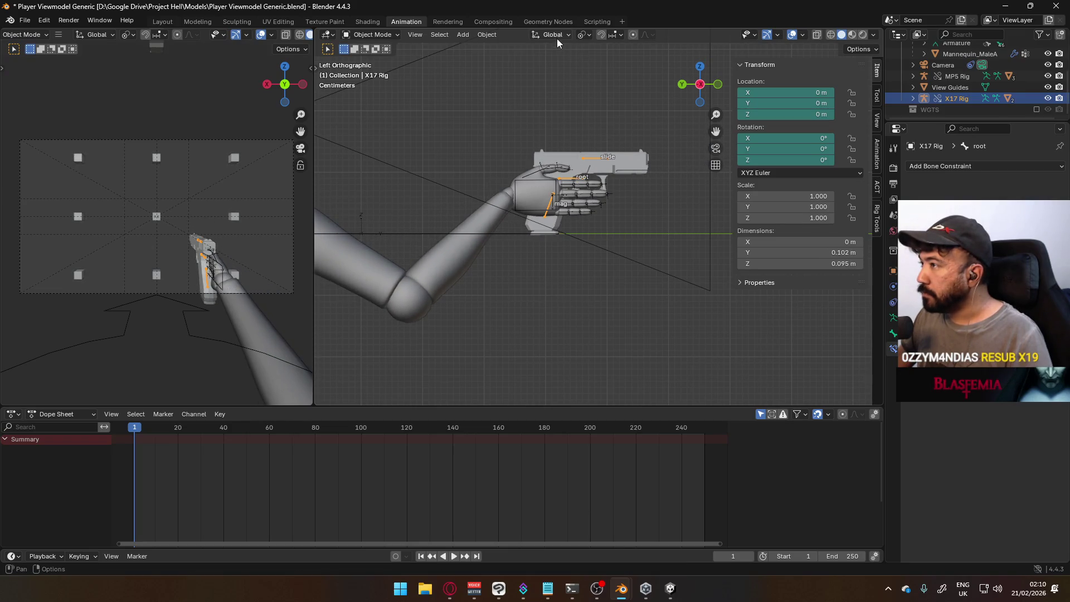
click(582, 37)
click(626, 112)
key(s)
key(Escape)
scroll(585, 125, down, 4)
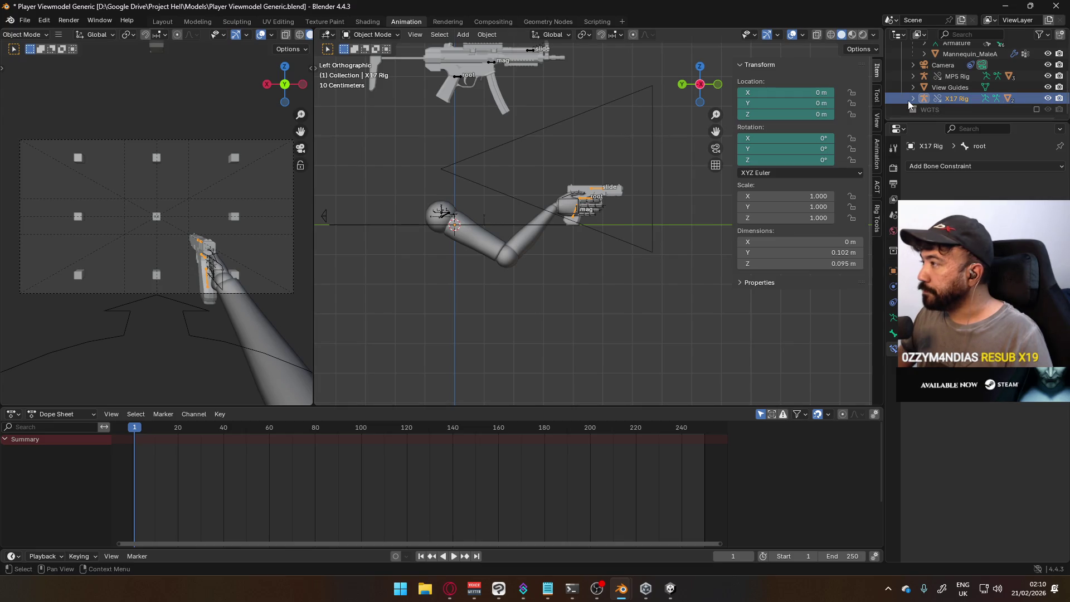
In Pose Mode clear the X17 root bone's location with Alt+G, then return to Object Mode.
click(372, 34)
click(373, 73)
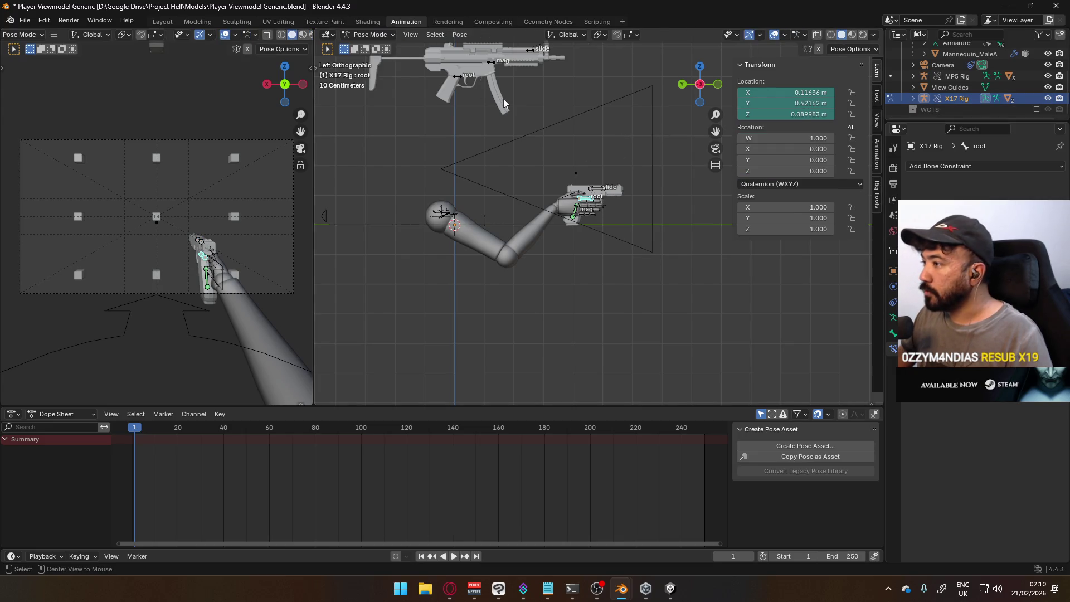
key(alt+g)
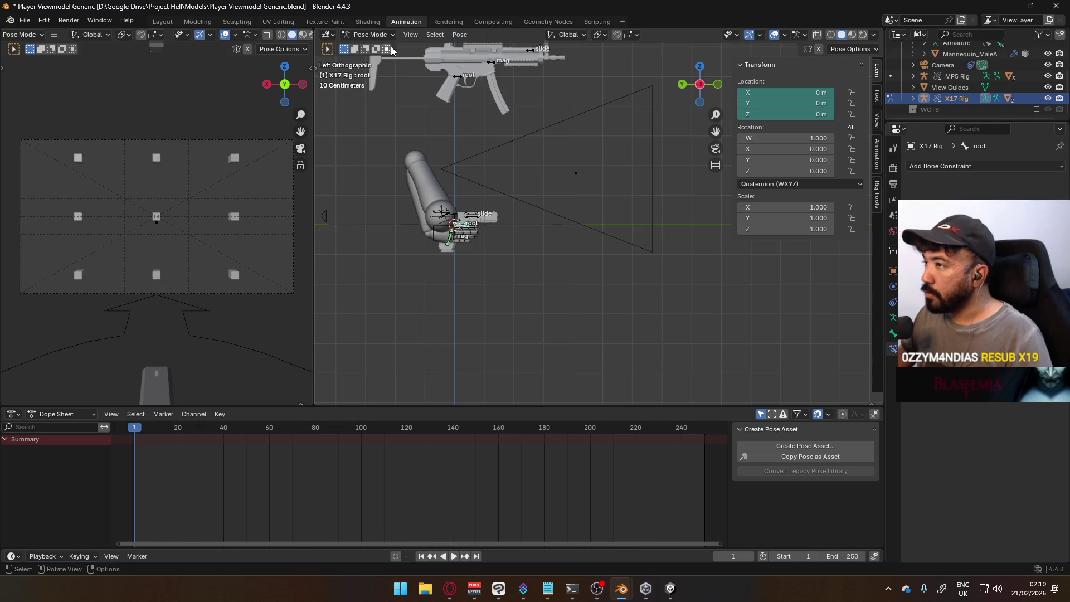
click(370, 34)
click(373, 49)
scroll(513, 233, up, 2)
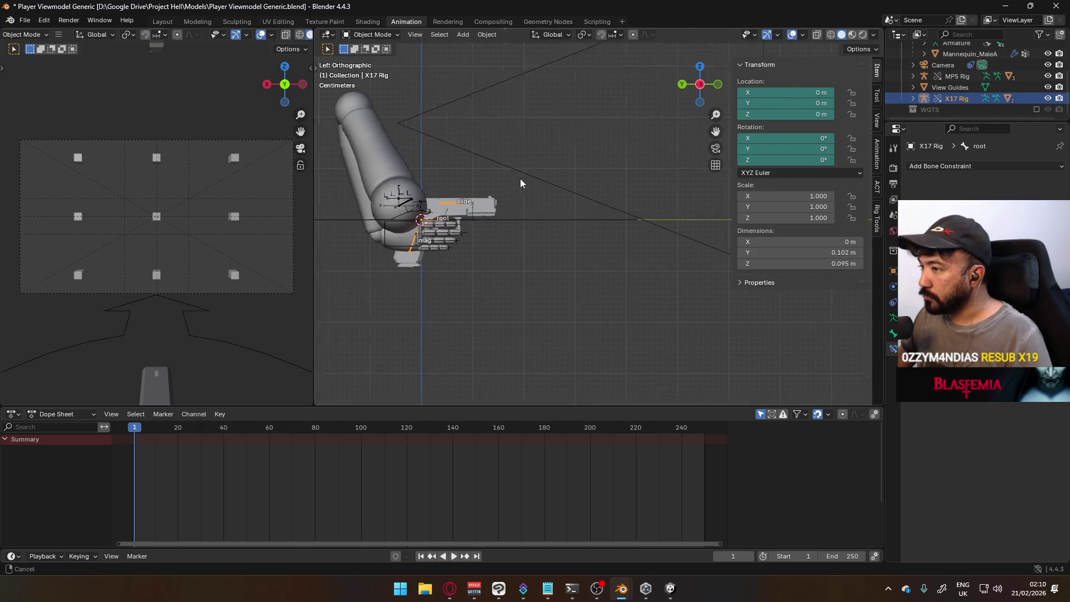
scroll(520, 178, up, 2)
key(g)
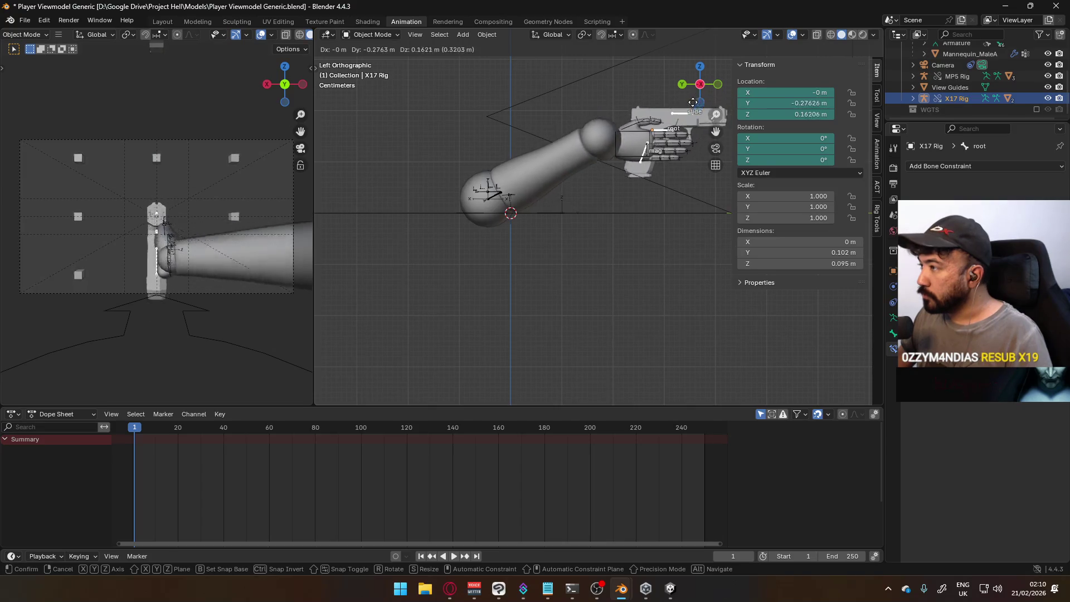
Place the X17 rig at the hand and scale it to exactly 0.75.
click(665, 178)
scroll(586, 188, up, 2)
key(s)
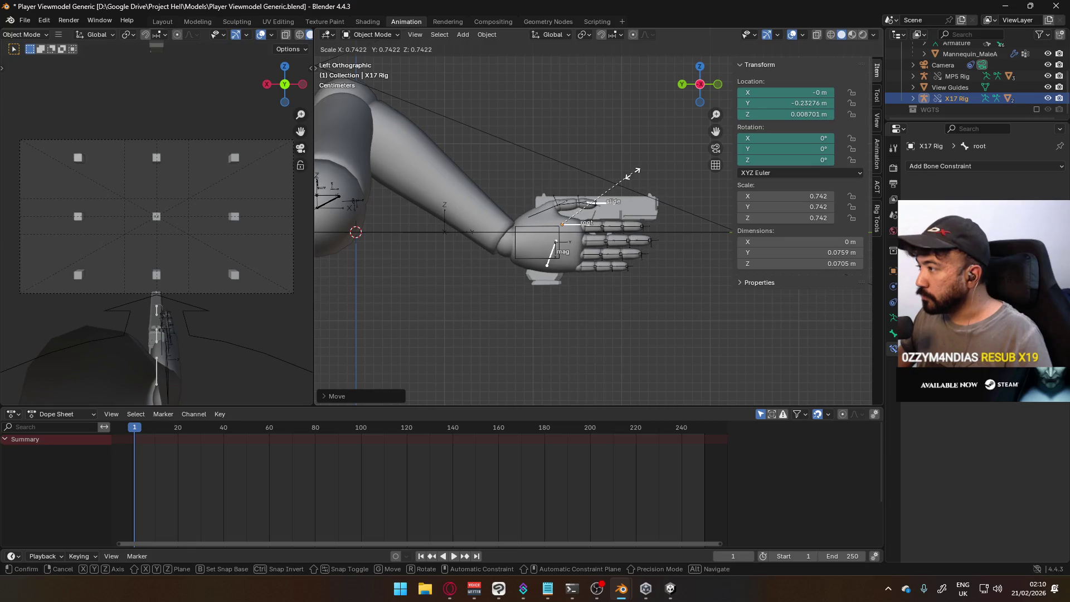
key(1)
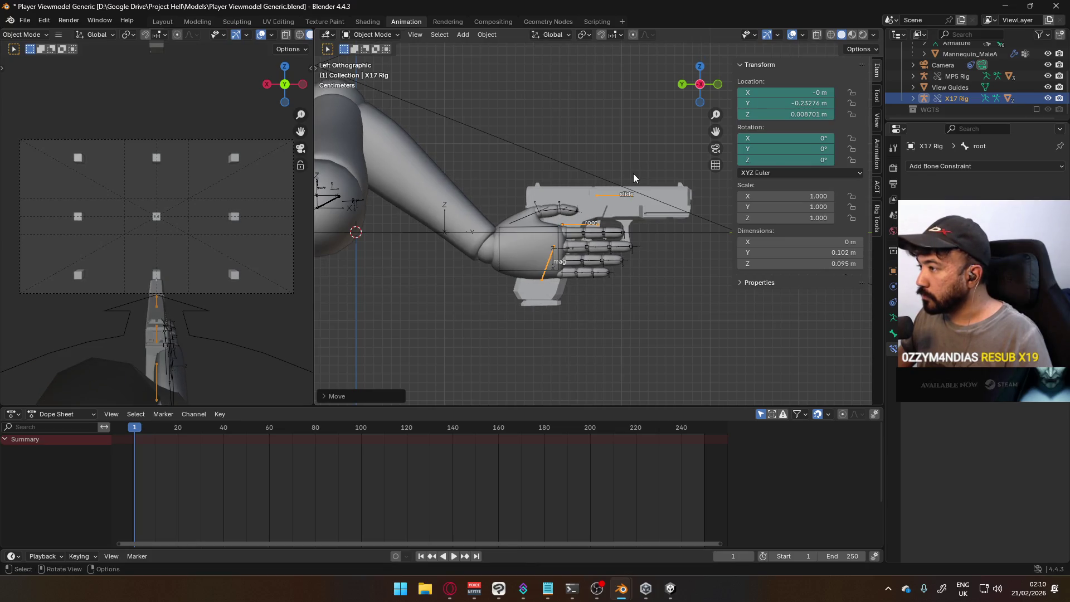
key(BackSpace)
text(.75)
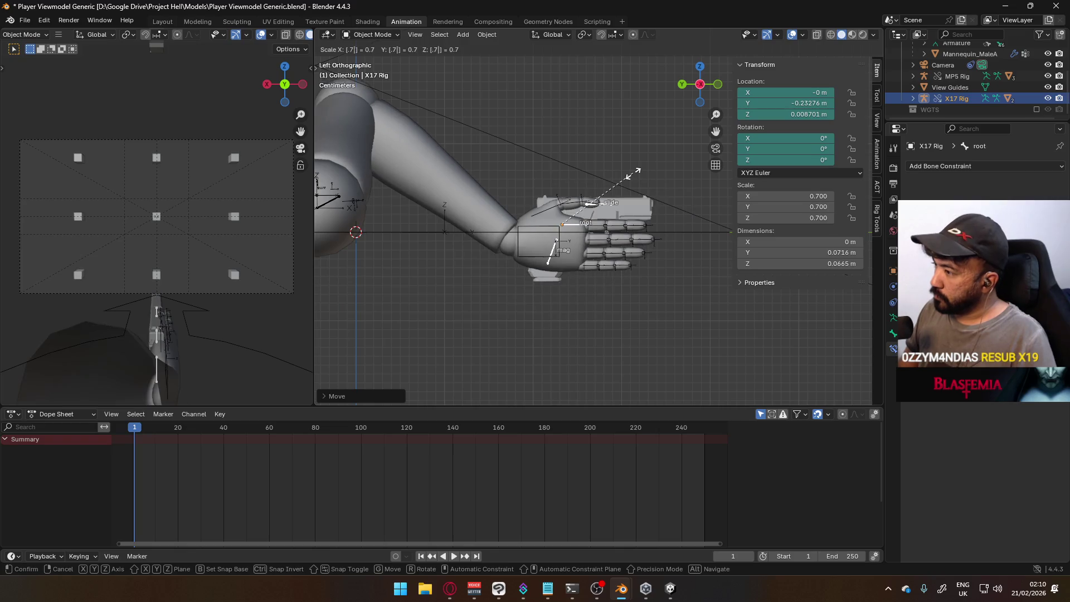
key(Return)
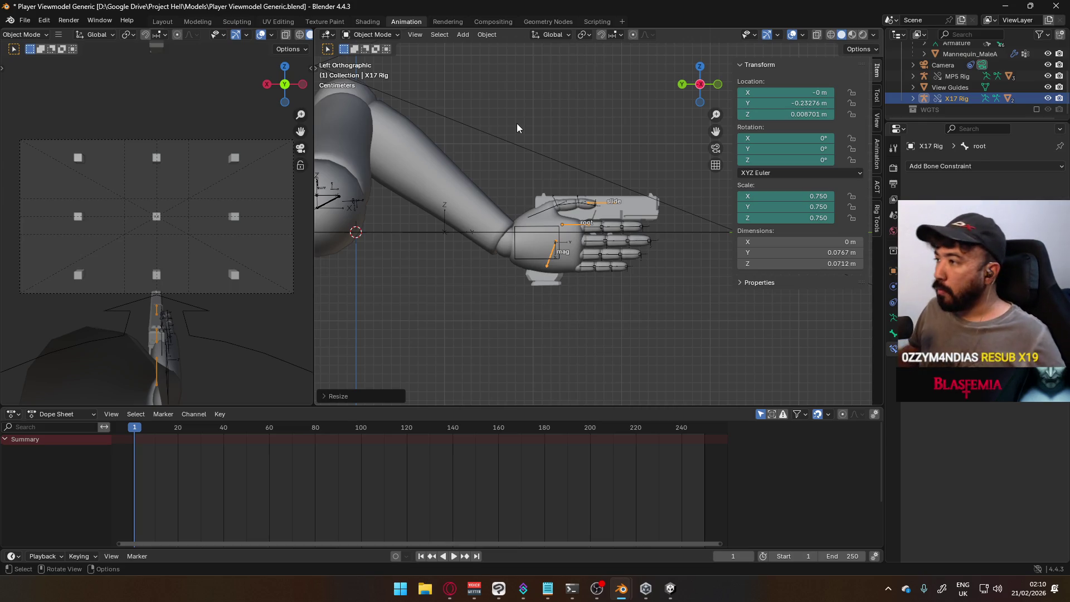
scroll(572, 188, down, 4)
scroll(593, 259, up, 2)
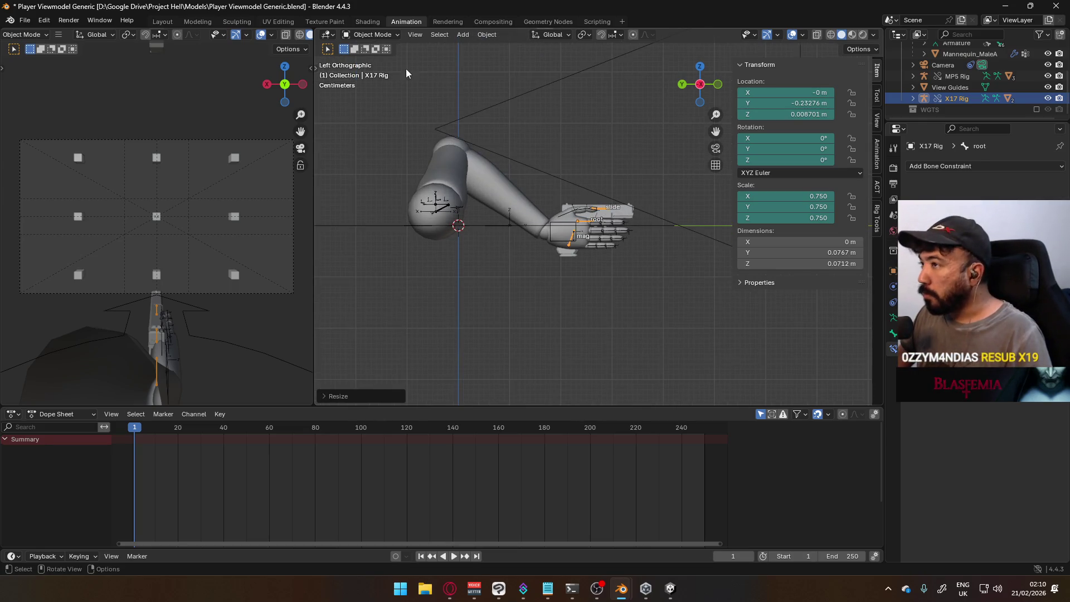
Nudge the X17 rig into the hand at about -0.233 m Y, 0.009 m Z.
key(g)
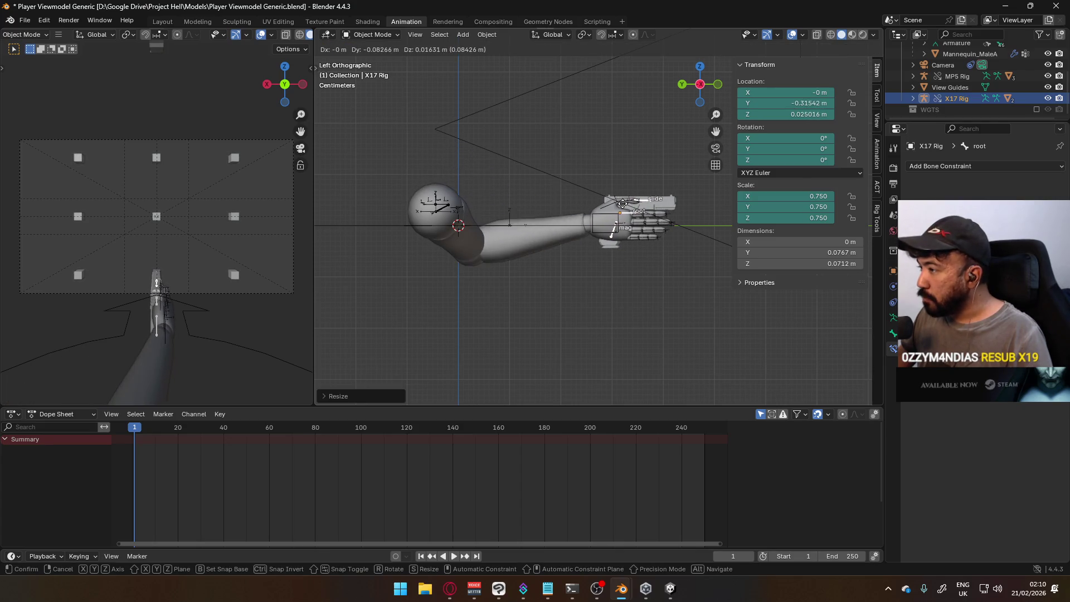
click(589, 185)
click(372, 35)
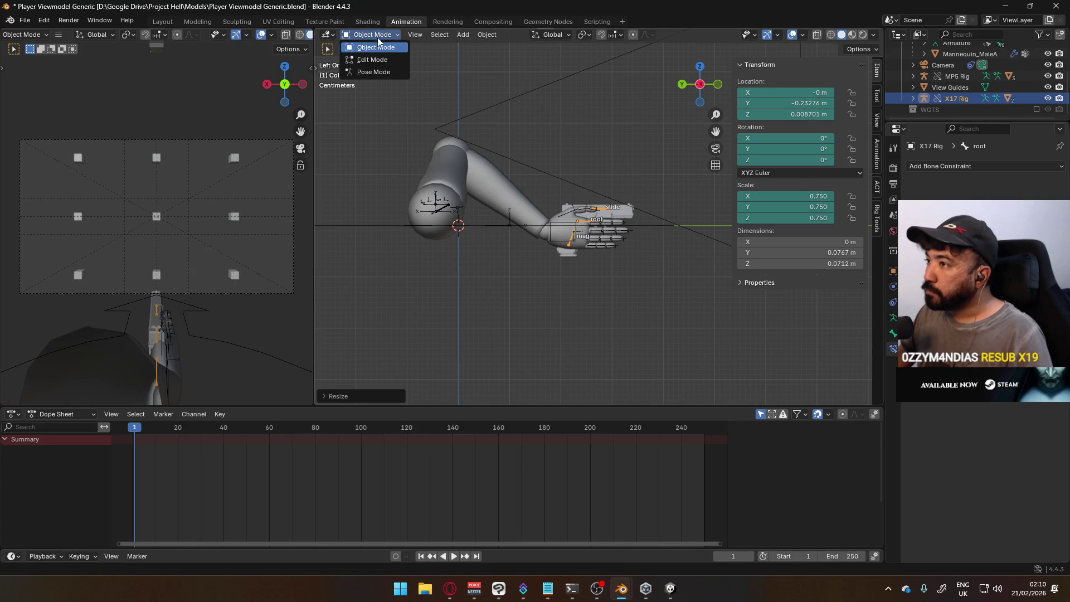
Clear the X17 rig's location, then move its root bone in Pose Mode to a new spot.
key(alt+g)
click(372, 34)
click(379, 63)
key(g)
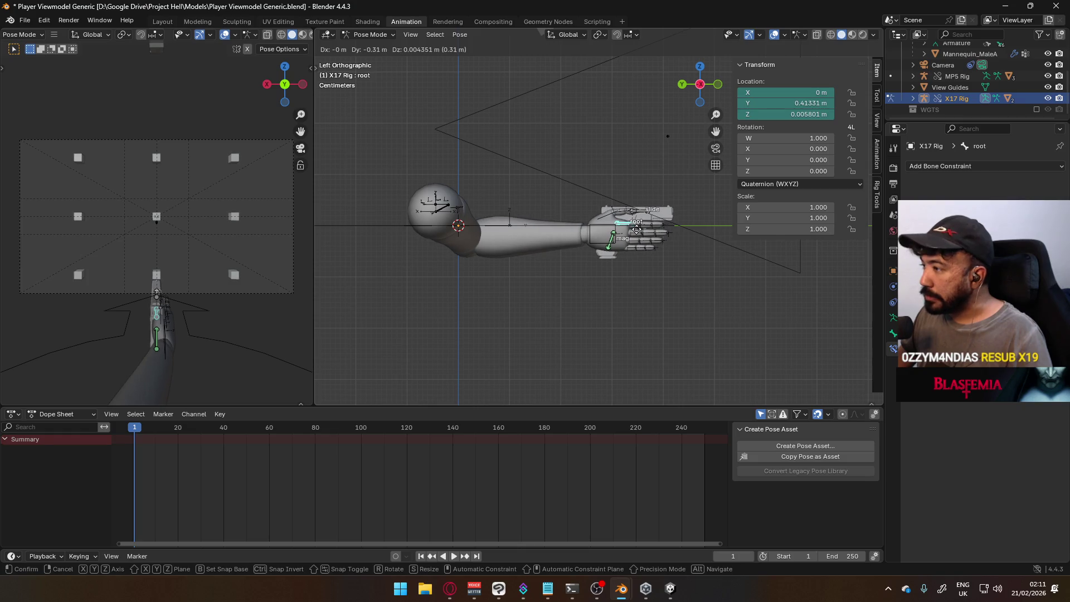
click(636, 229)
middle_drag(626, 176, 535, 142)
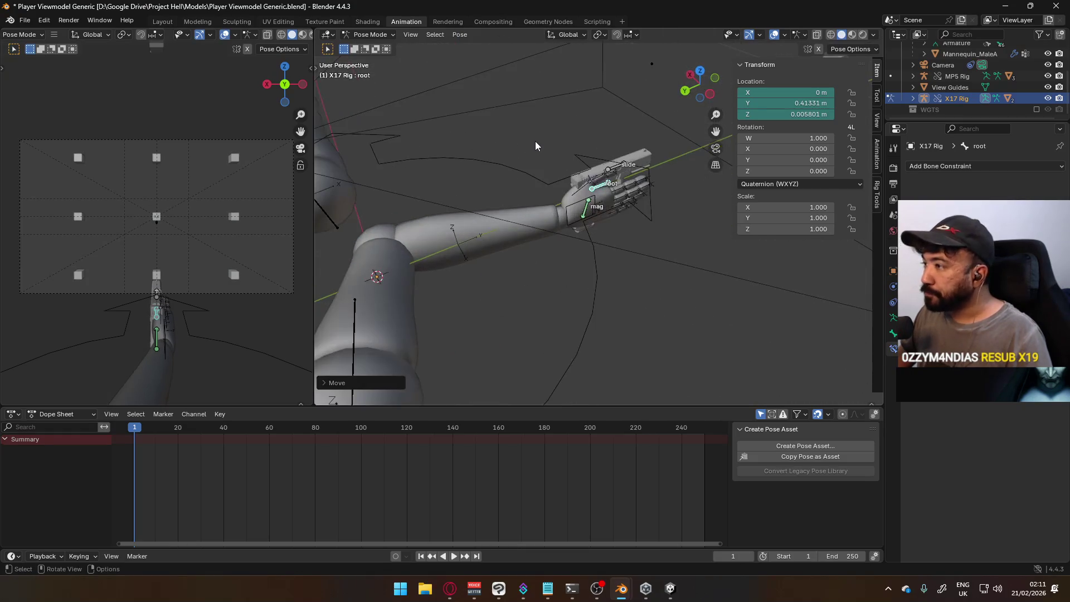
key(ctrl+Tab)
Pose the mannequin's HandIK.R bone along global Y to about -0.424, -0.497, 0.021 m.
click(576, 203)
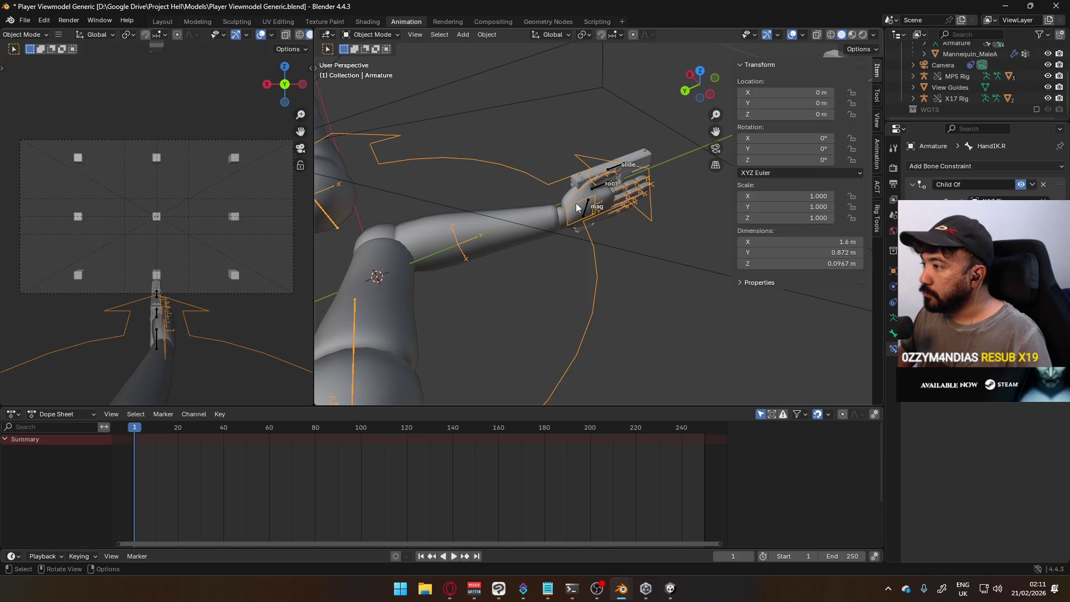
click(384, 34)
click(392, 74)
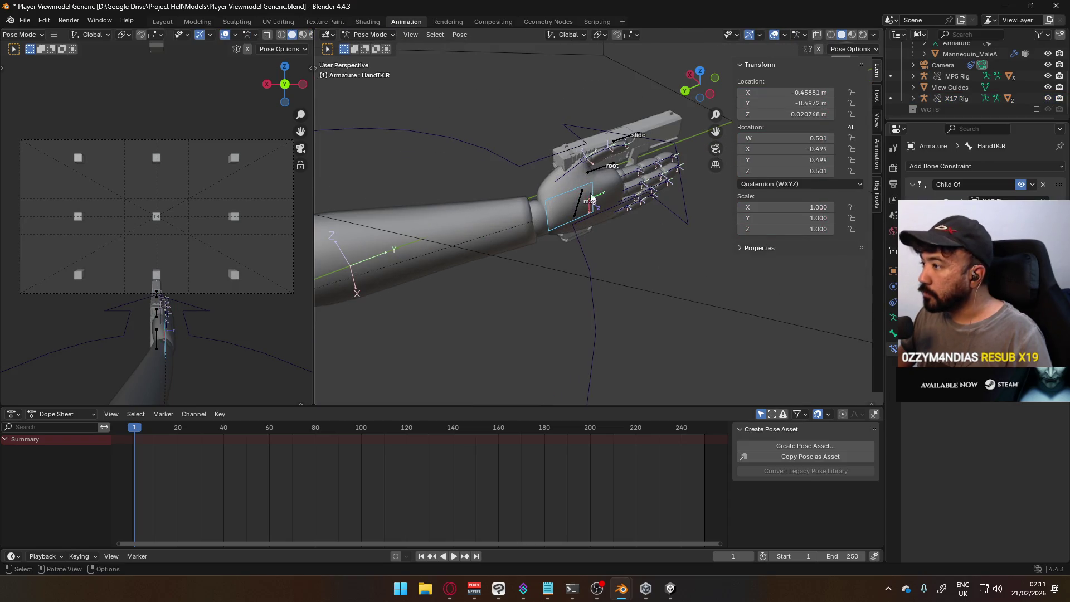
middle_drag(580, 153, 704, 181)
key(g)
key(y)
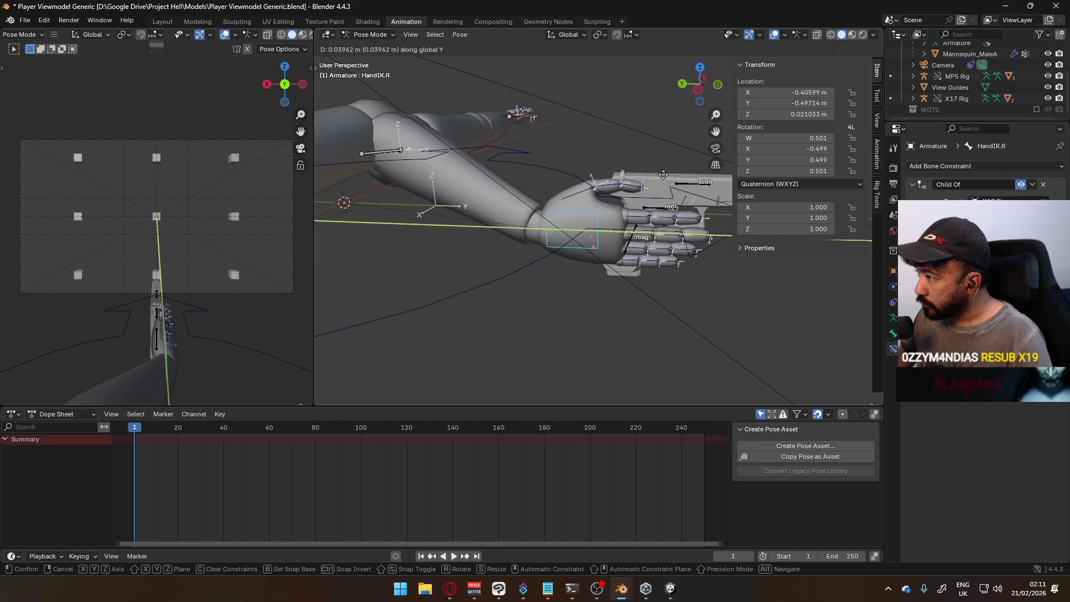
click(677, 178)
mouse_move(673, 174)
middle_down()
mouse_move(387, 169)
mouse_move(839, 153)
mouse_move(857, 137)
mouse_move(487, 148)
mouse_move(579, 158)
mouse_move(547, 183)
mouse_move(525, 165)
middle_up()
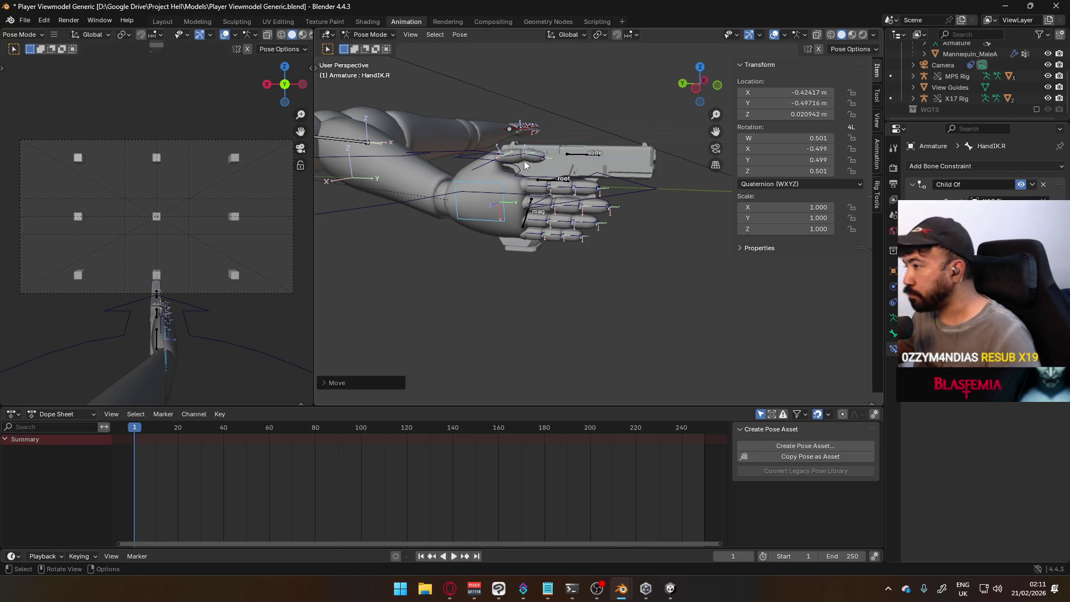
scroll(568, 303, down, 2)
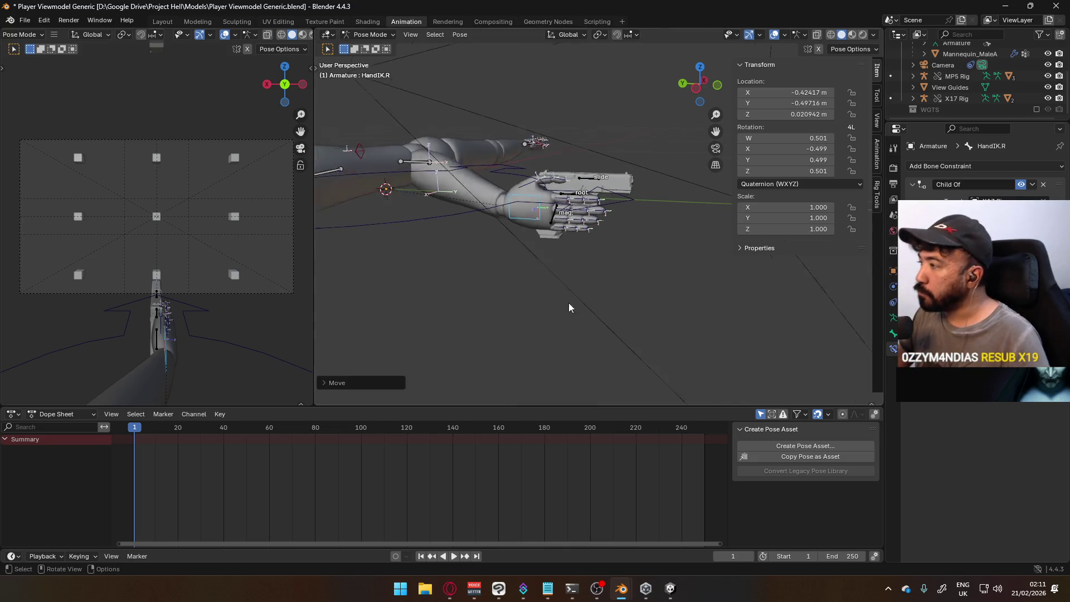
middle_drag(488, 238, 626, 243)
scroll(612, 250, down, 3)
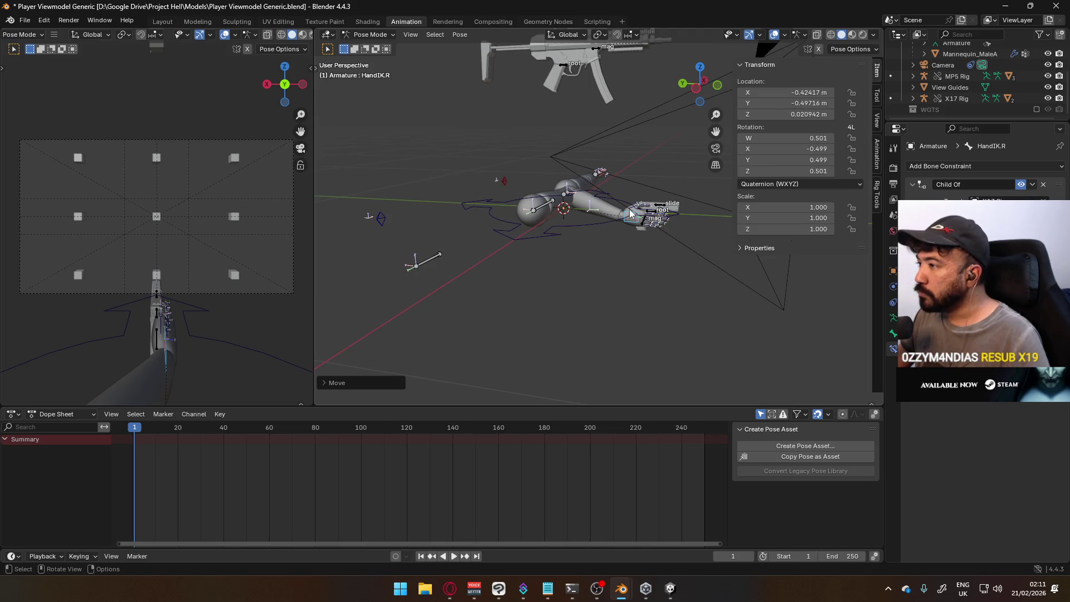
scroll(686, 217, up, 2)
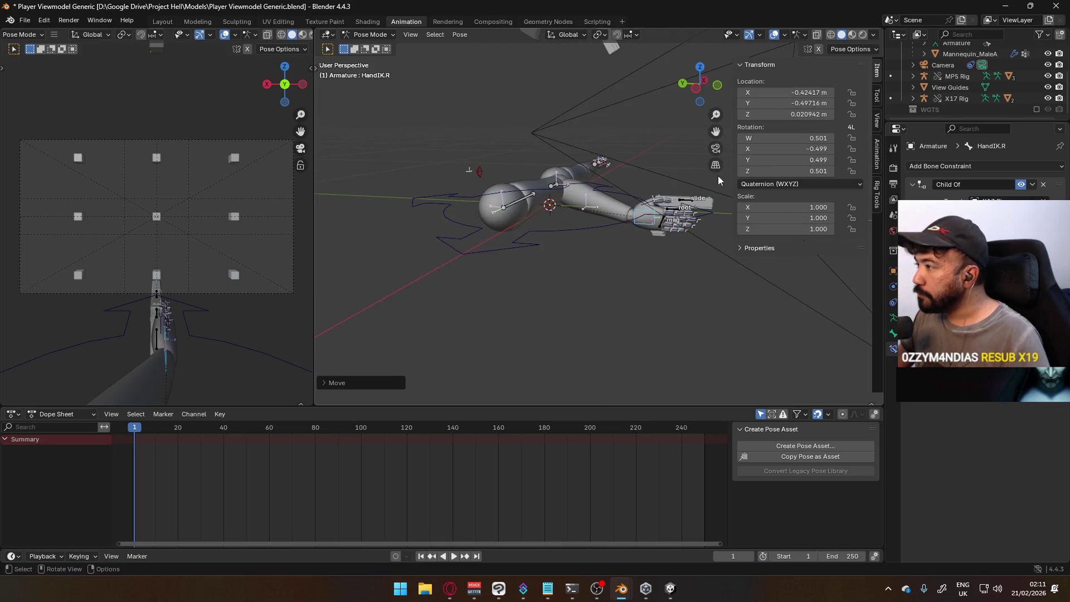
Clear the X17 Rig's rotation with Alt+R and set its X, Y, Z scale back to 1 in the N panel.
click(356, 38)
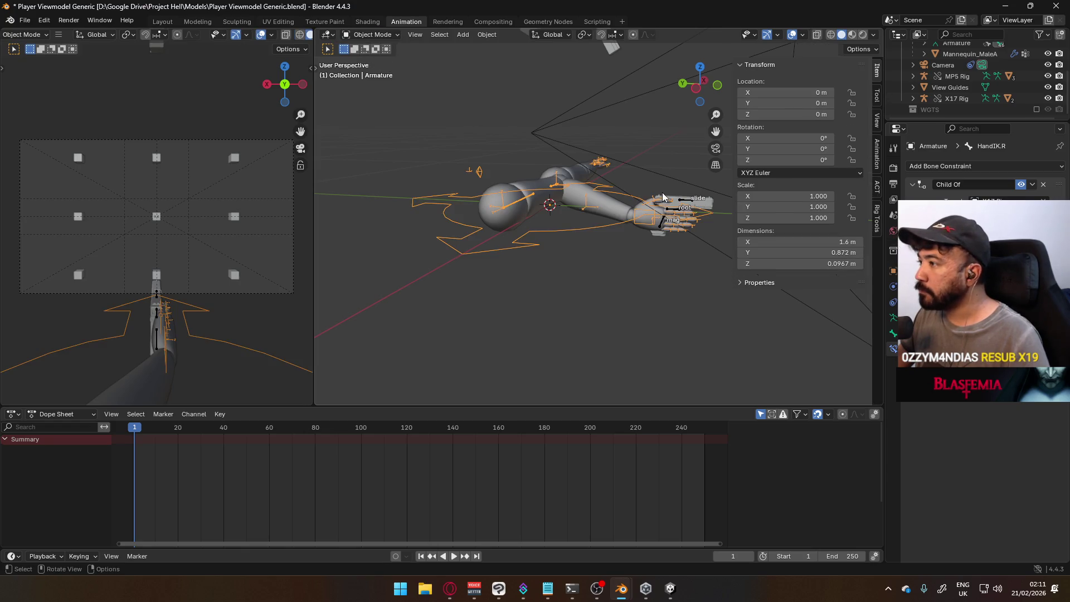
click(676, 203)
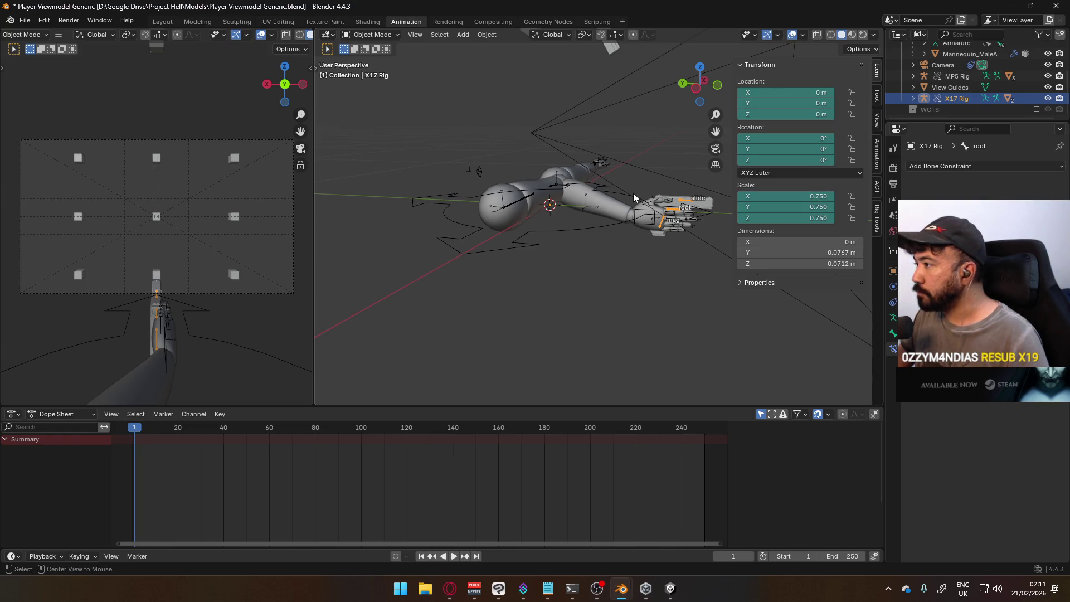
key(alt+r)
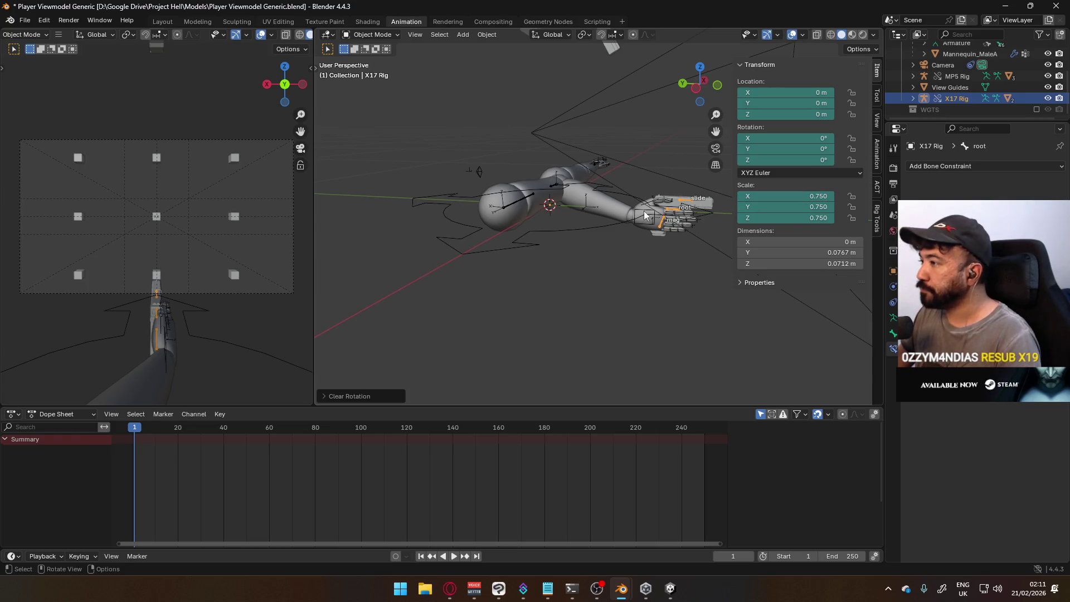
click(784, 196)
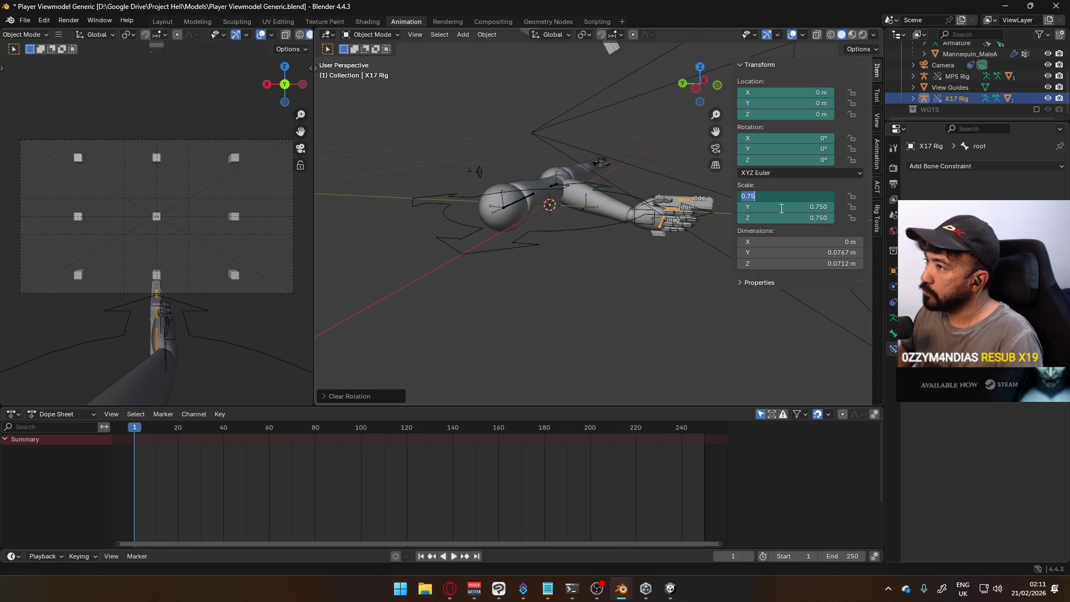
text(1)
key(Return)
click(784, 207)
text(11)
key(Return)
mouse_move(783, 218)
middle_down()
mouse_move(624, 235)
mouse_move(632, 244)
middle_up()
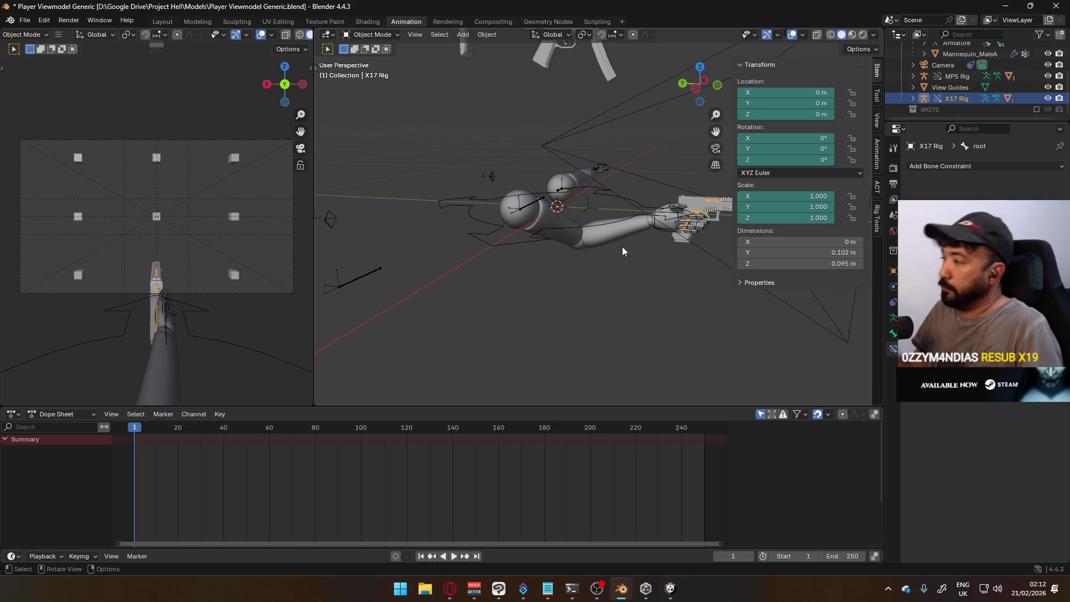
Slide the X17 rig along the X axis toward the mannequin's right arm.
middle_drag(530, 379, 523, 241)
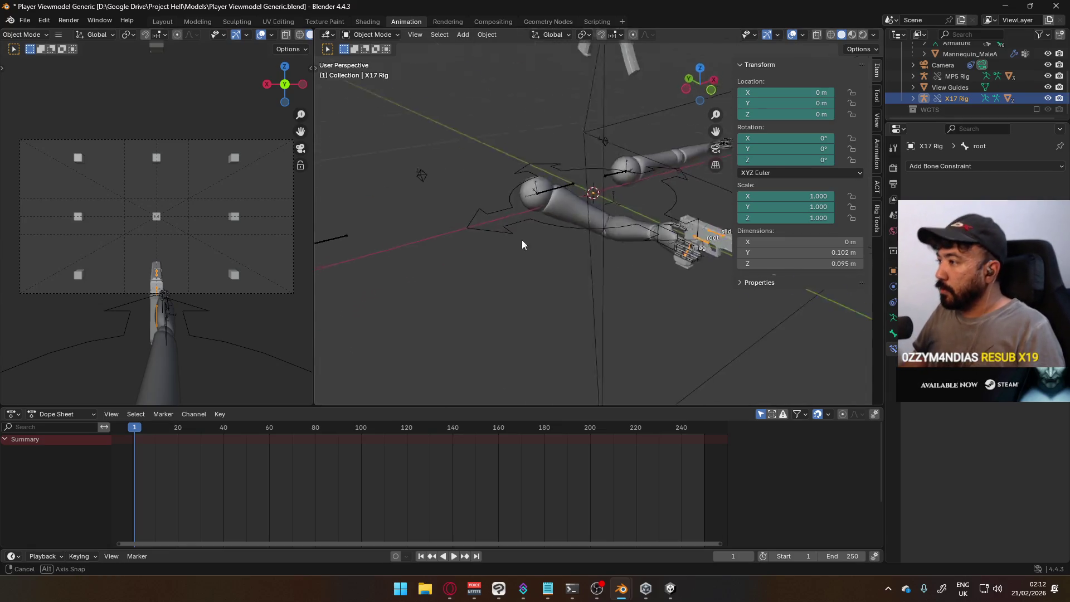
key(g)
key(x)
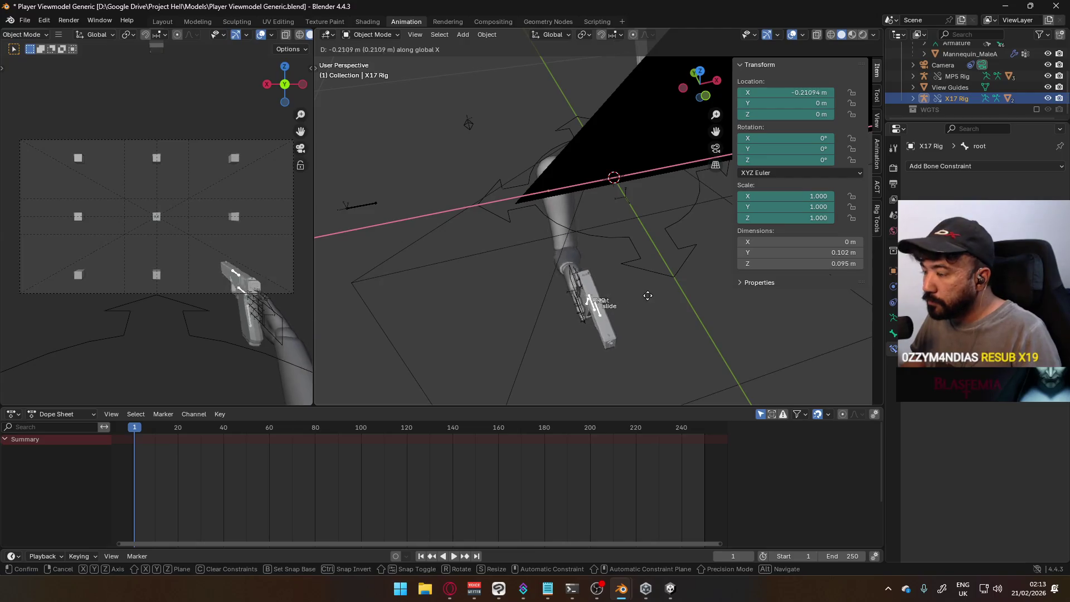
click(666, 297)
middle_drag(667, 296, 694, 242)
Move the pistol freely into the hand at about -0.167, 0.036, 0.097 m, then bring the browser forward.
key(g)
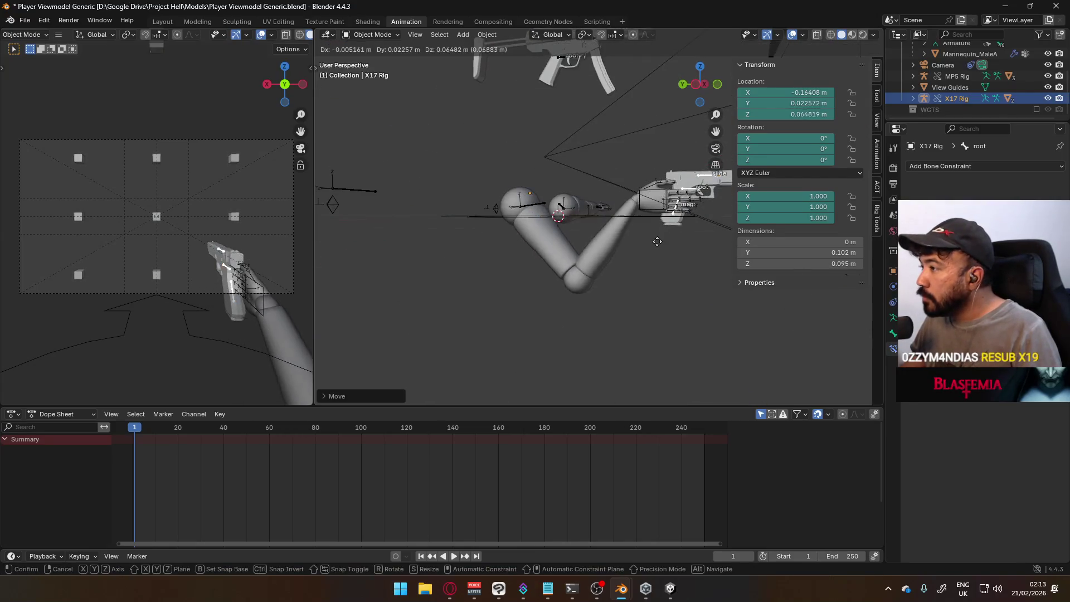
click(645, 219)
mouse_move(645, 218)
middle_down()
mouse_move(450, 233)
mouse_move(676, 190)
mouse_move(567, 190)
mouse_move(659, 200)
middle_up()
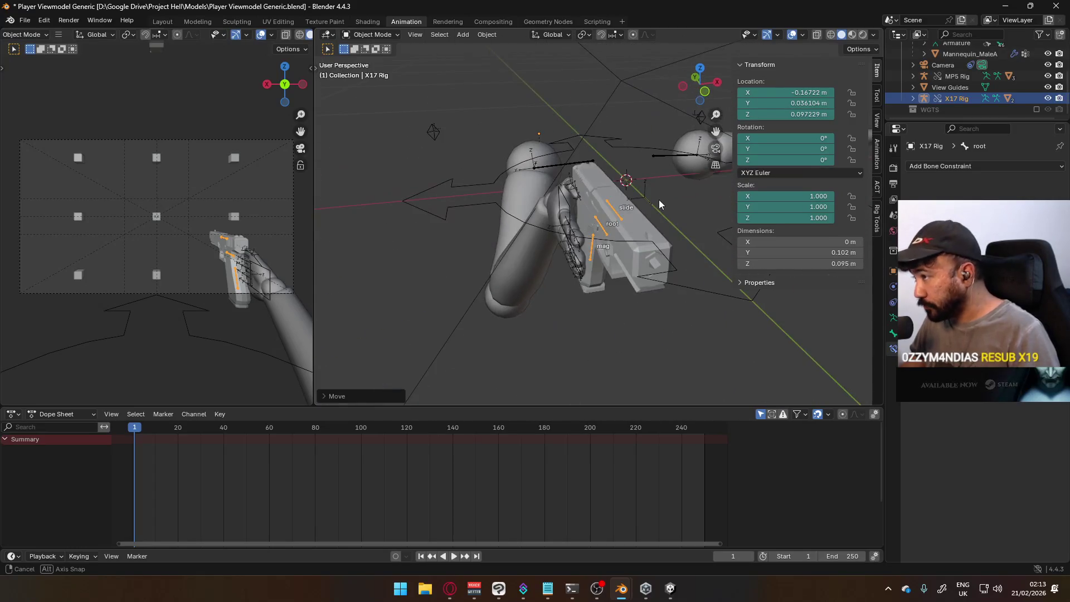
click(450, 589)
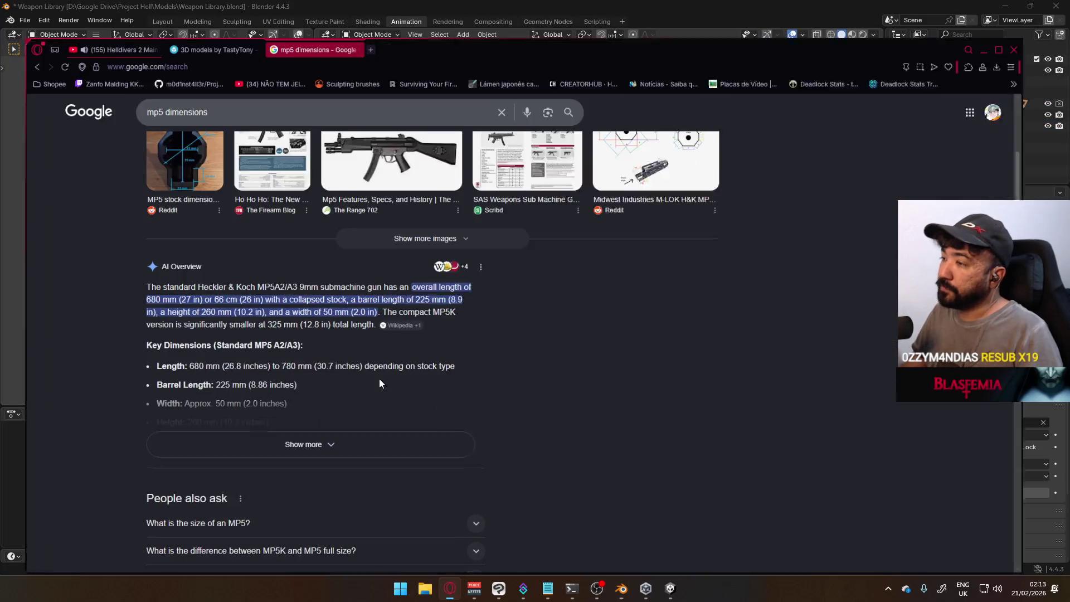
Search Google for 'glock 17 lenght' in a new tab (204 mm), then Alt+Tab back to Blender.
click(368, 17)
text(gpt)
key(BackSpace)
key(BackSpace)
key(BackSpace)
text(glock 17 )
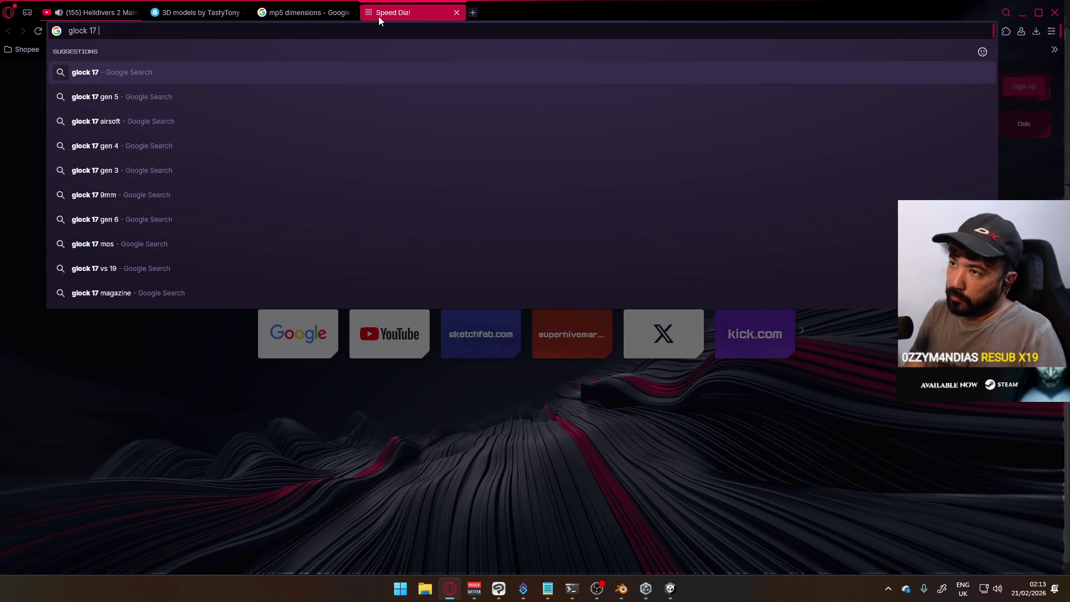
text(lenght)
key(Return)
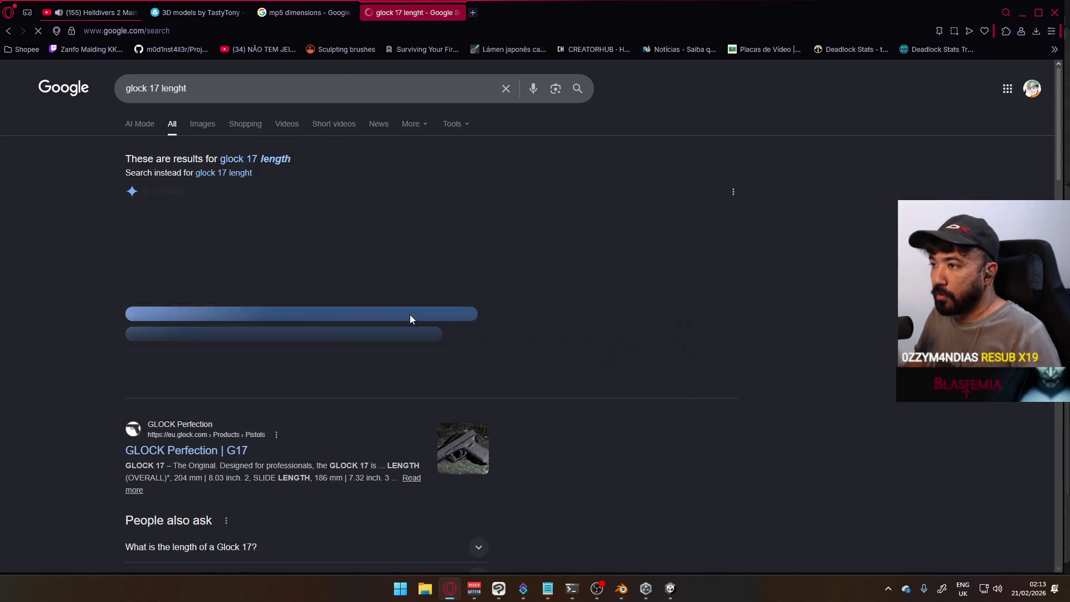
key(alt+Tab)
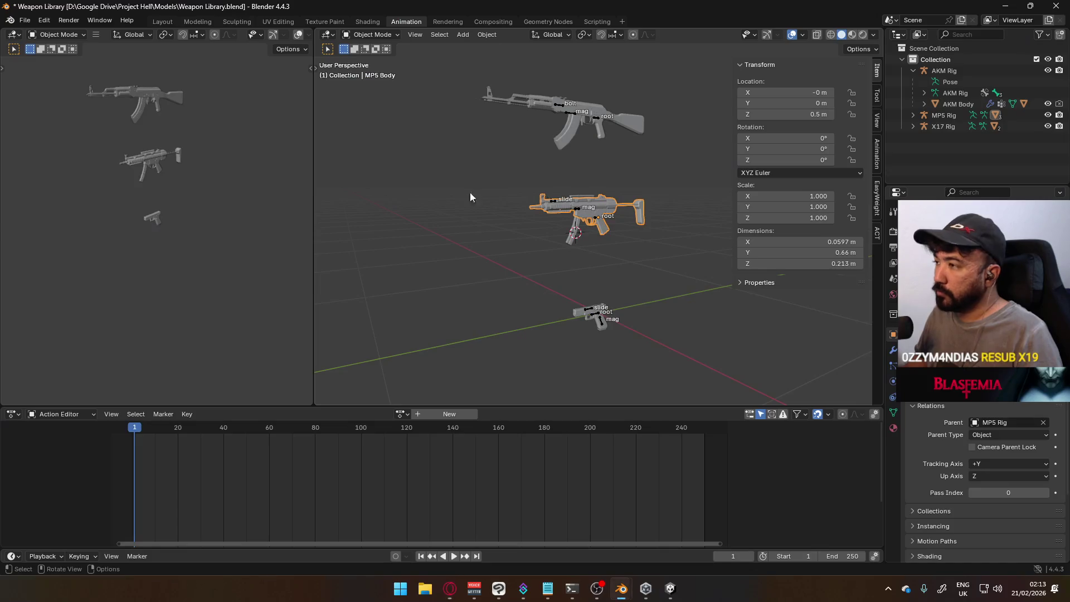
Select the X17 Body (0.202 m long), compare it beside the AKM and MP5, then return to the browser.
click(576, 316)
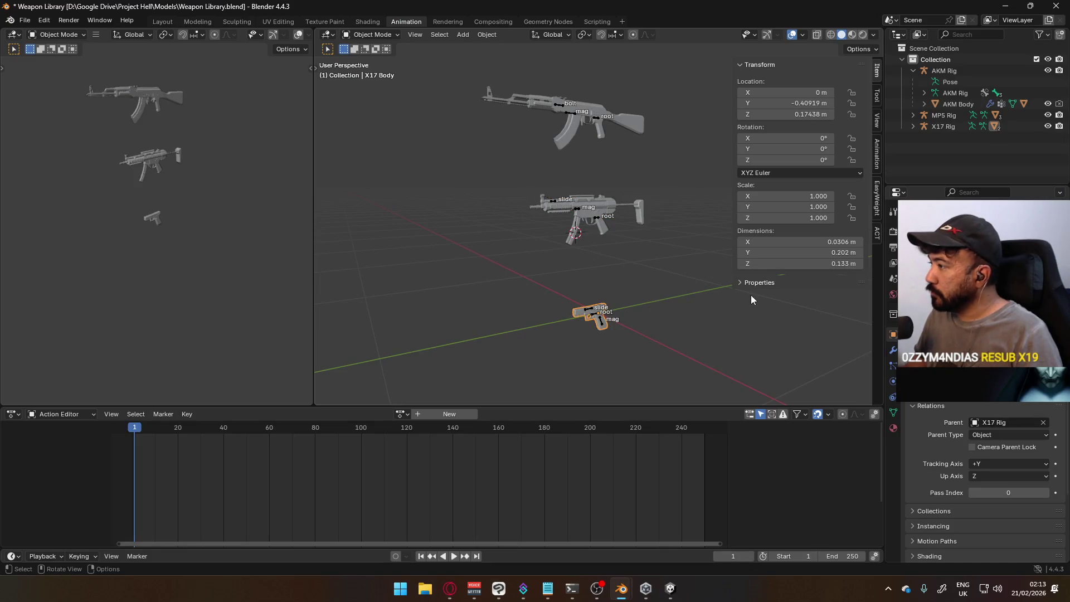
scroll(593, 313, up, 4)
middle_drag(656, 244, 776, 255)
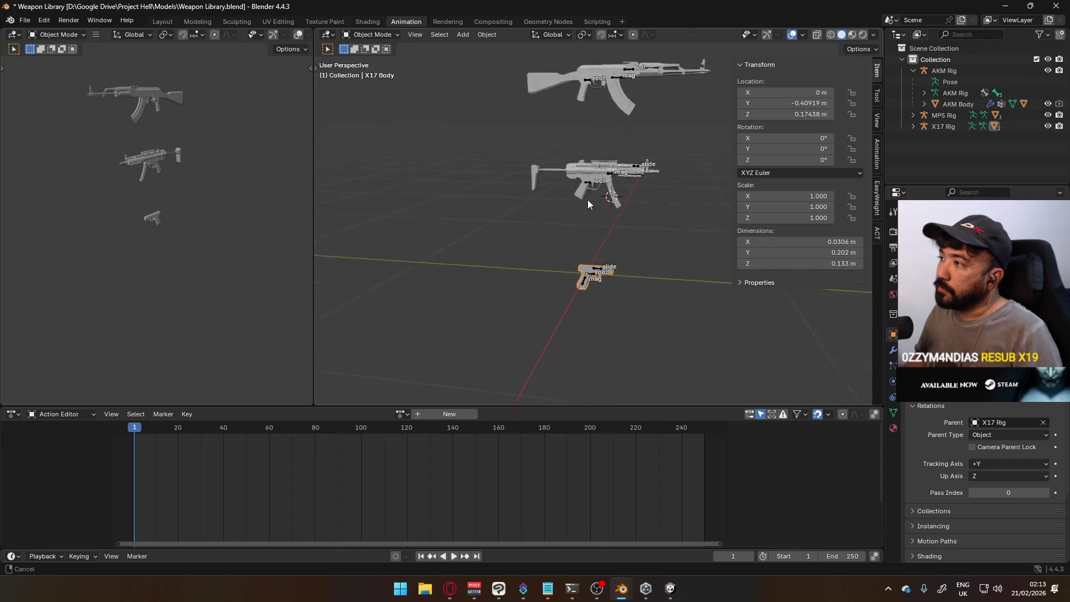
middle_drag(613, 186, 560, 240)
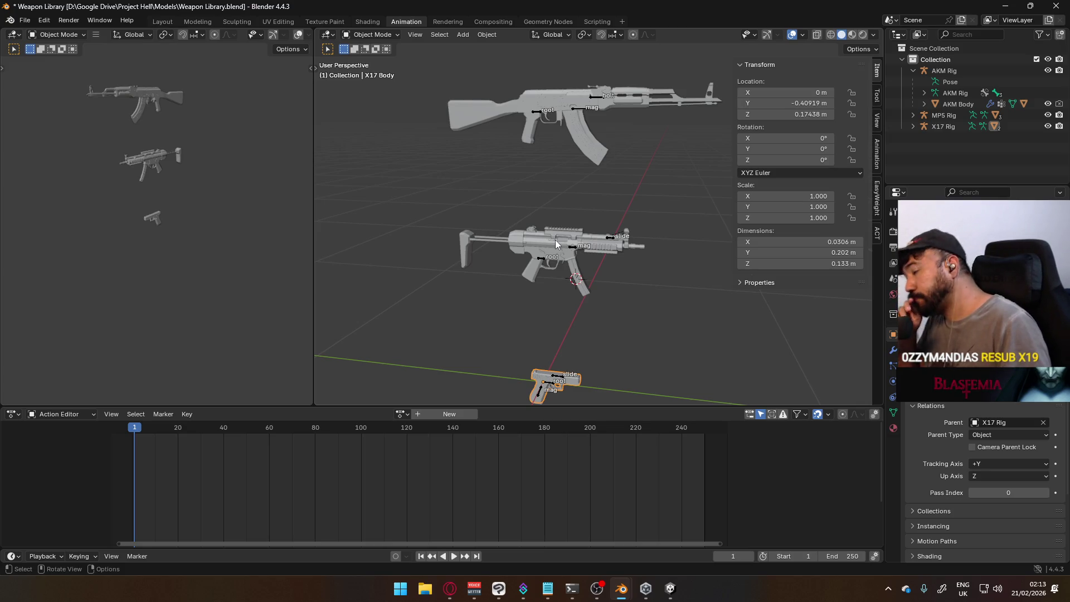
key(alt+Tab)
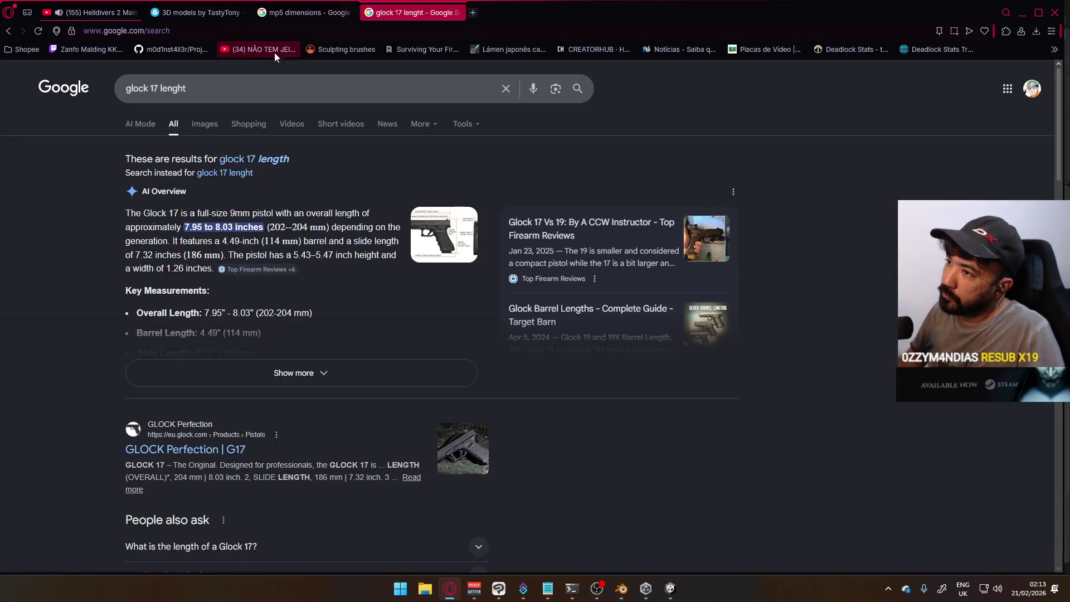
text(akm lenght)
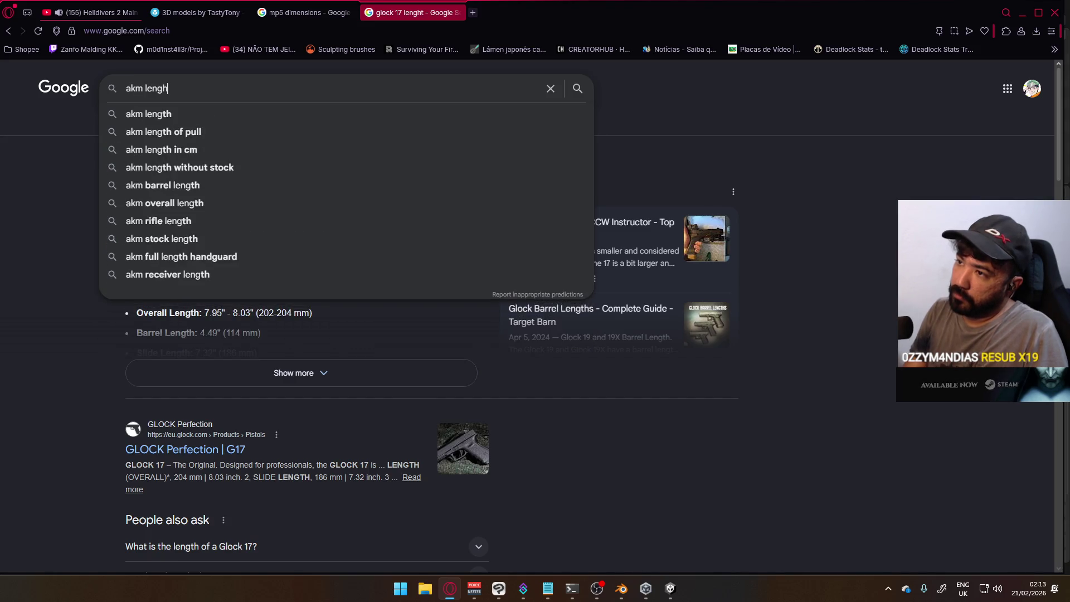
Search Google for 'akm lenght' (880 mm), then select the AKM Body in Blender.
key(Return)
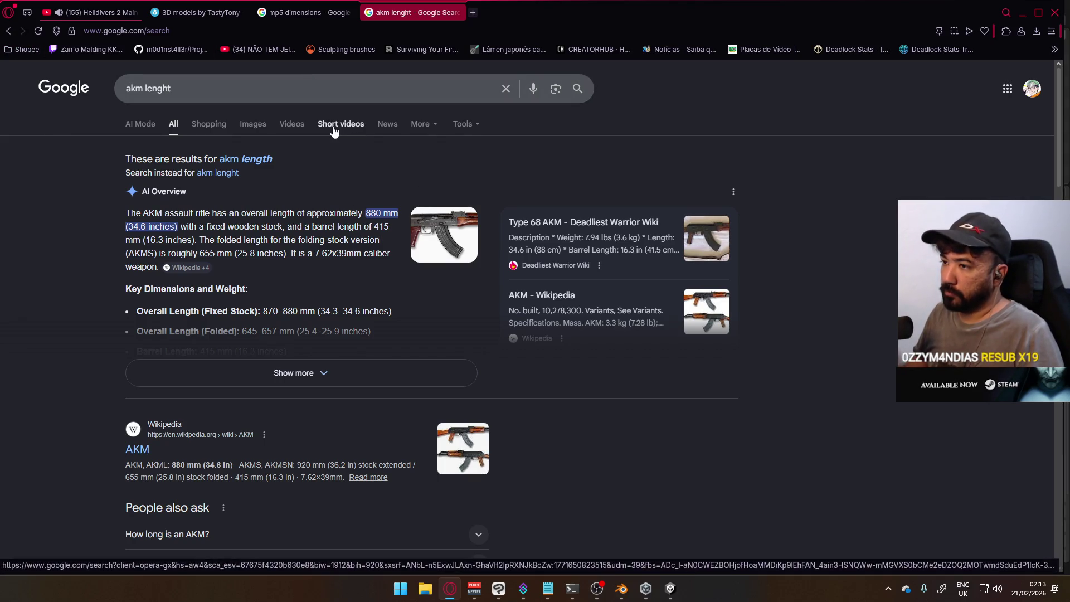
key(alt+Tab)
click(569, 101)
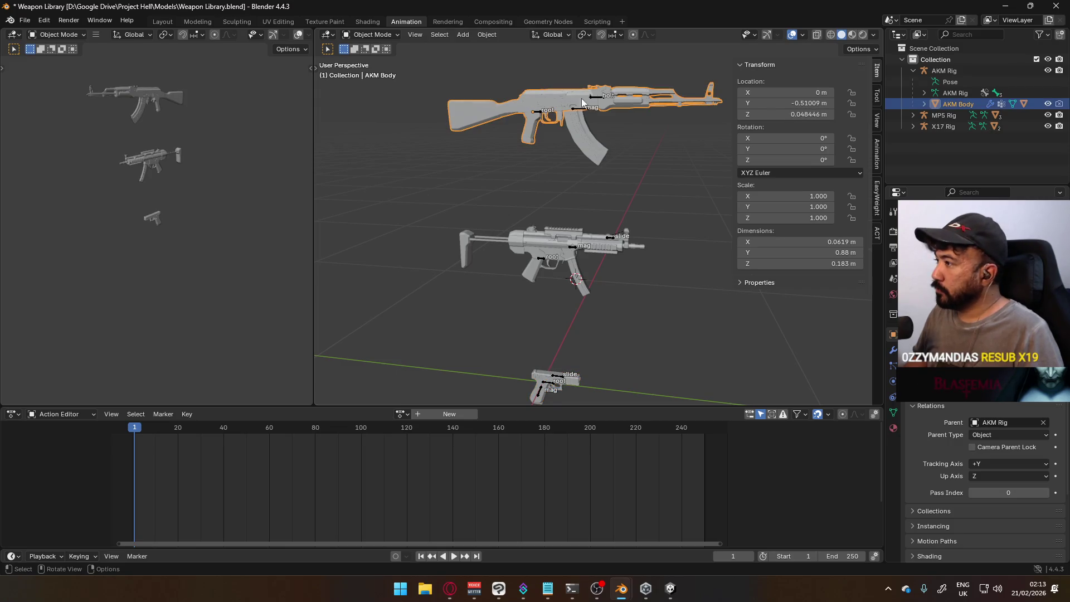
Orbit around the guns, collapse the AKM Rig hierarchy, and switch to the Player Viewmodel Generic file.
mouse_move(529, 223)
middle_down()
mouse_move(574, 179)
mouse_move(788, 229)
mouse_move(620, 244)
middle_up()
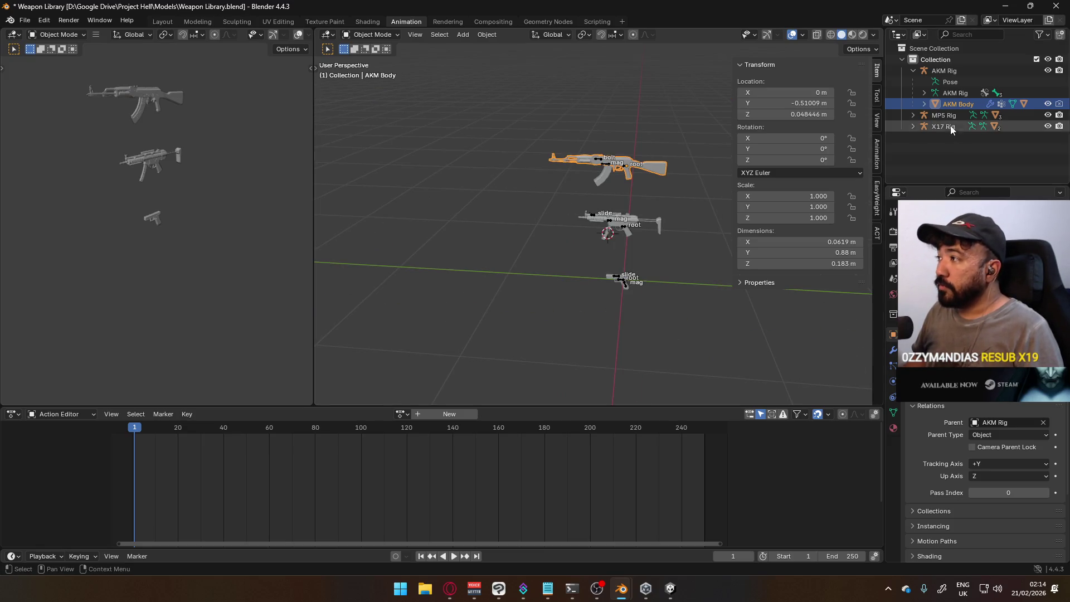
click(914, 70)
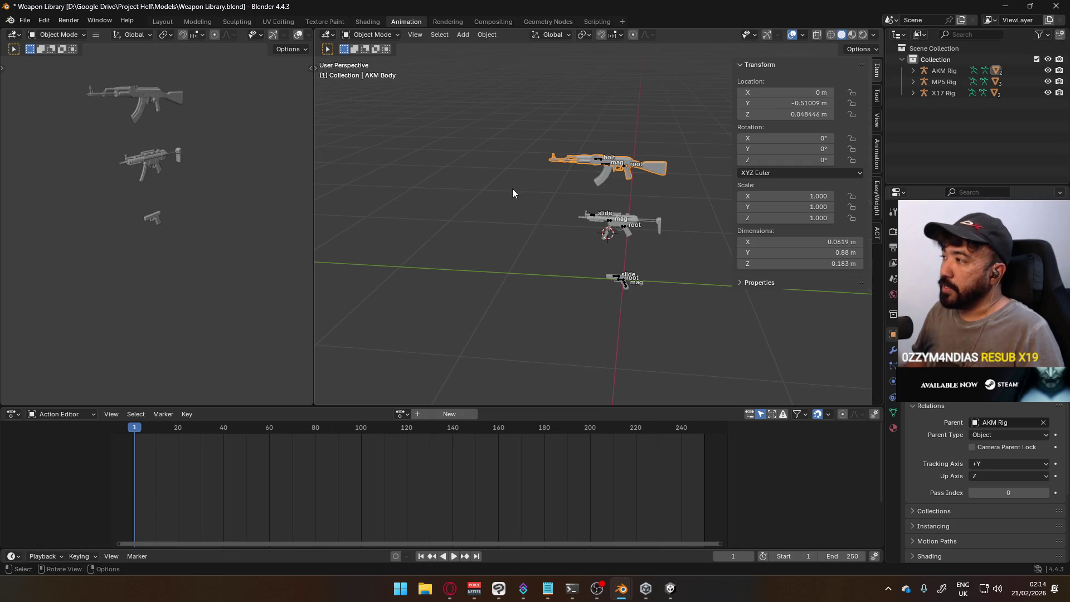
mouse_move(621, 589)
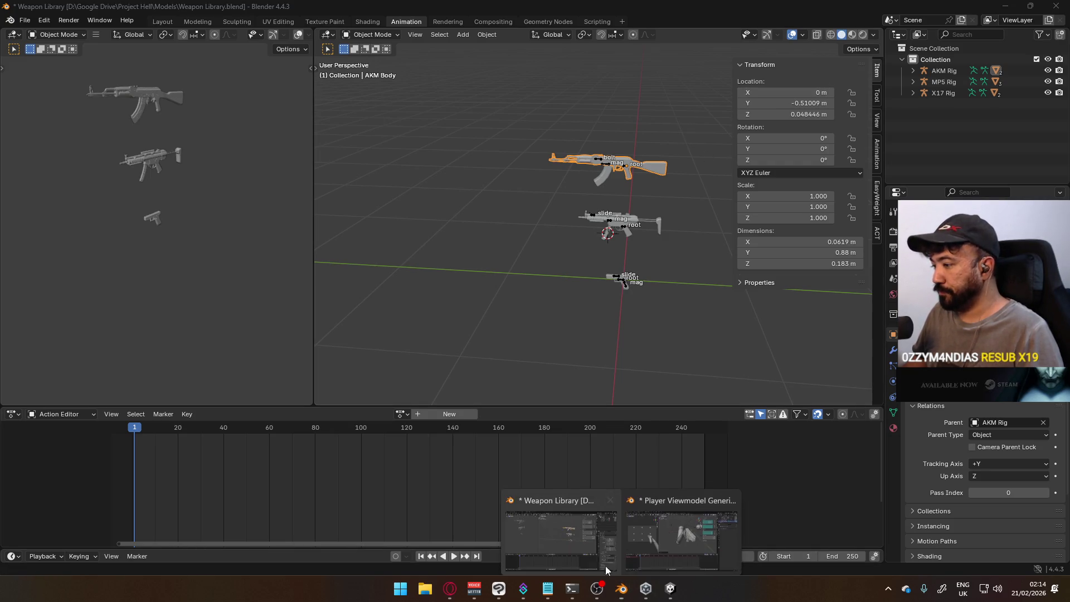
click(677, 526)
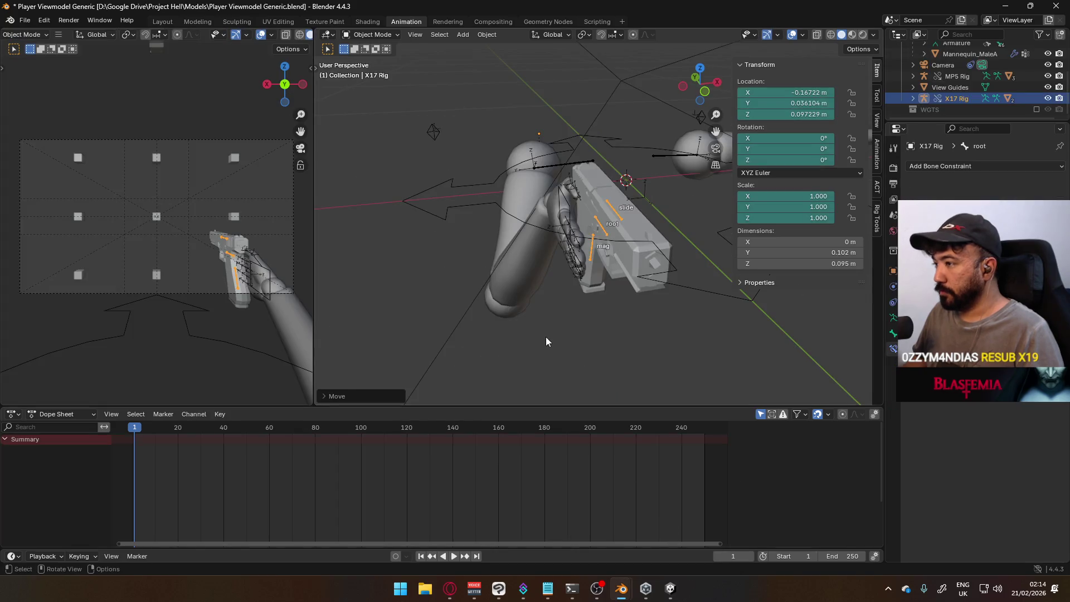
middle_drag(489, 283, 608, 247)
click(377, 35)
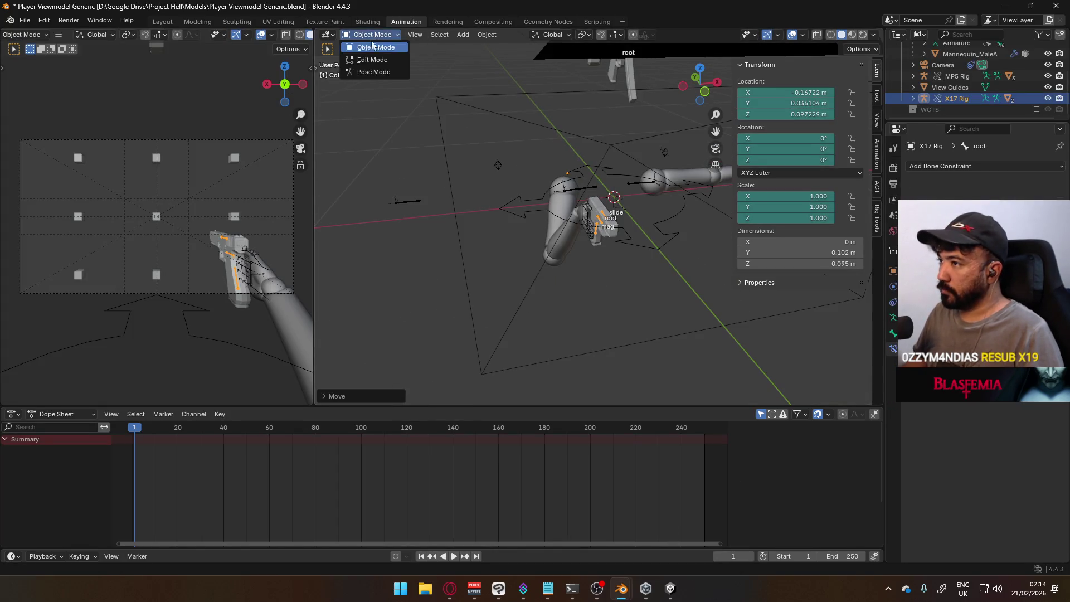
click(597, 201)
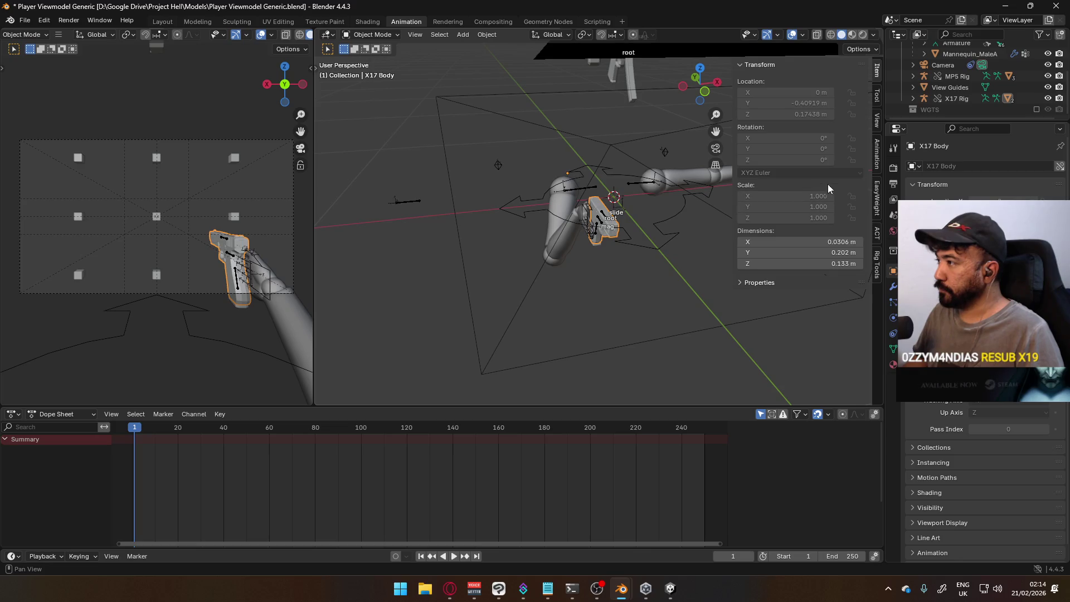
key(KP_3)
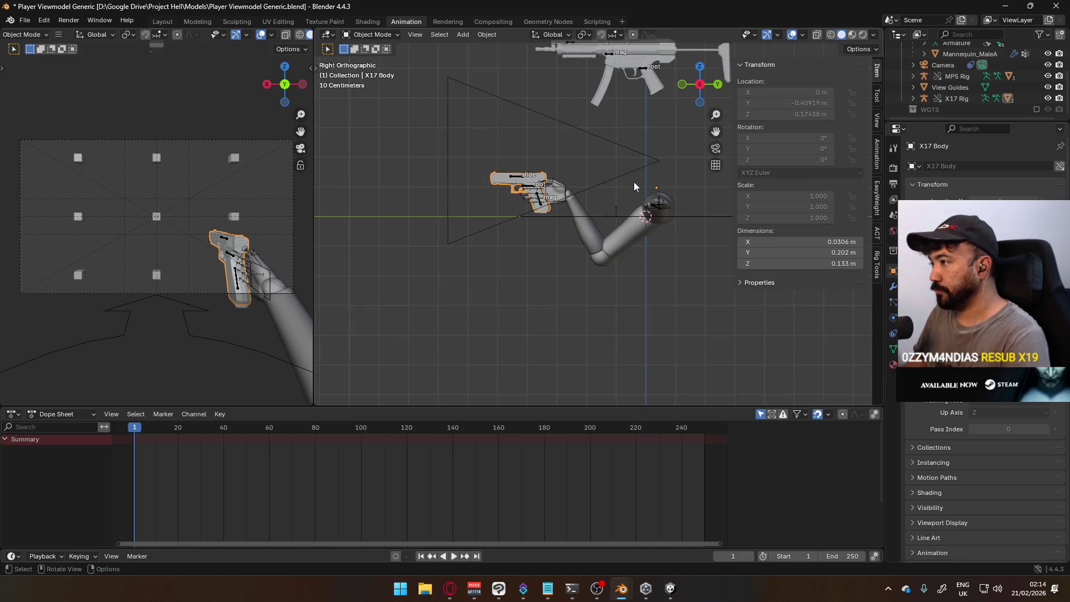
scroll(614, 188, up, 2)
scroll(538, 187, up, 1)
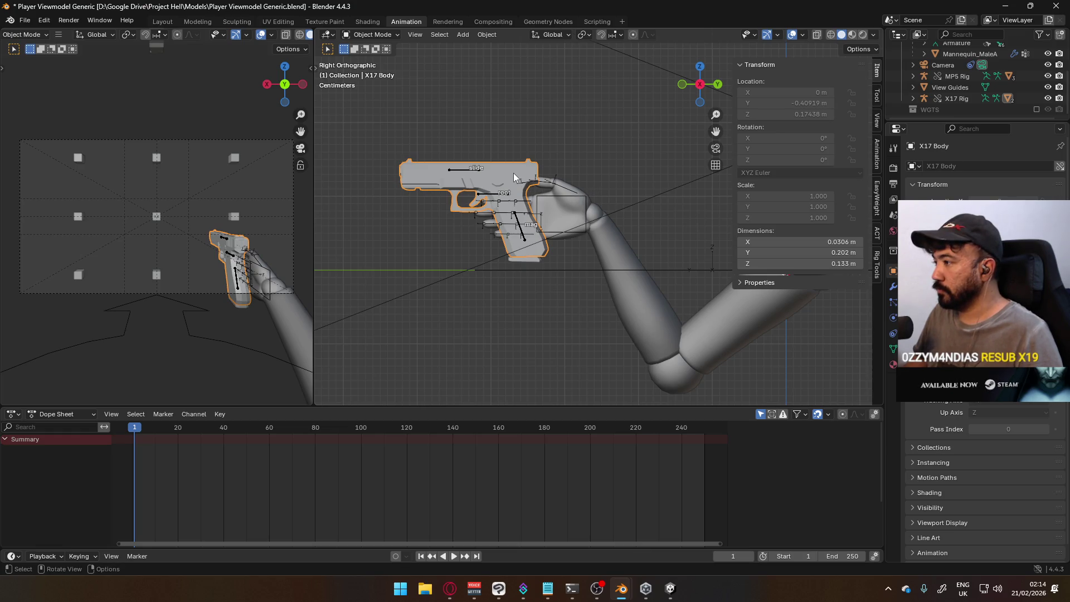
scroll(585, 180, down, 3)
scroll(626, 118, down, 2)
click(639, 127)
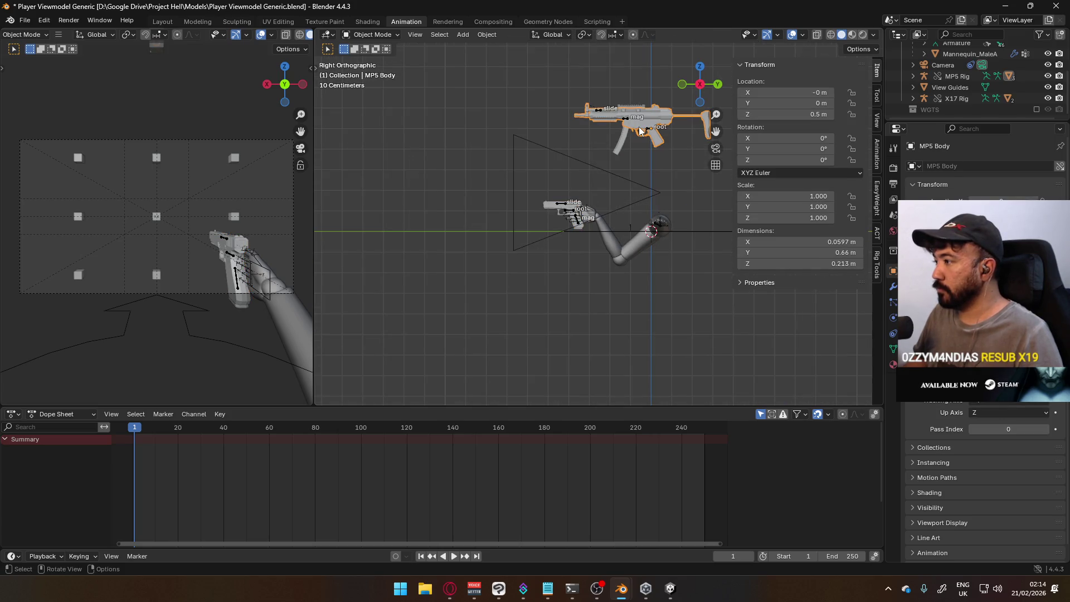
click(585, 212)
scroll(610, 212, up, 2)
mouse_move(608, 208)
middle_down()
mouse_move(626, 200)
mouse_move(683, 211)
middle_up()
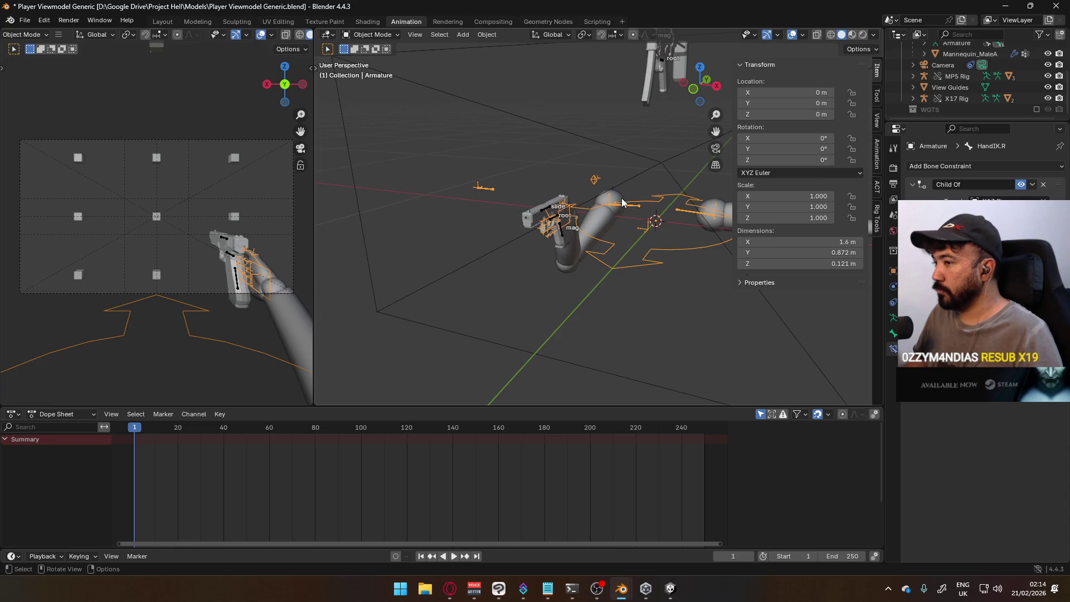
mouse_move(622, 202)
middle_down()
mouse_move(374, 165)
mouse_move(353, 166)
mouse_move(346, 183)
mouse_move(267, 147)
middle_up()
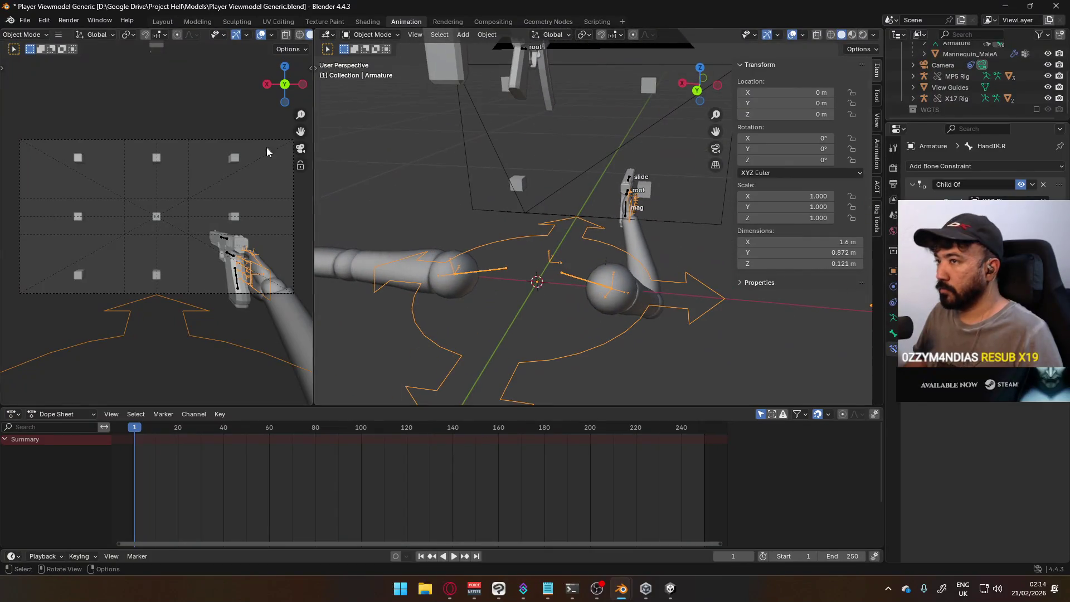
key(ctrl+s)
Open Mannequin Male A.blend from recent files and start File > Append.
click(25, 21)
mouse_move(52, 56)
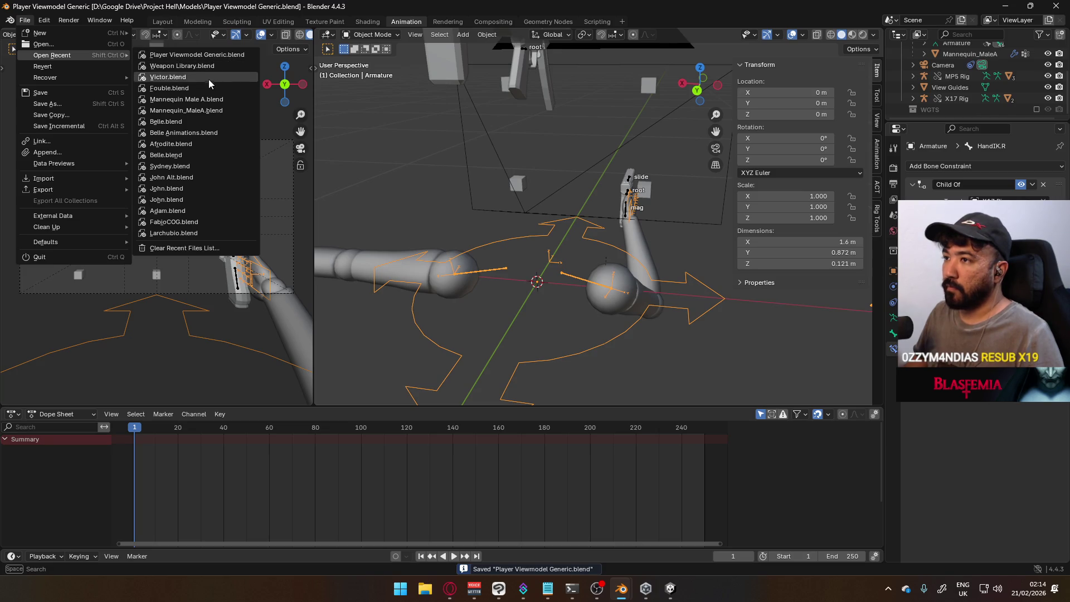
click(216, 99)
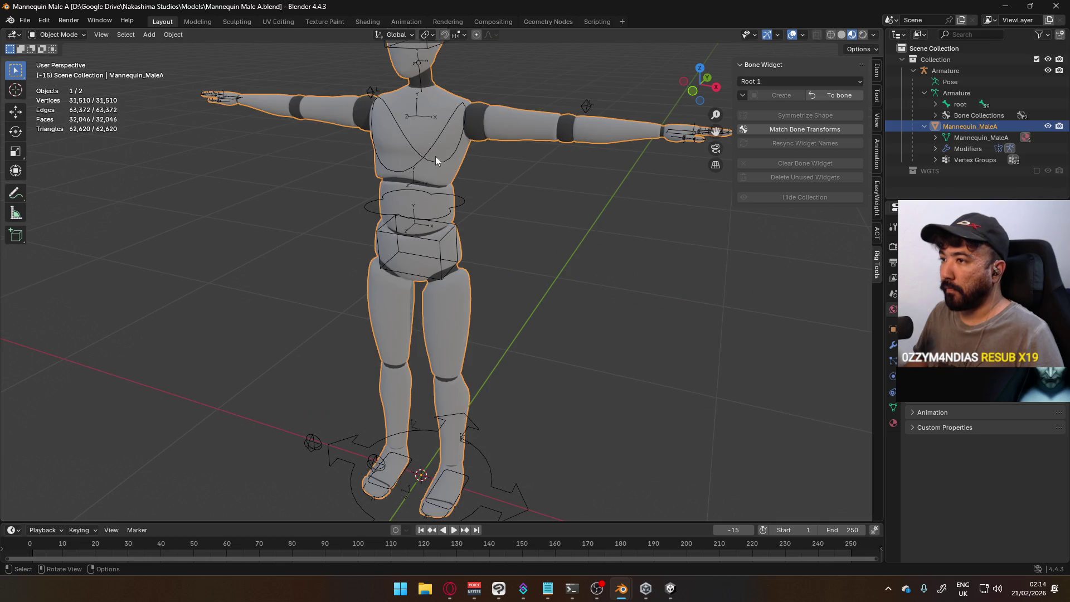
scroll(506, 190, down, 5)
middle_drag(505, 190, 227, 100)
click(25, 19)
click(80, 153)
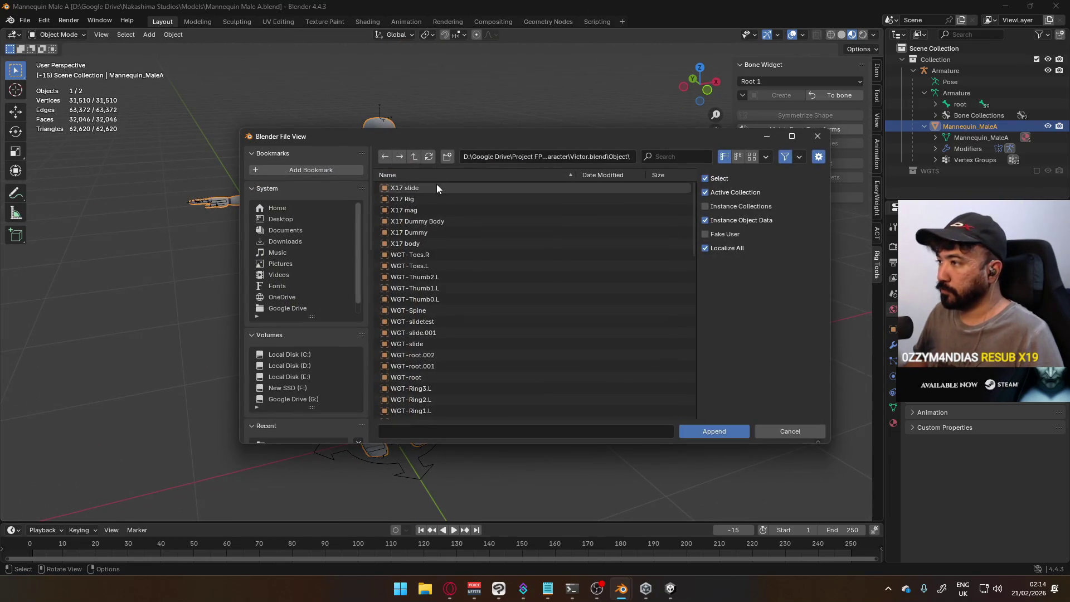
Browse to Weapon Library.blend's Objects and append X17 Body, Mag and Rig into the scene.
click(311, 366)
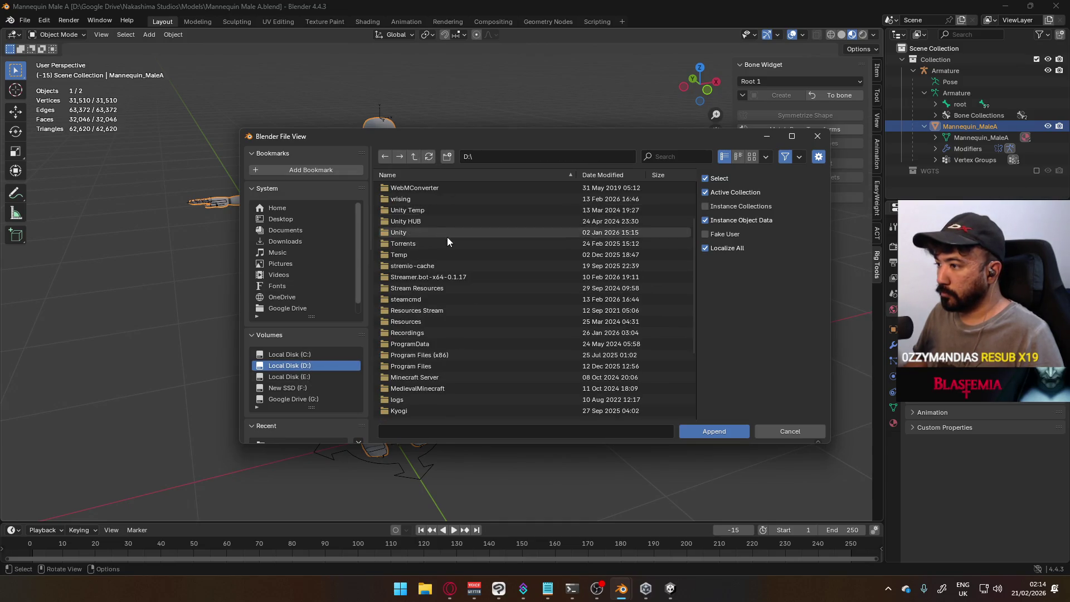
scroll(446, 244, up, 2)
scroll(449, 264, up, 2)
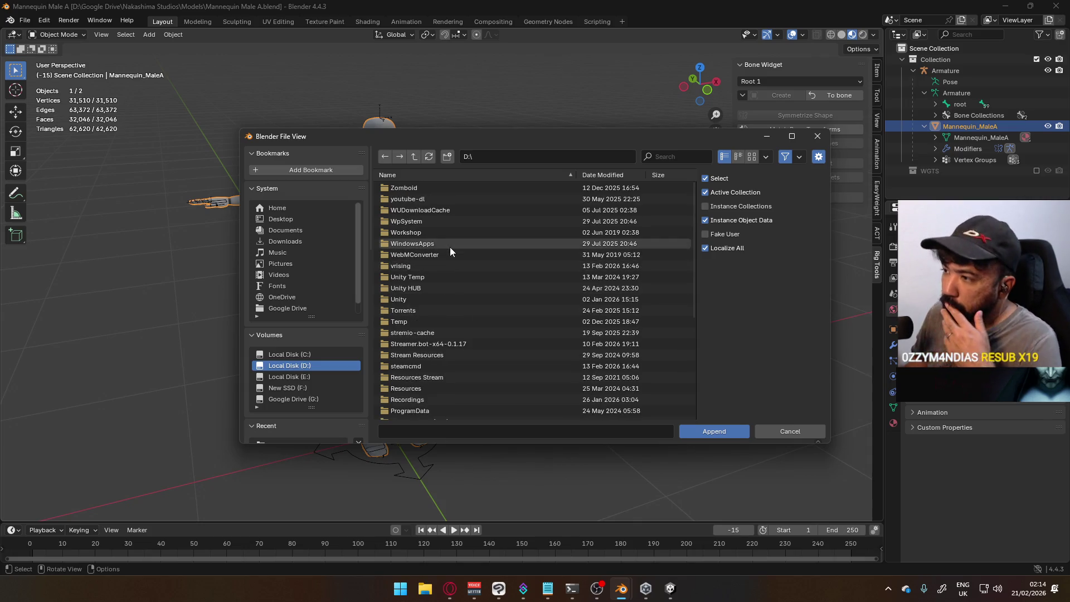
scroll(453, 237, down, 5)
scroll(452, 235, down, 2)
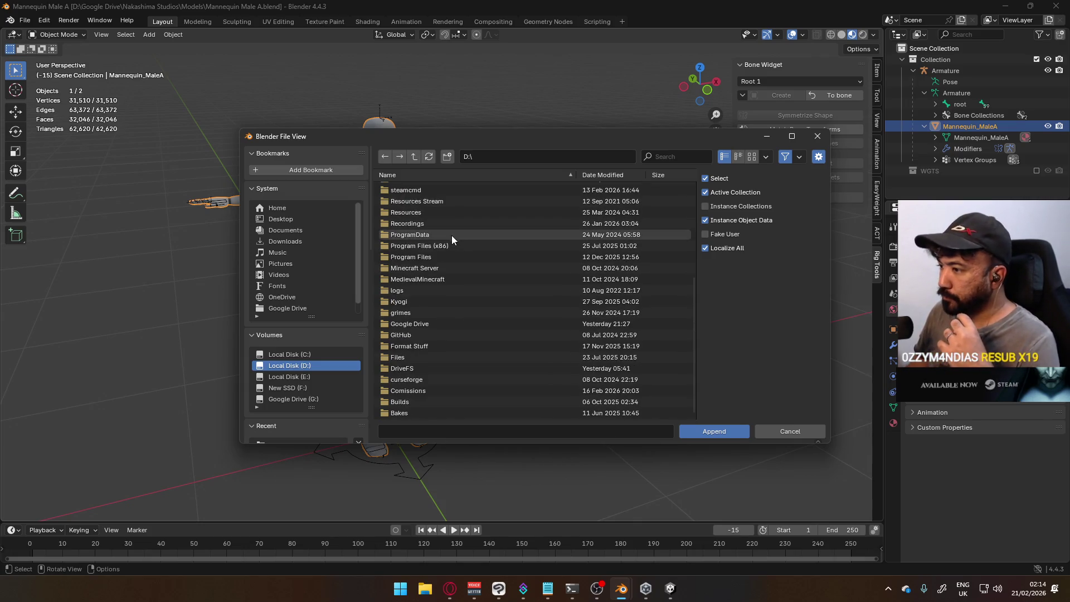
click(445, 325)
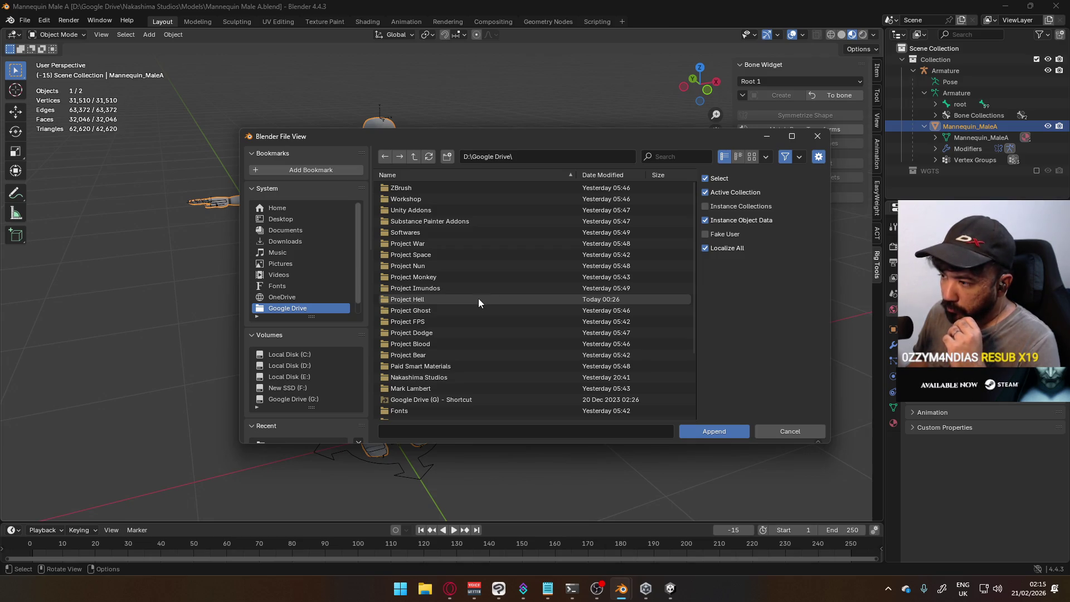
click(430, 299)
click(424, 192)
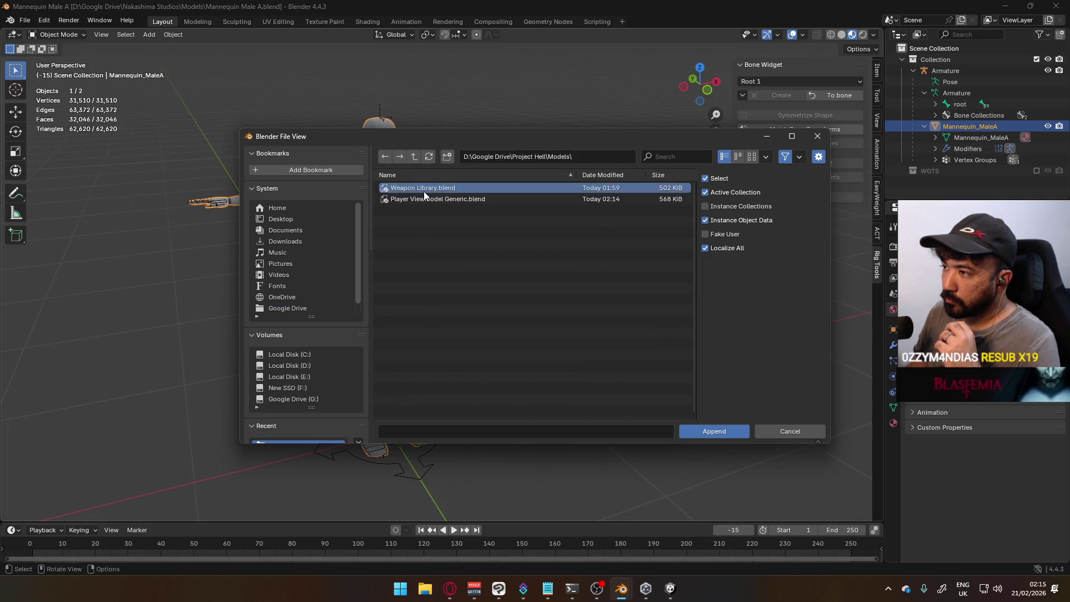
double_click(424, 192)
click(408, 244)
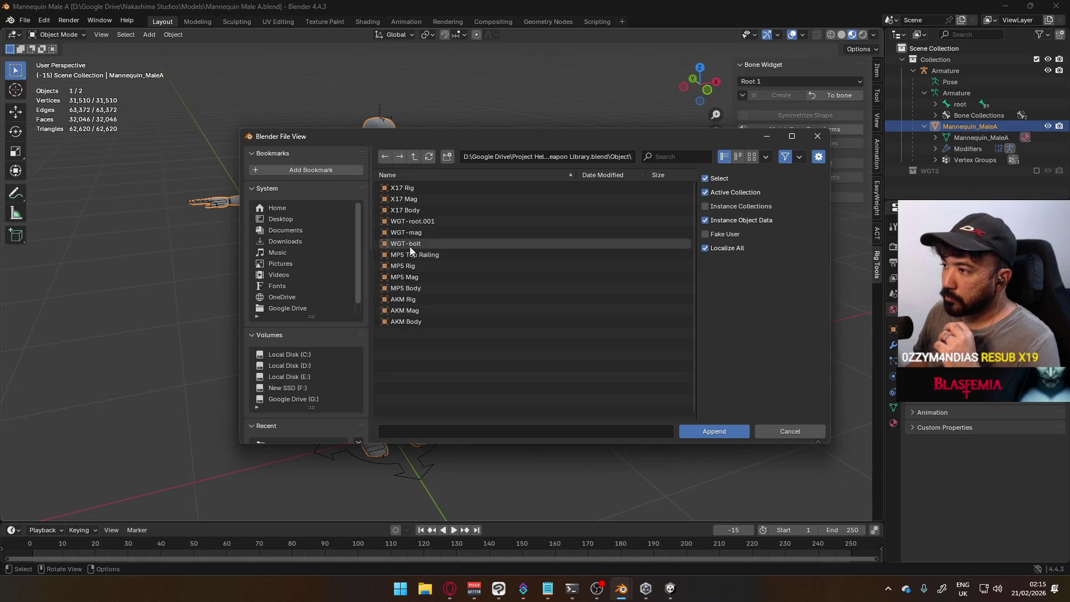
click(437, 212)
shift+click(441, 189)
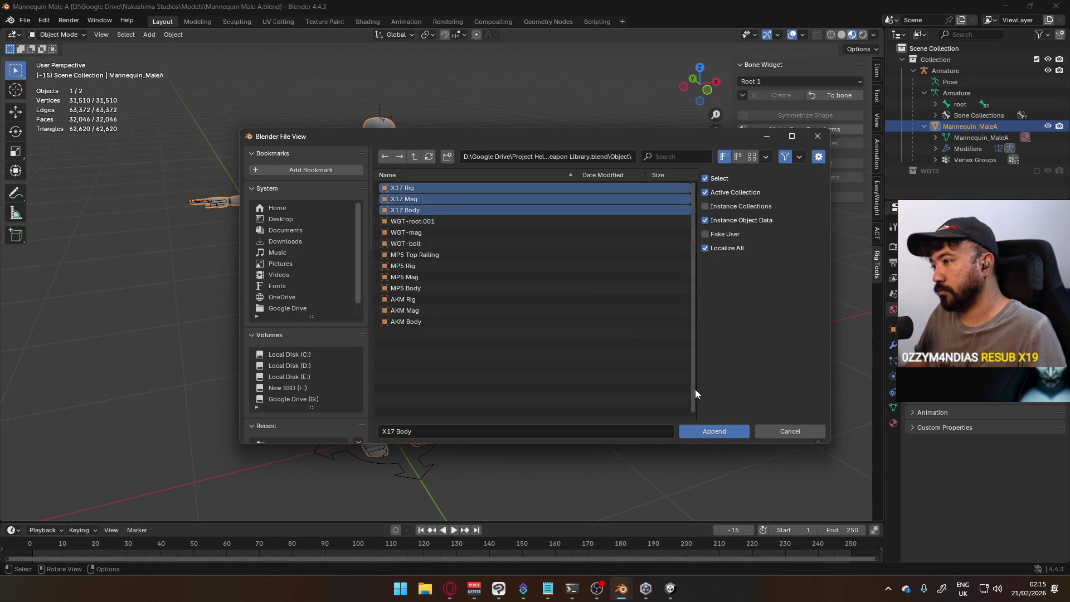
click(715, 432)
scroll(466, 308, down, 3)
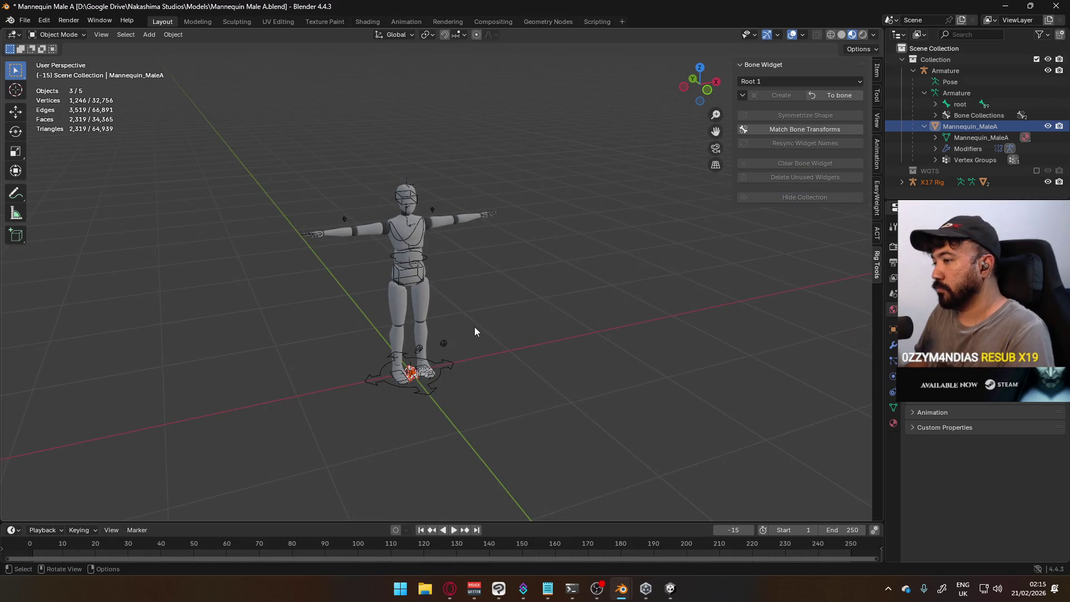
Rotate the appended X17 pistol 90° about Z and 90° about X so it lies flat.
key(KP_1)
key(KP_7)
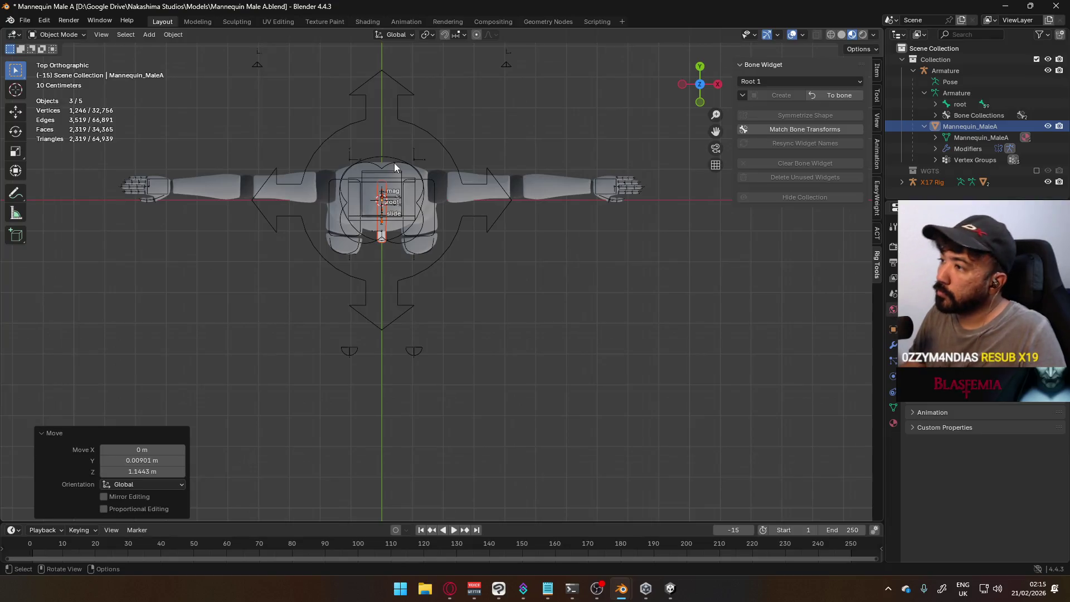
text(r90)
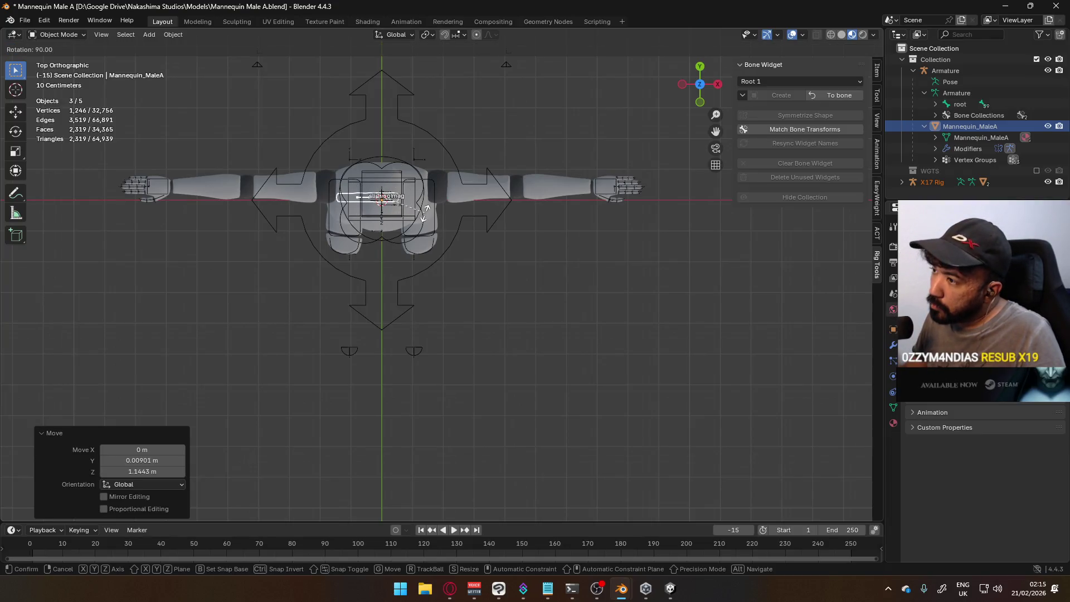
key(Return)
text(ry90x)
key(Return)
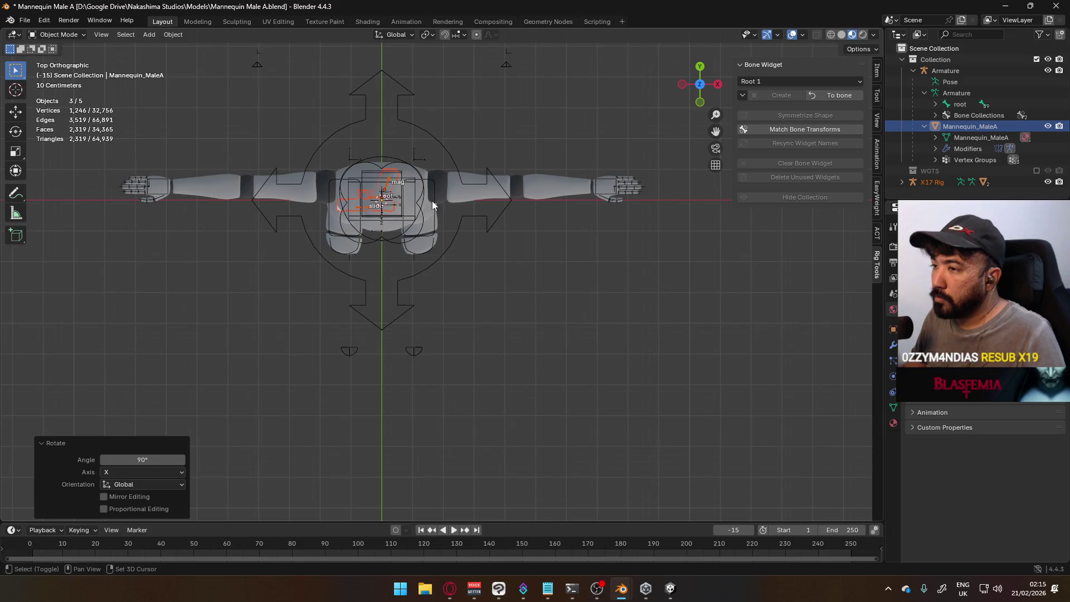
Move the pistol across and settle it into the mannequin's right hand.
shift+middle_drag(433, 208, 615, 237)
key(g)
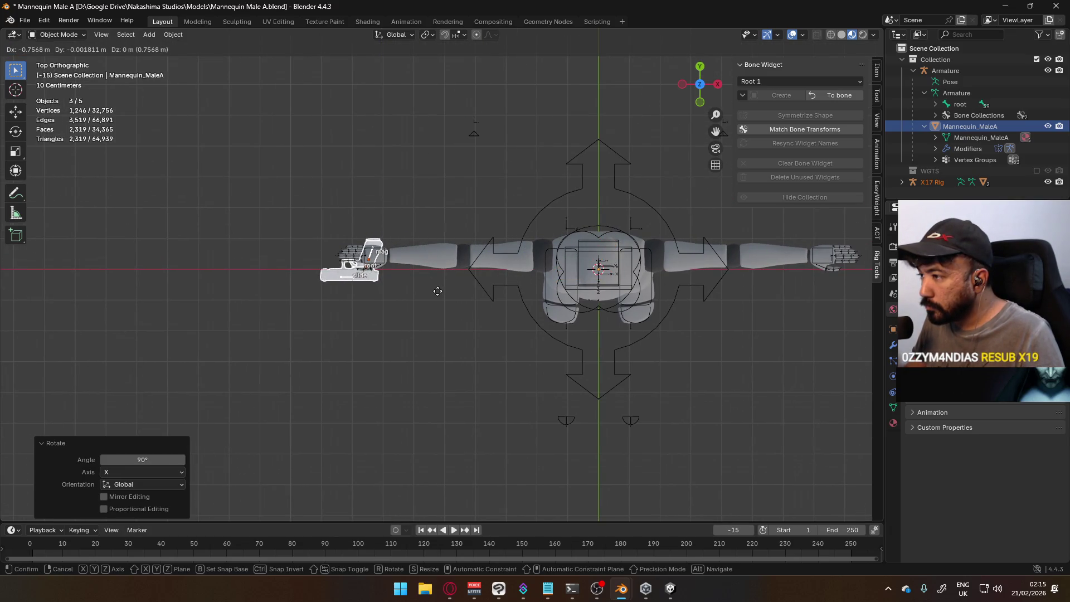
click(437, 290)
scroll(435, 288, up, 7)
key(g)
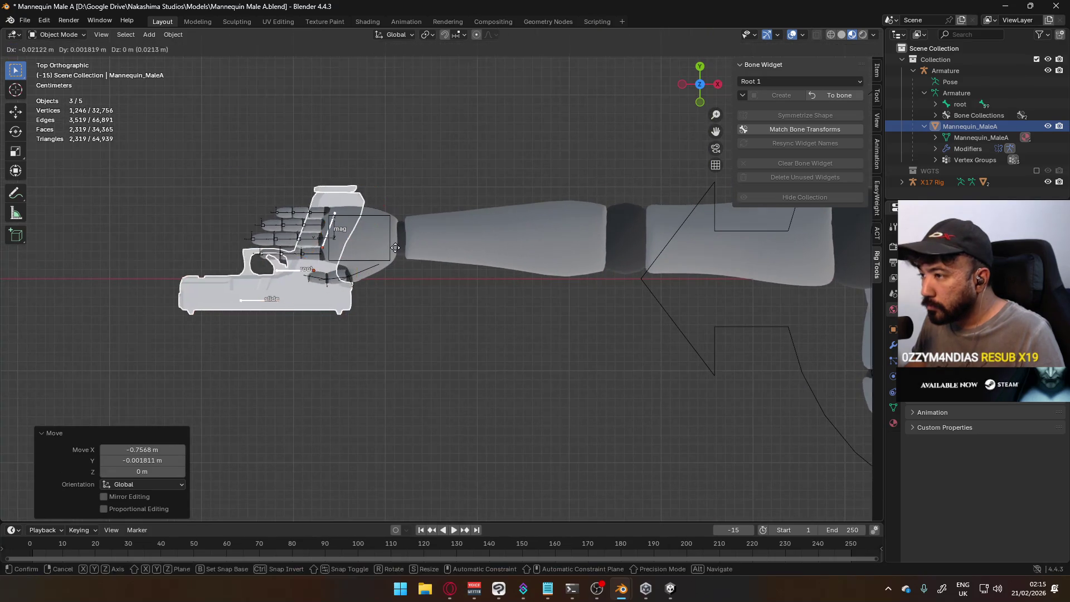
click(399, 250)
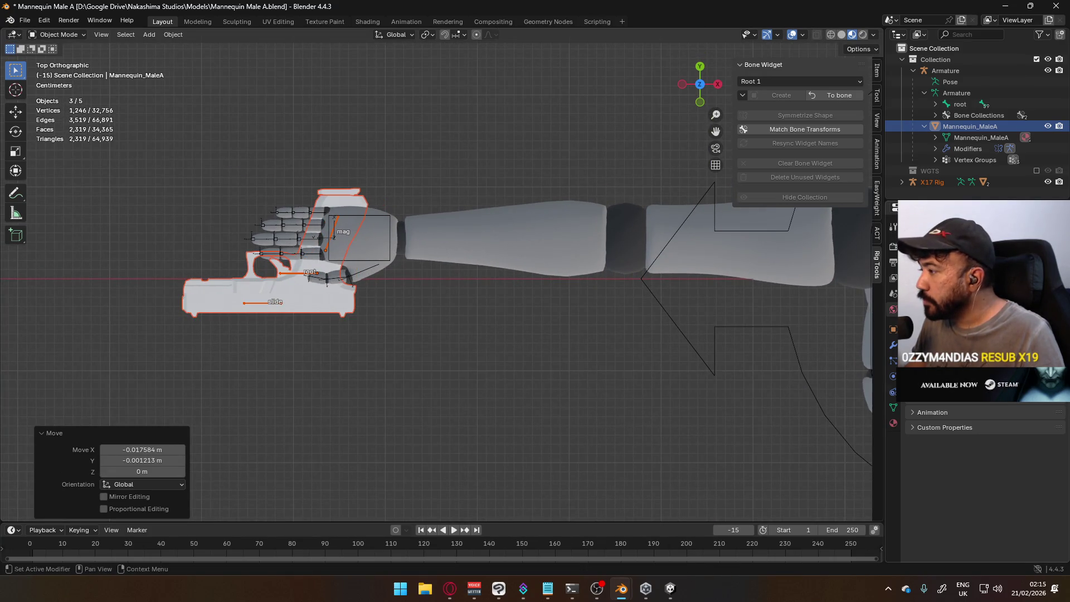
Send the pistol body and magazine to a chosen collection with M.
click(893, 422)
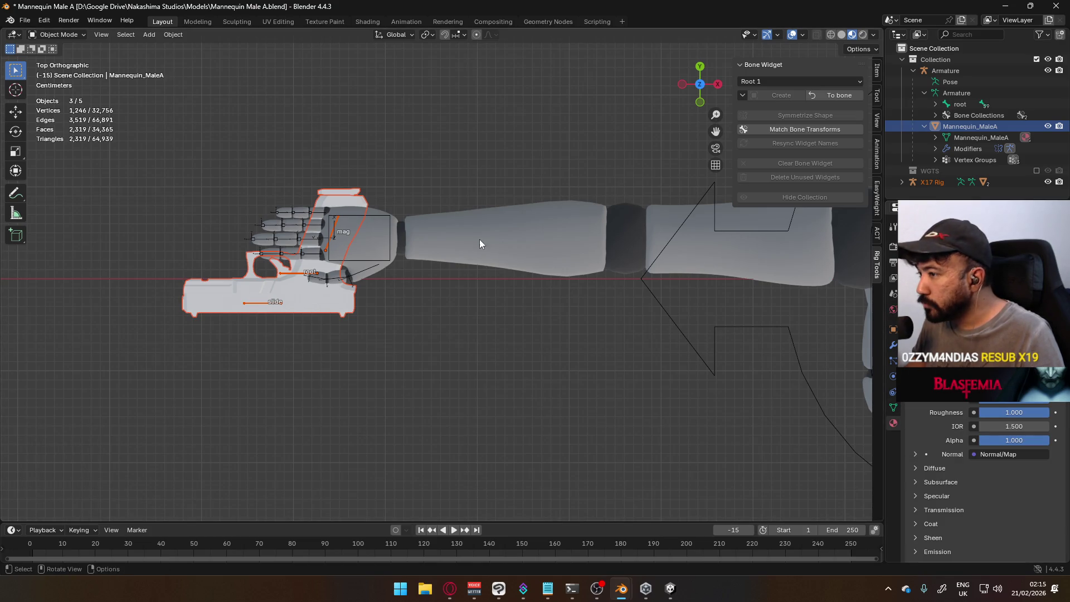
click(326, 310)
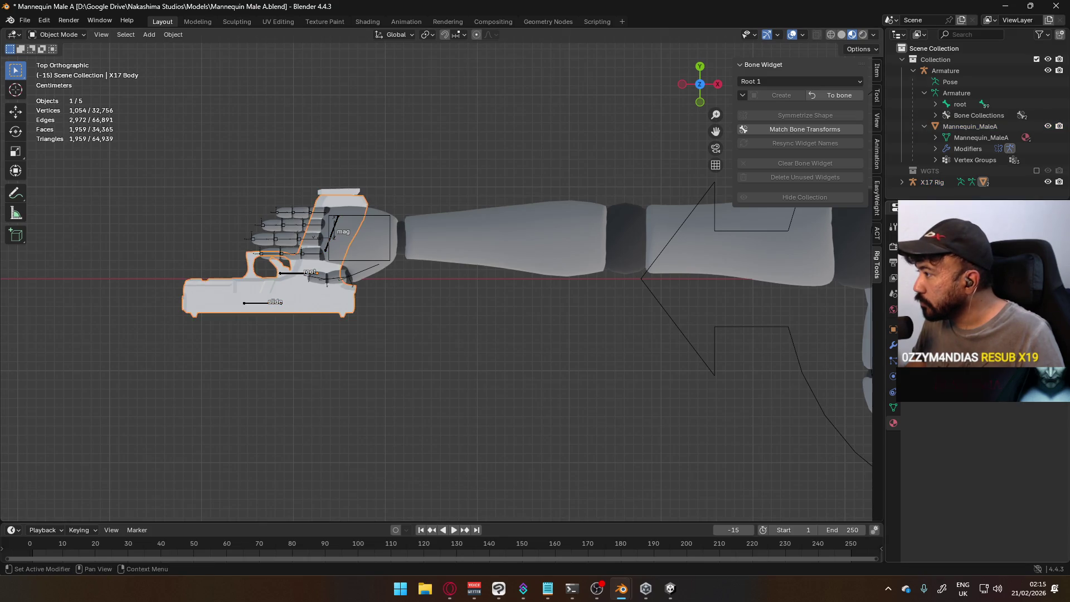
key(m)
click(835, 319)
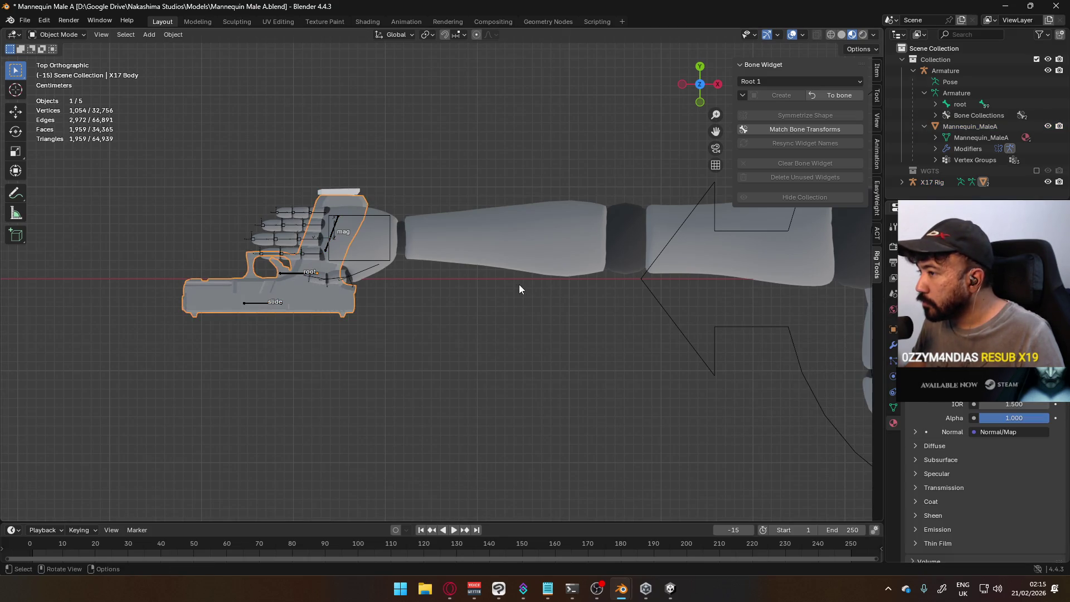
click(350, 201)
key(m)
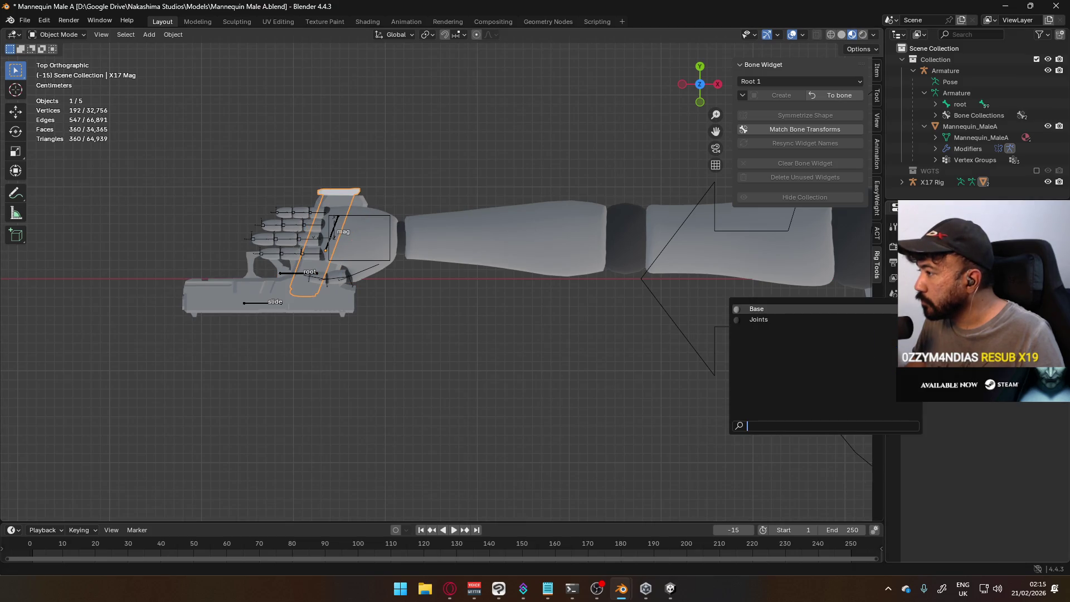
Check the pistol from front and top views, then select the mannequin mesh.
mouse_move(341, 285)
middle_down()
mouse_move(474, 221)
mouse_move(452, 215)
middle_up()
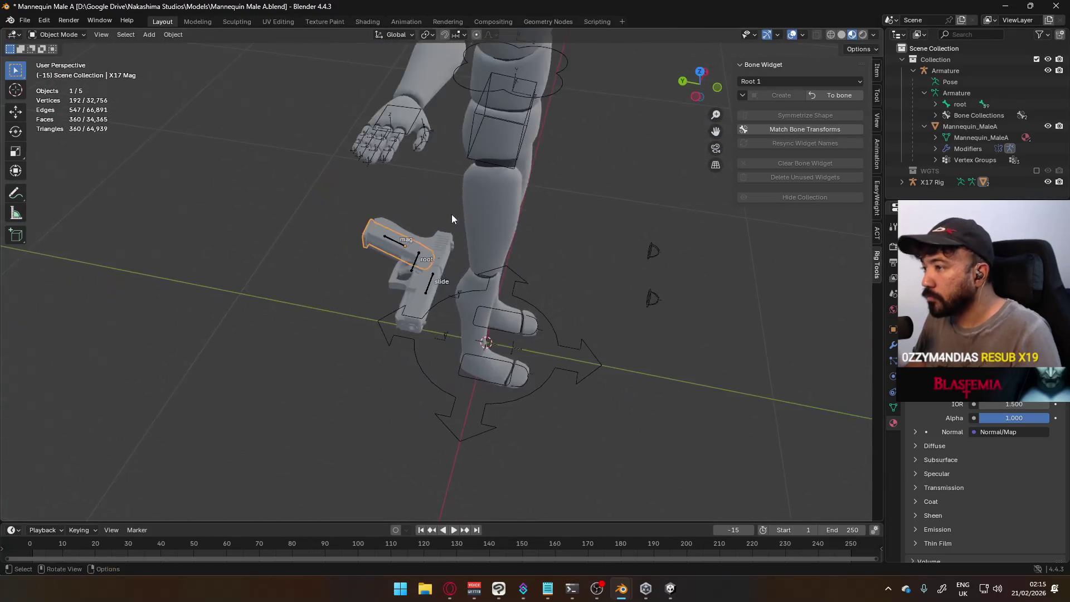
key(KP_1)
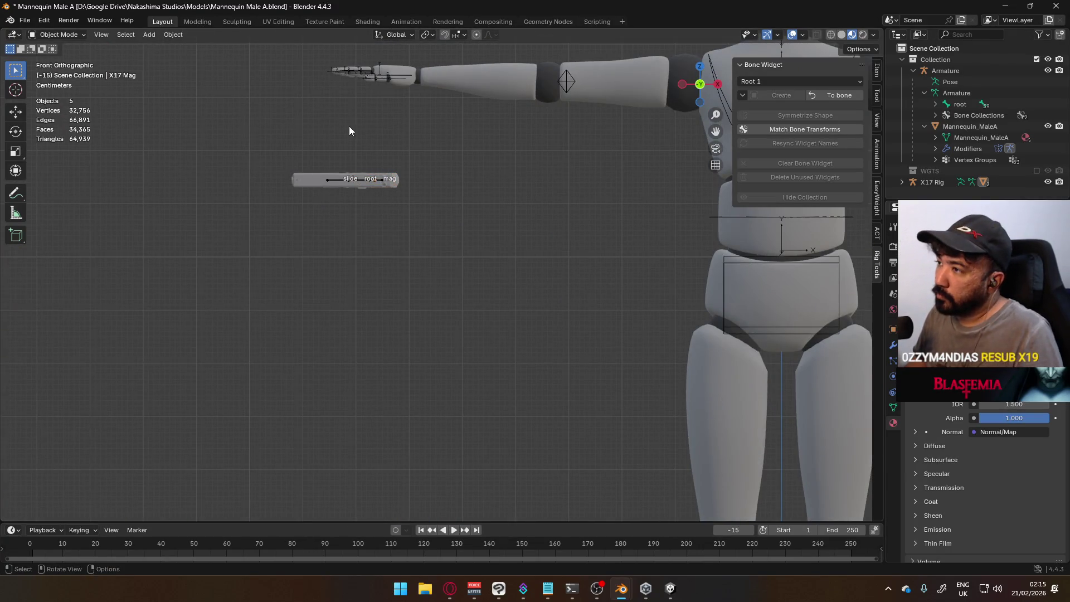
key(KP_7)
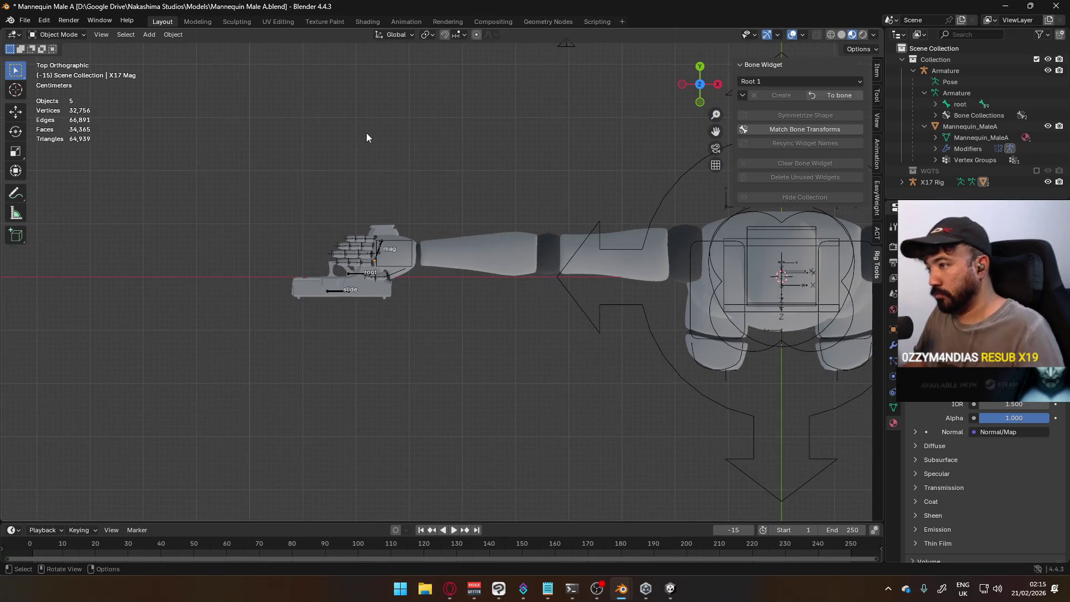
scroll(396, 190, up, 4)
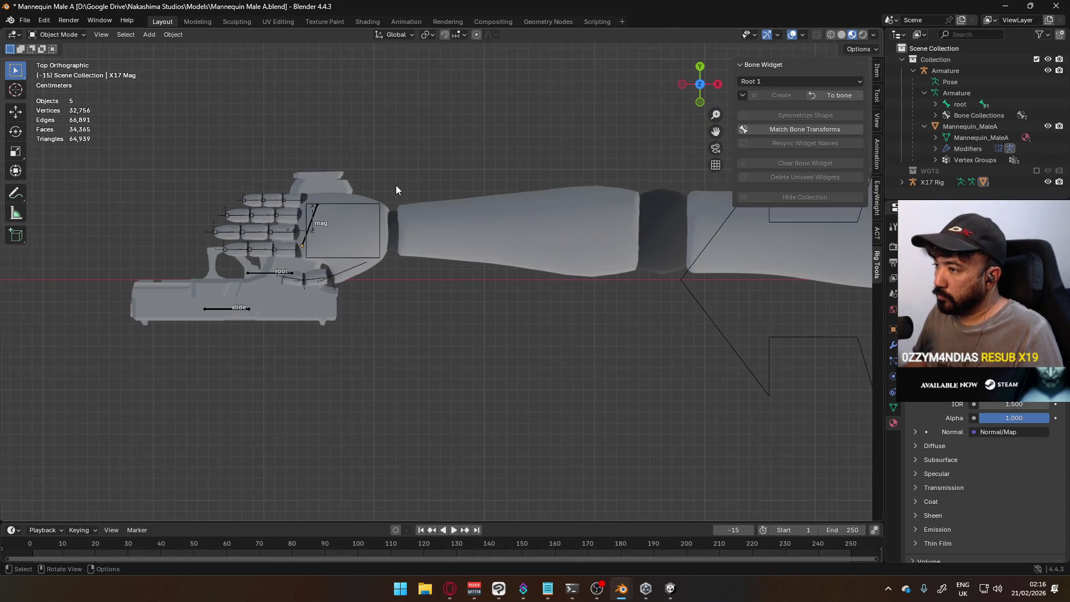
scroll(396, 189, up, 2)
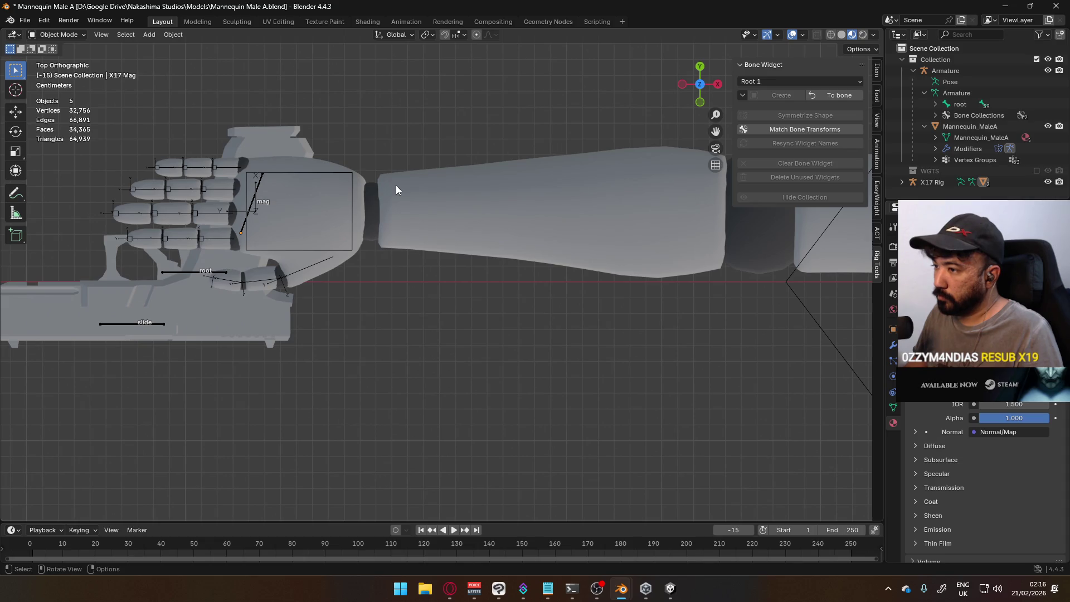
scroll(395, 190, down, 3)
scroll(396, 190, down, 1)
scroll(396, 190, up, 1)
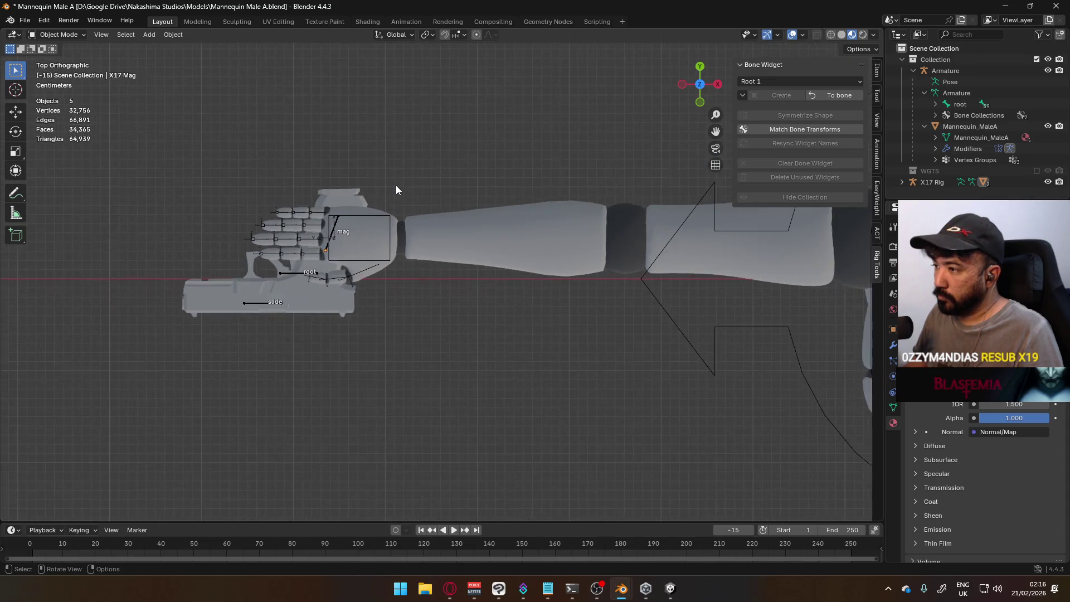
scroll(396, 190, up, 2)
scroll(304, 203, down, 1)
shift+middle_drag(303, 204, 386, 206)
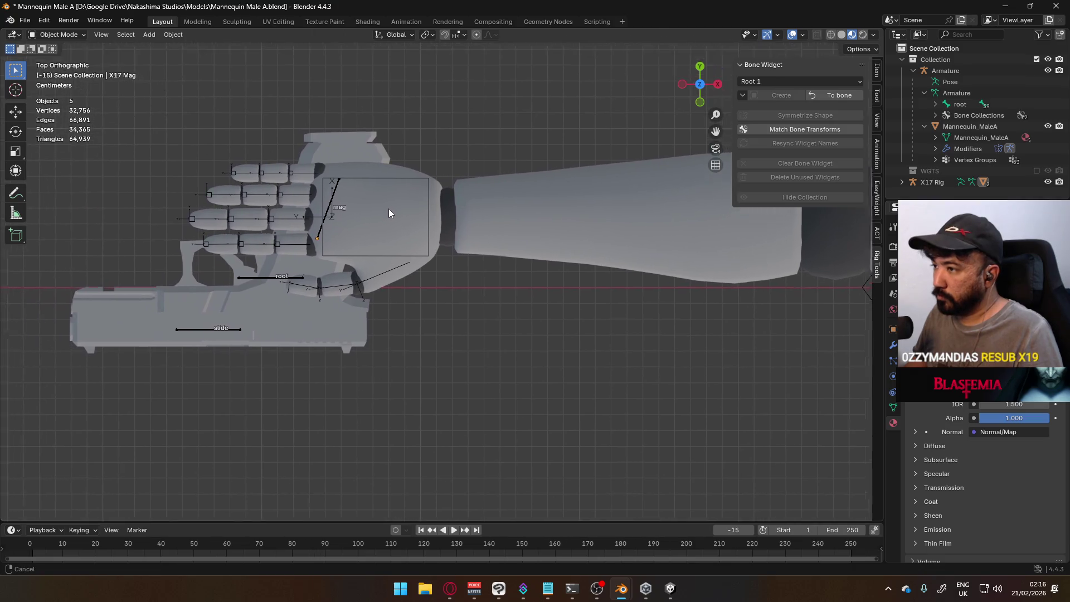
scroll(386, 206, up, 1)
click(399, 223)
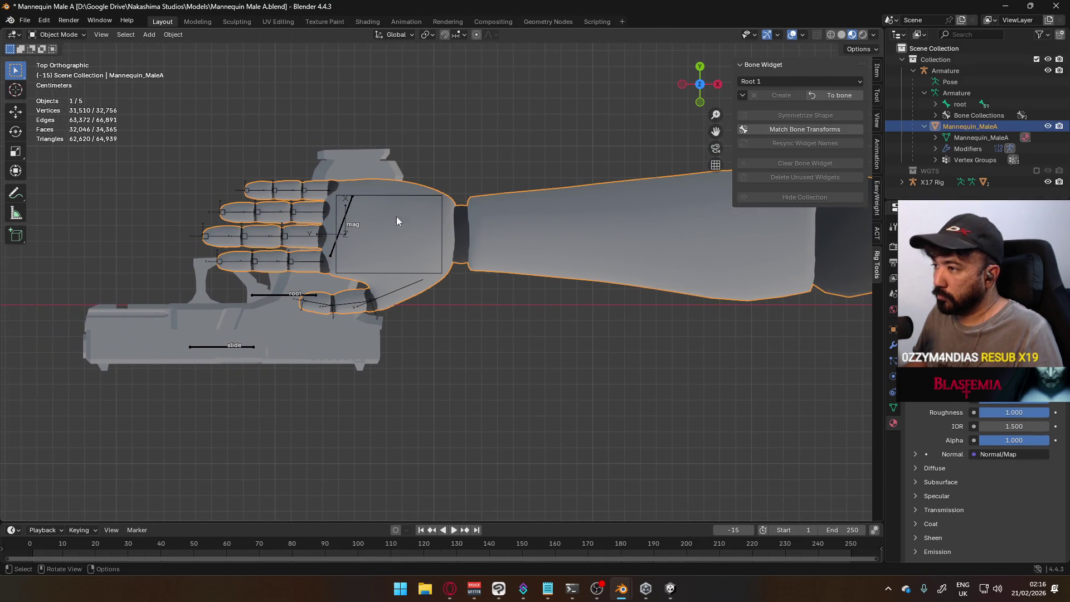
In Edit Mode select the wrist ring and snap the 3D cursor to it.
click(70, 39)
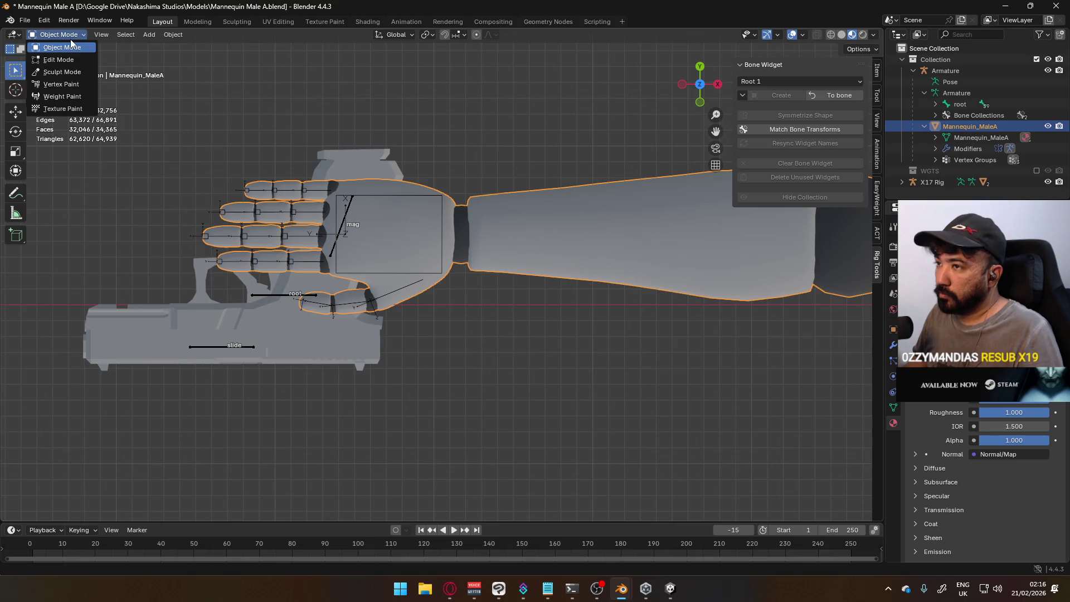
click(52, 58)
key(Tab)
key(Tab)
key(Tab)
key(Tab)
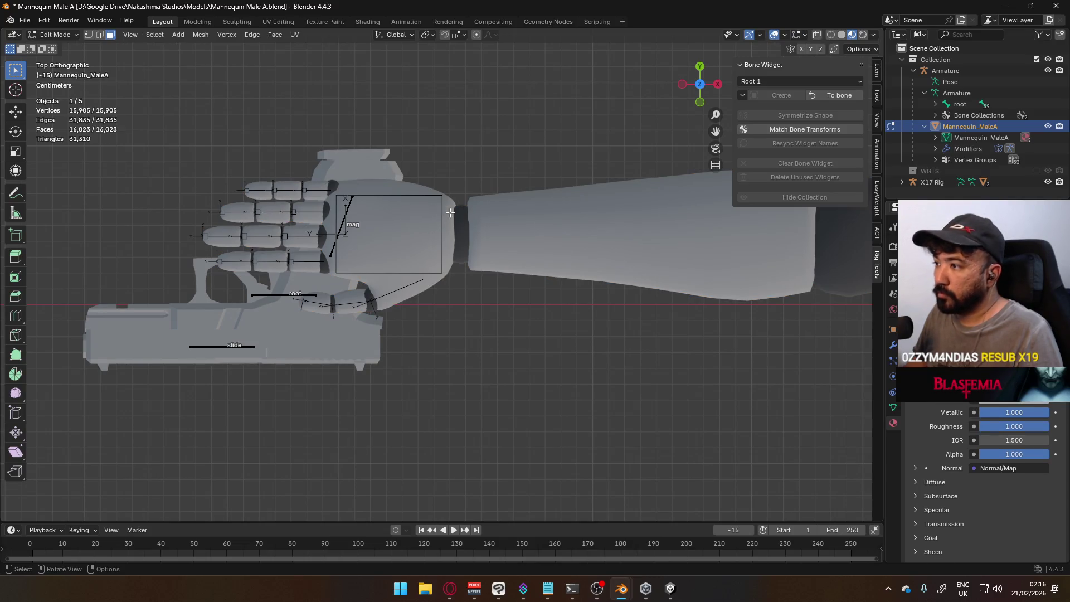
scroll(446, 213, down, 8)
scroll(532, 256, up, 2)
scroll(519, 243, up, 2)
scroll(502, 225, up, 2)
scroll(486, 203, up, 2)
key(alt+a)
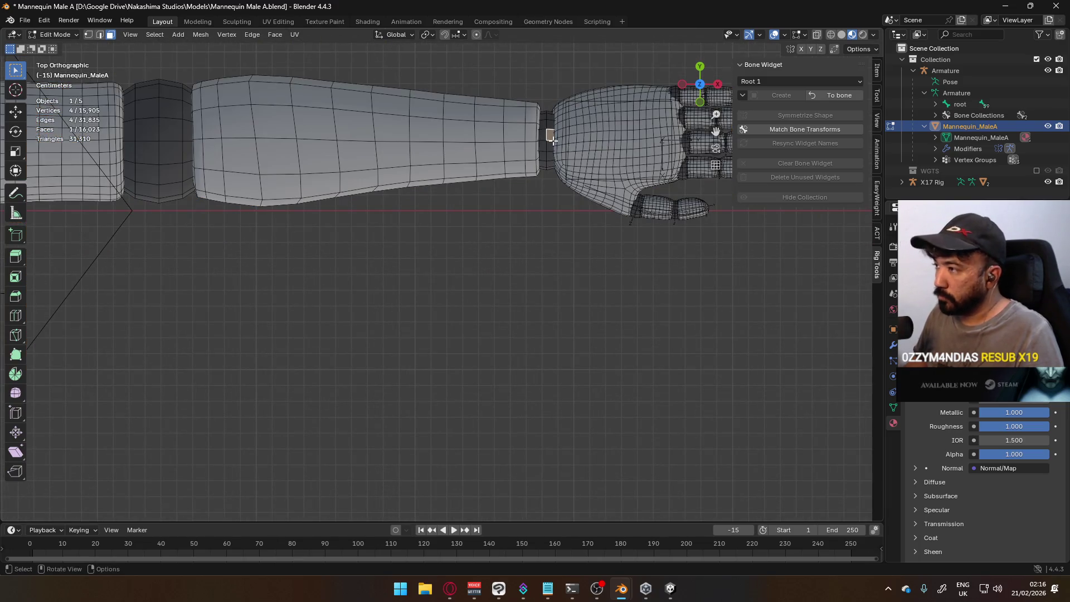
key(l)
key(q)
click(553, 141)
scroll(552, 193, down, 3)
scroll(550, 211, up, 2)
scroll(550, 211, up, 1)
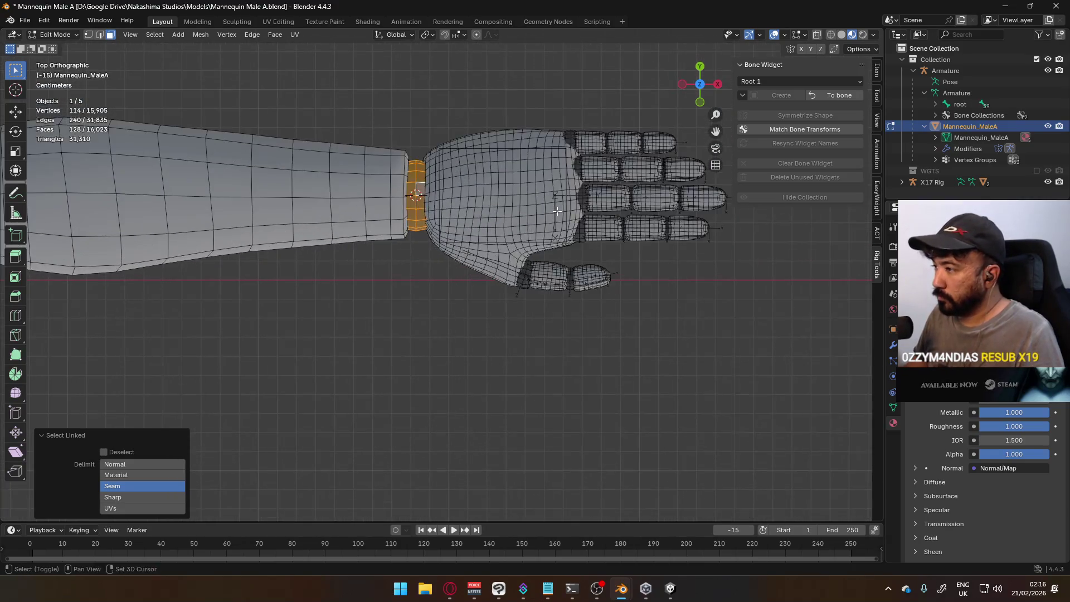
scroll(499, 293, up, 1)
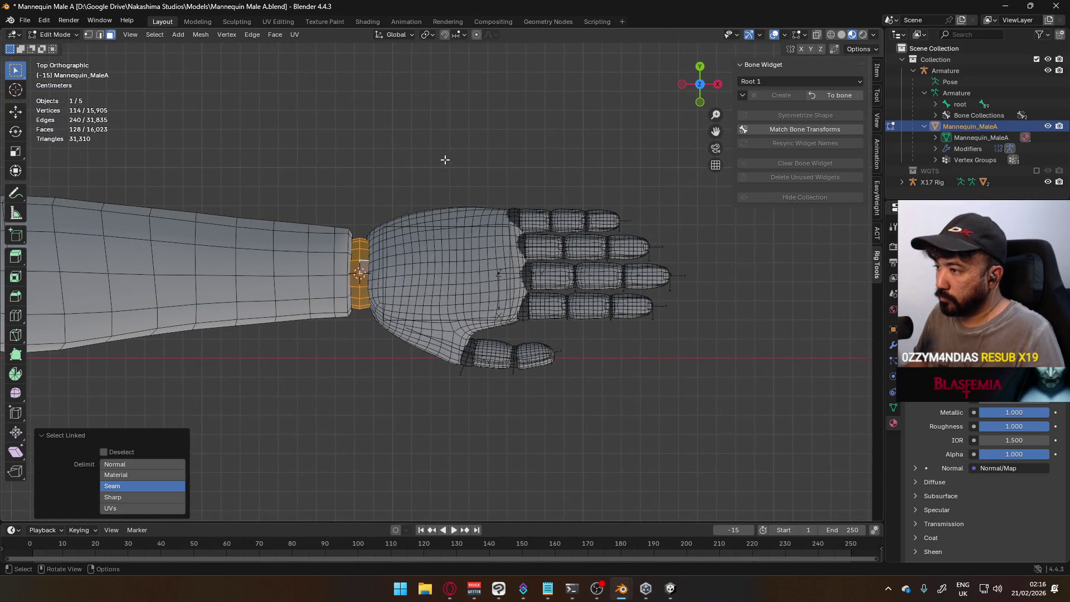
Set the pivot to 3D Cursor and box-select every hand vertex with X-ray on.
click(433, 38)
click(450, 73)
click(430, 211)
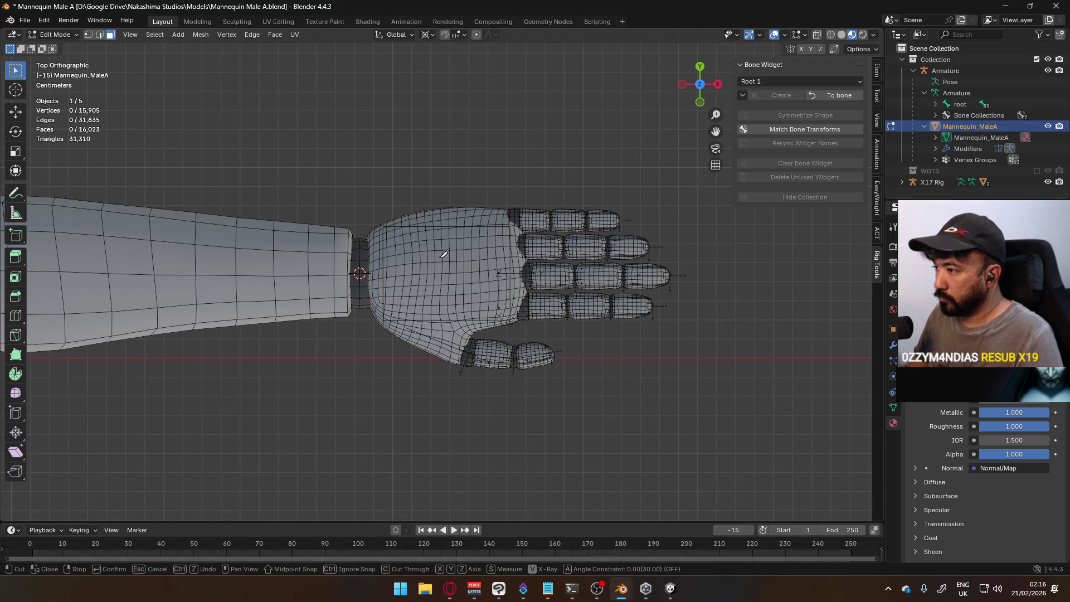
key(l)
key(l)
key(l)
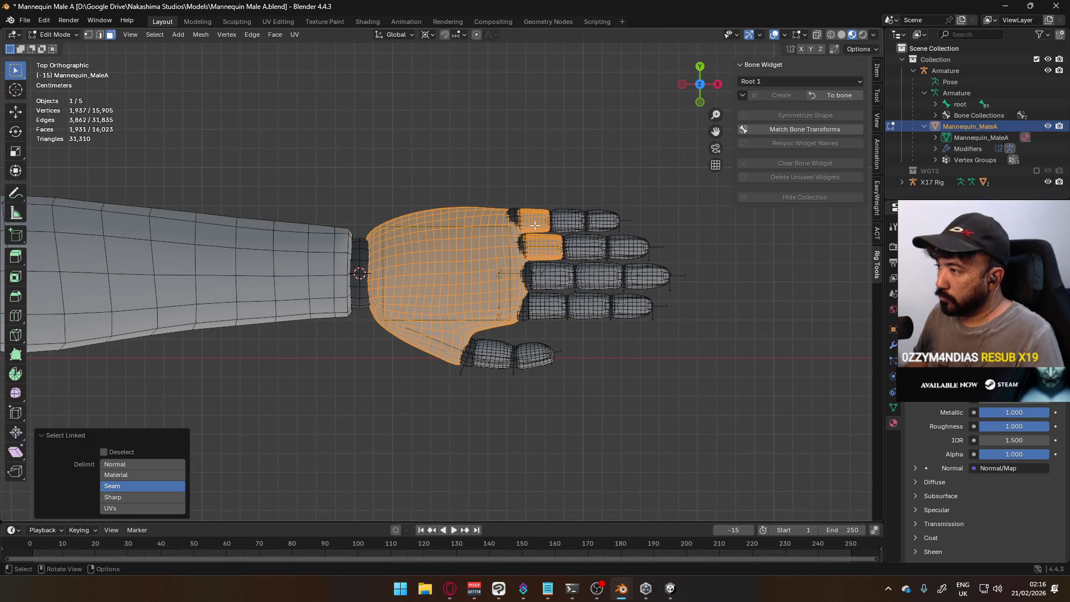
key(1)
key(alt+z)
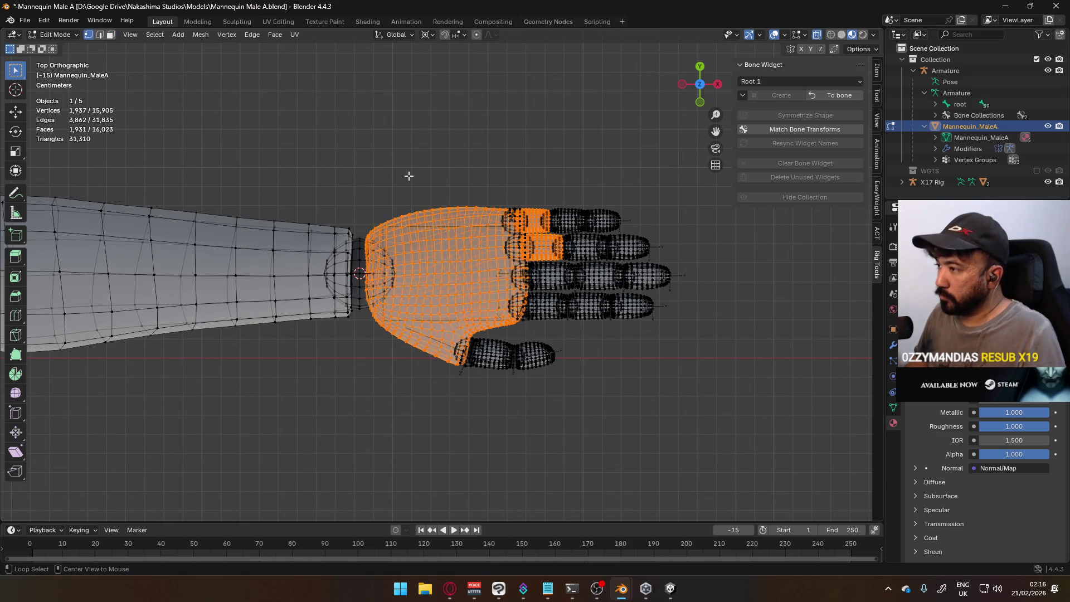
drag(405, 173, 764, 398)
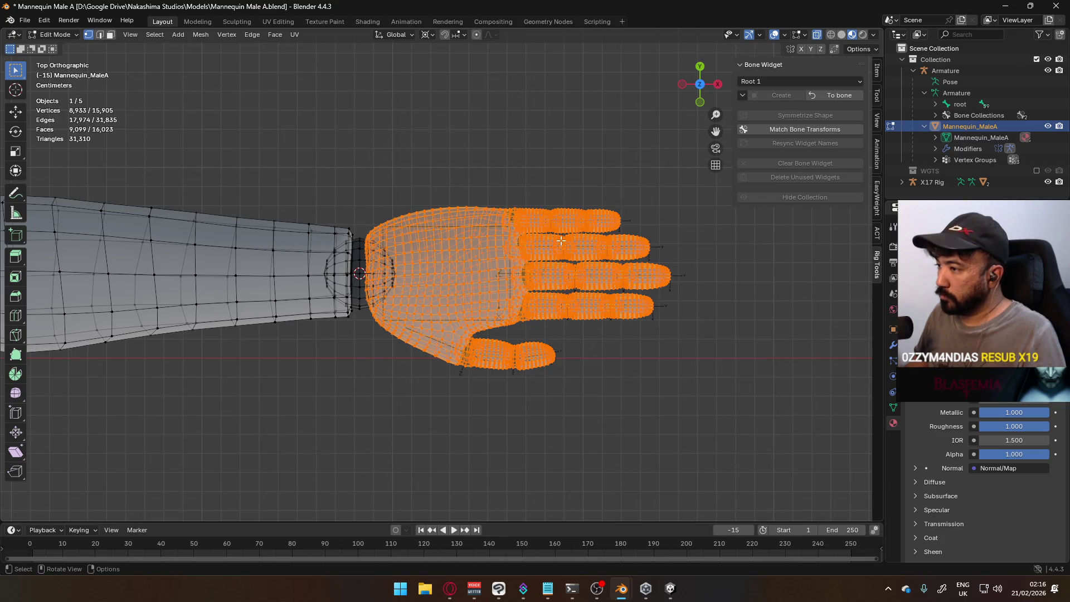
Trial-scale the hand, cancelling oversized factors, and confirm a 1.2 enlargement.
key(s)
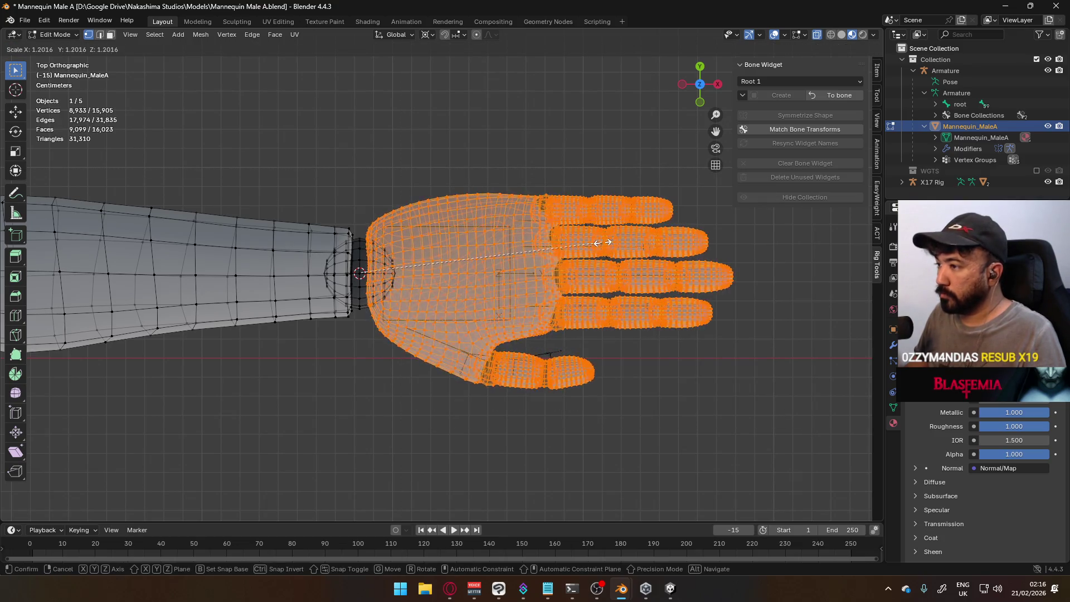
key(Escape)
key(s)
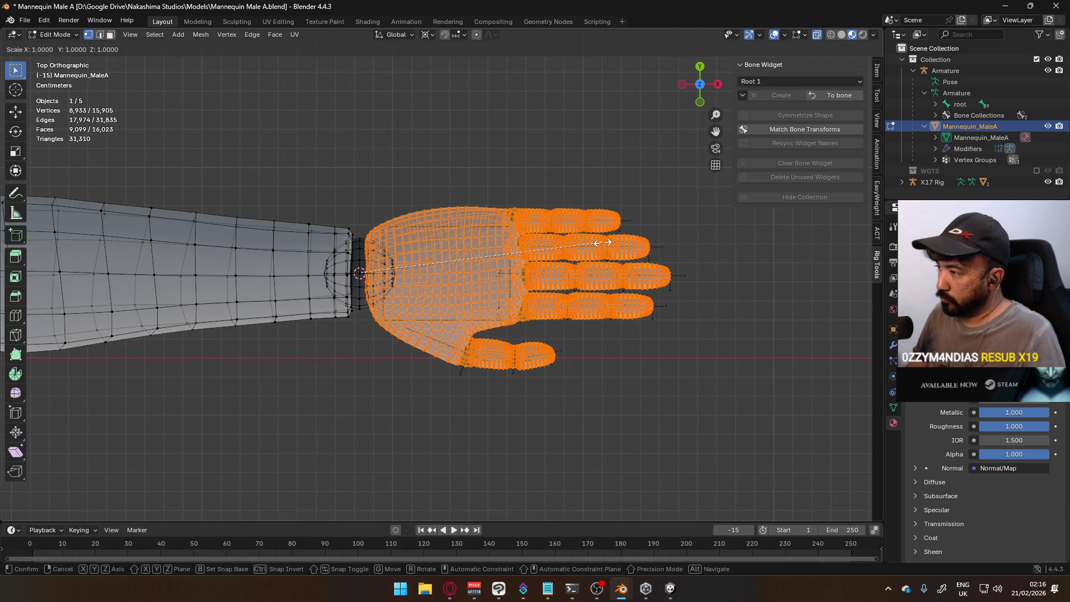
text(4)
key(Escape)
text(s)
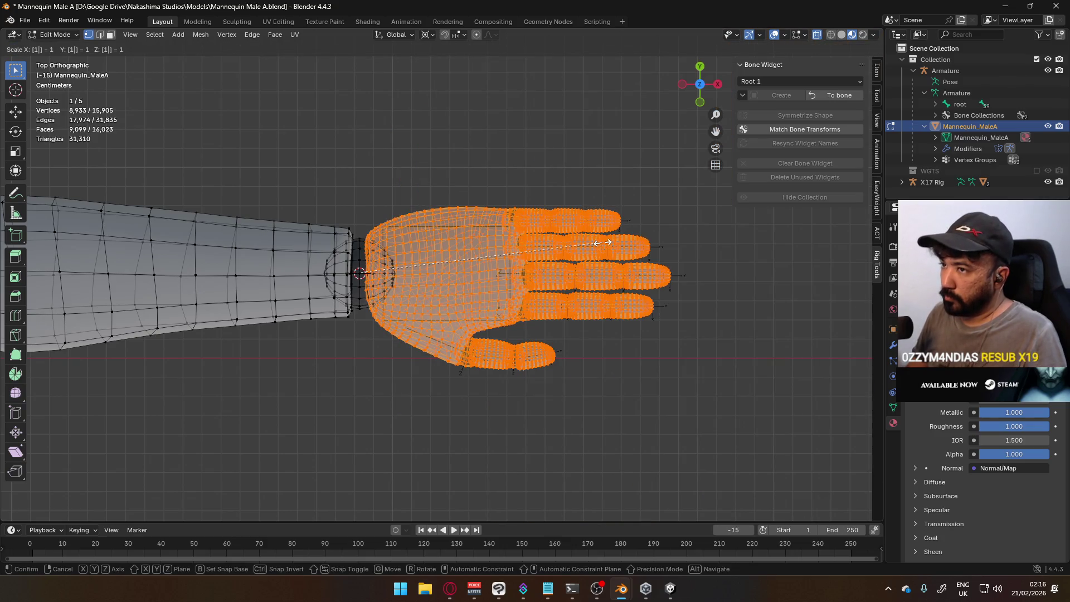
text(2)
key(Escape)
text(s.2)
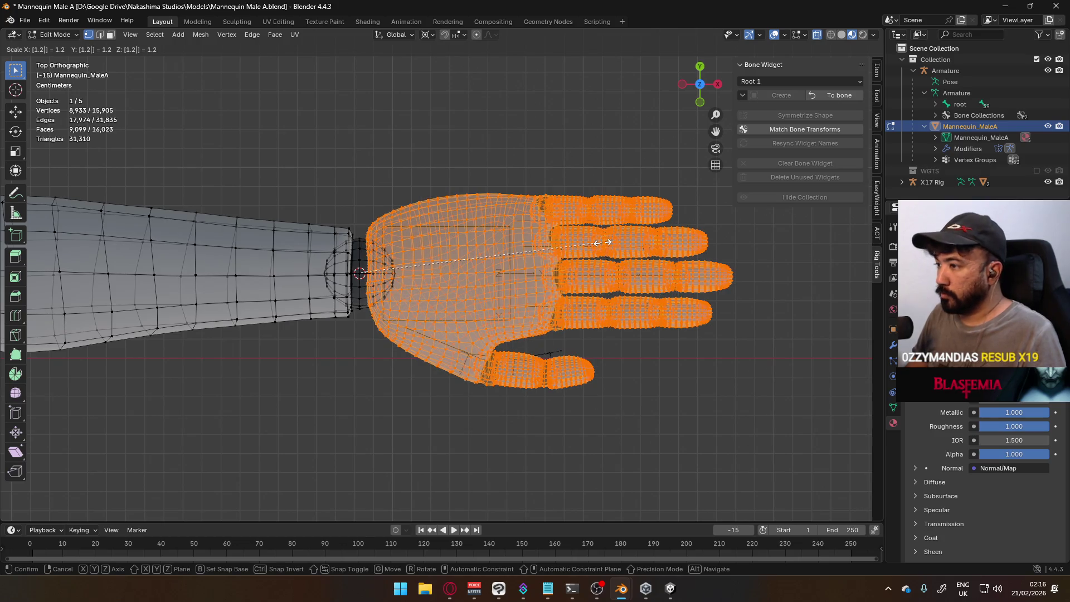
key(Return)
scroll(529, 316, down, 1)
scroll(530, 316, down, 4)
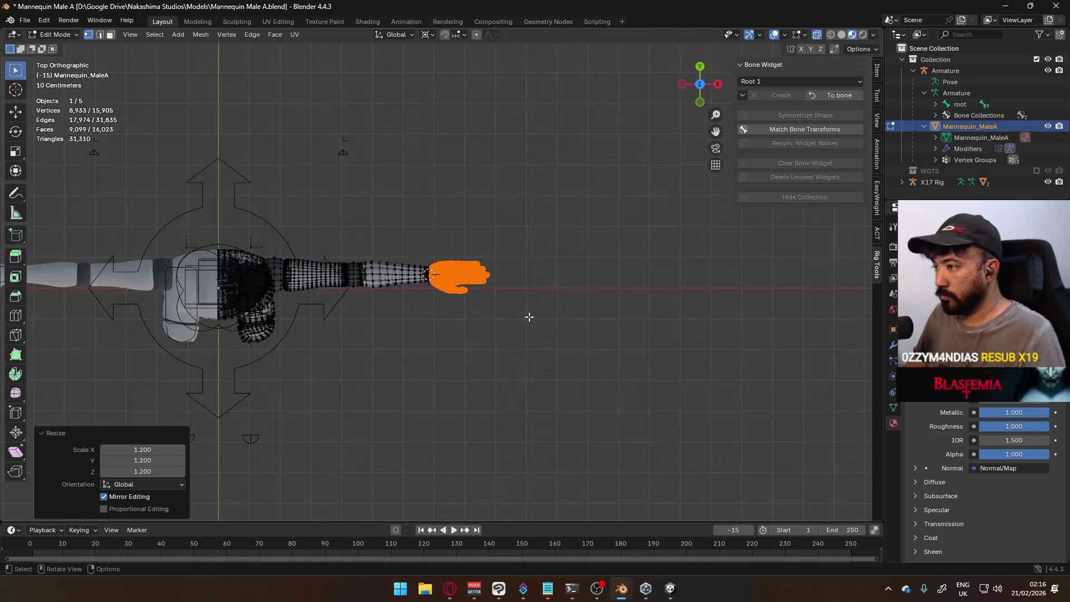
scroll(527, 316, up, 2)
scroll(528, 316, up, 5)
Redo the scale at 1.1, then undo and settle on 1.16 around the wrist.
key(s)
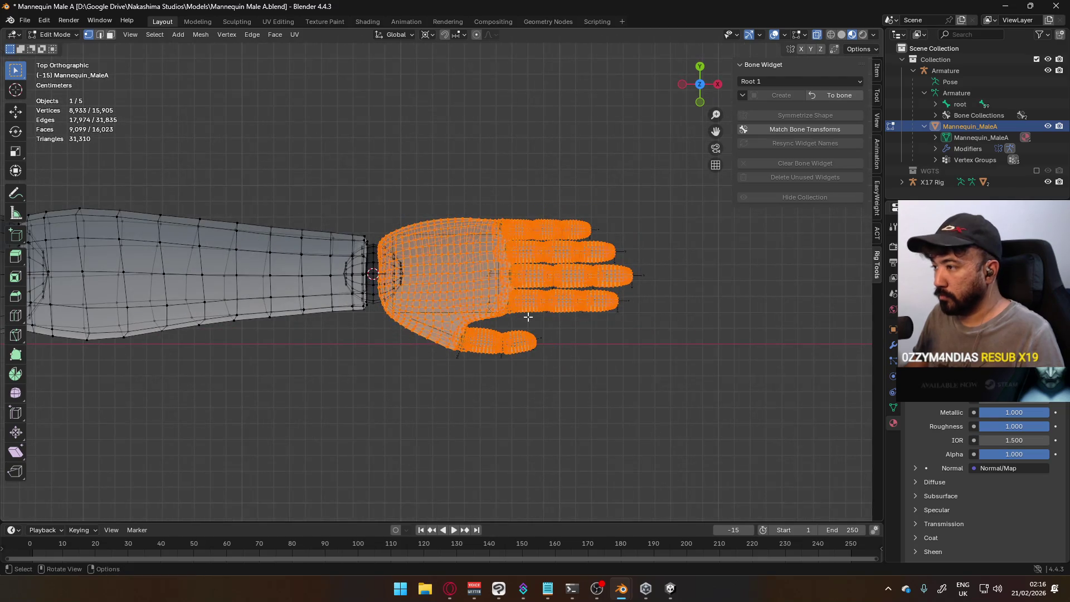
text(.1)
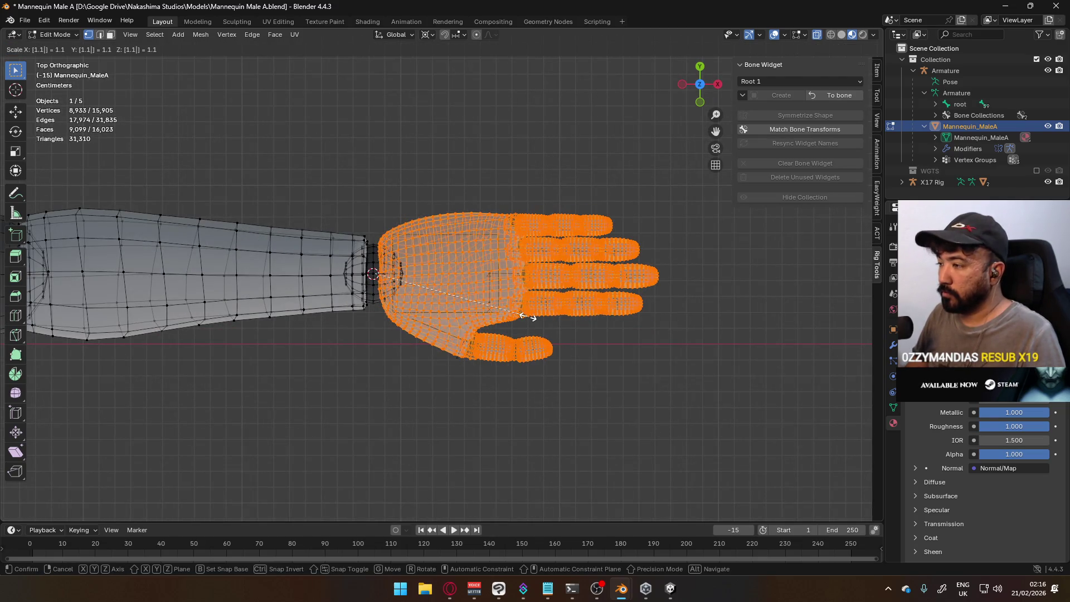
key(Return)
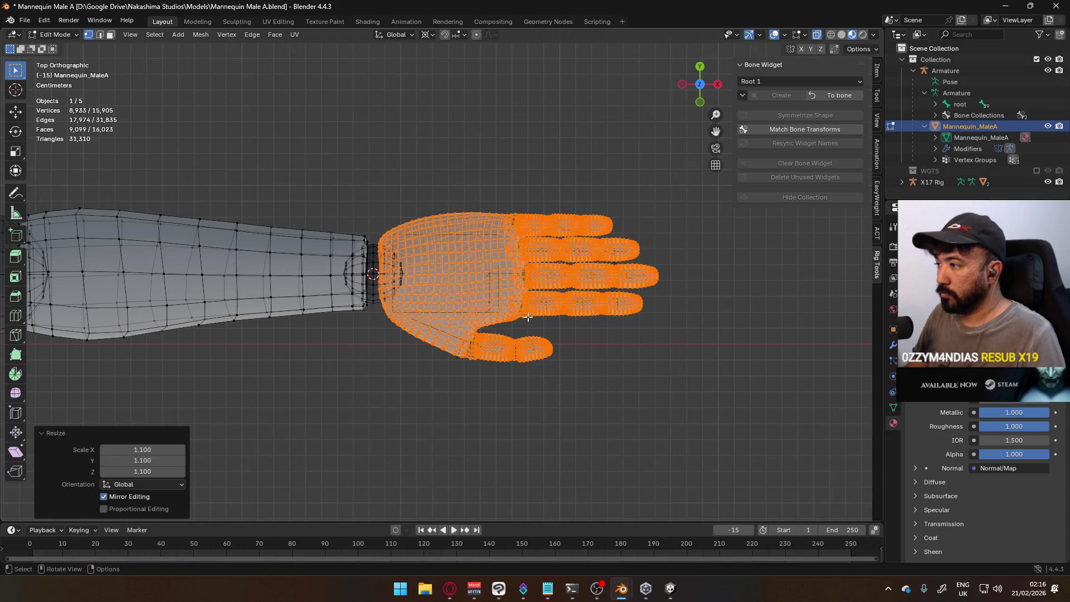
scroll(528, 316, down, 9)
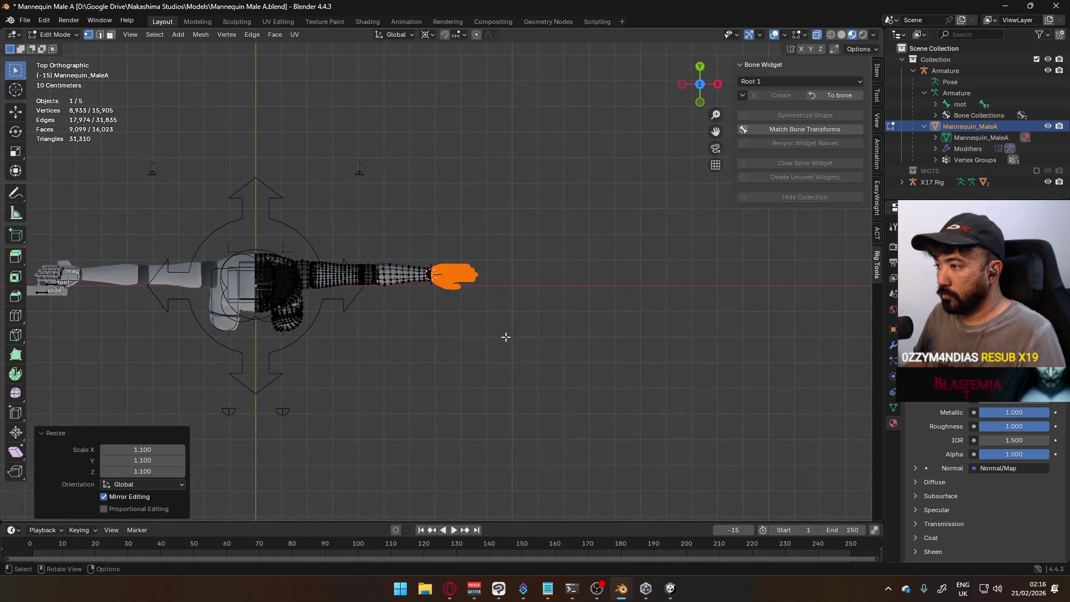
scroll(505, 338, up, 1)
scroll(505, 337, up, 1)
key(ctrl+z)
text(s)
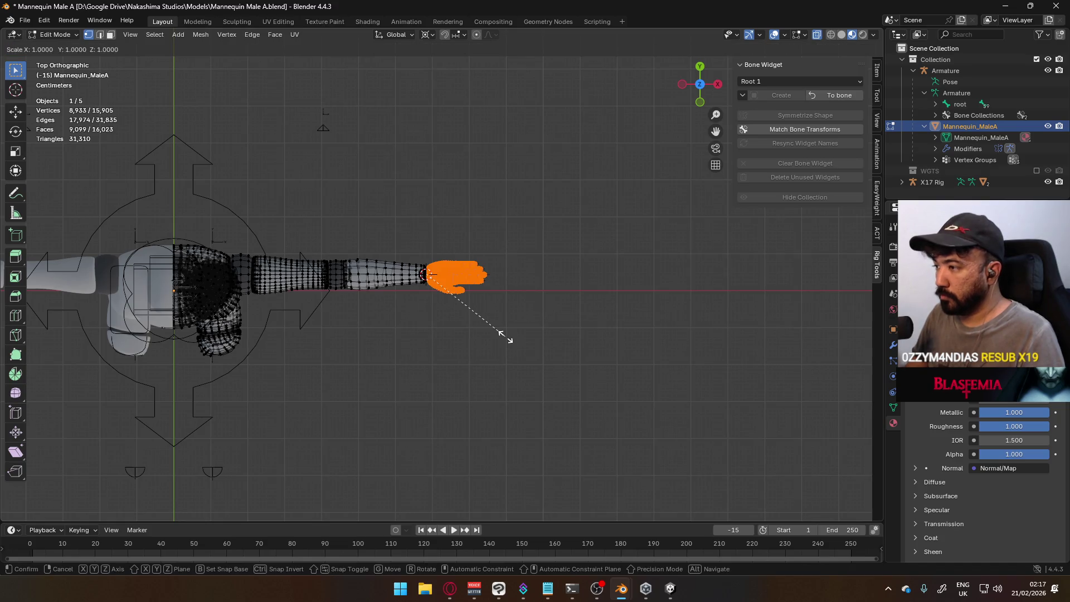
text(.16)
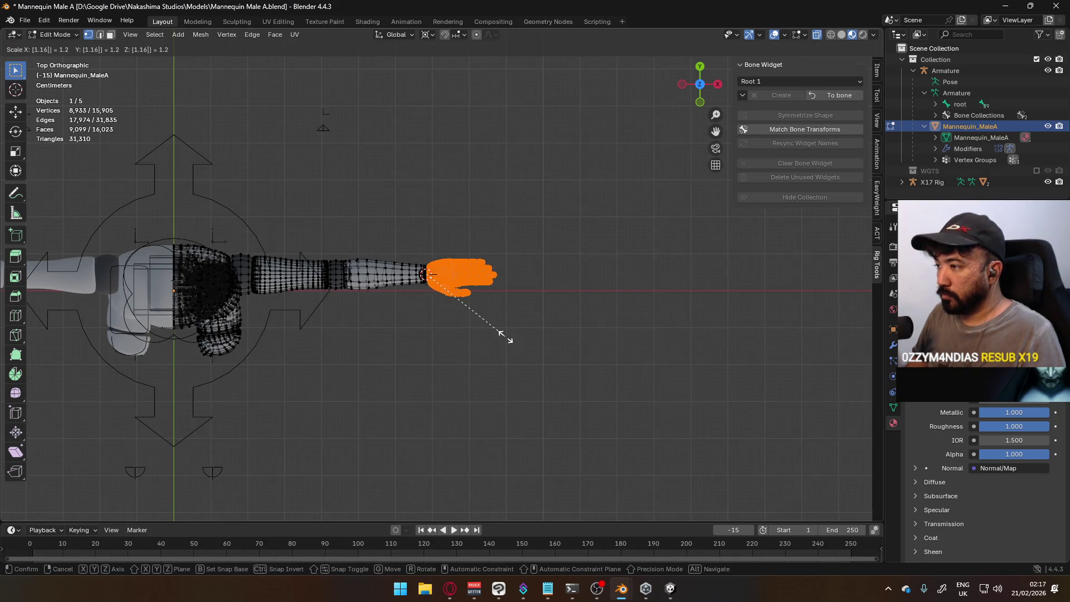
key(Return)
key(KP_1)
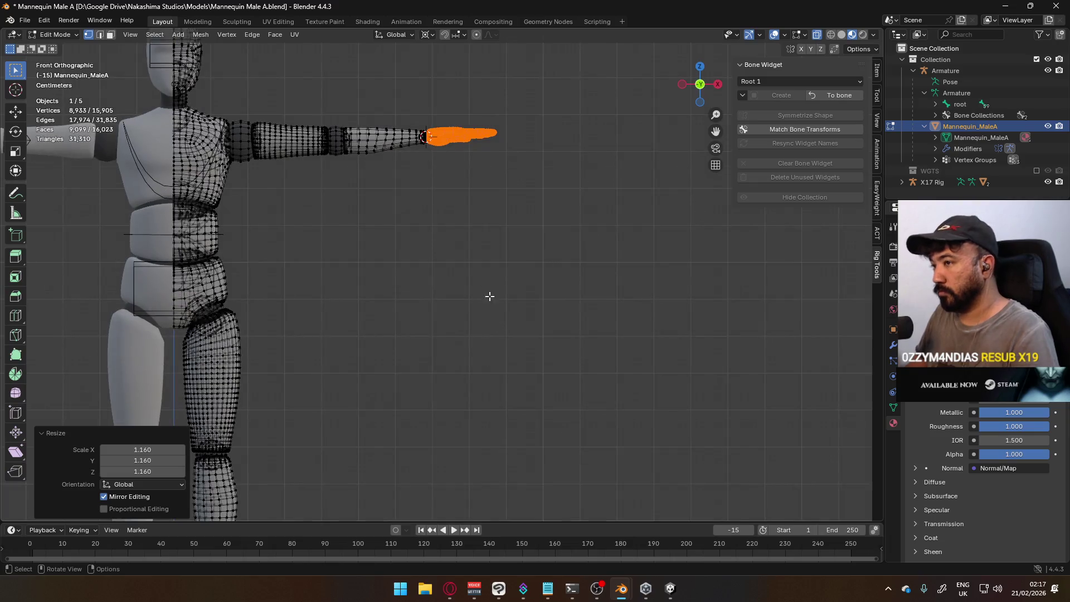
scroll(386, 105, down, 3)
Try moving the enlarged hand and rotating it -90°, then cancel the follow-up move.
shift+middle_drag(385, 106, 591, 390)
key(g)
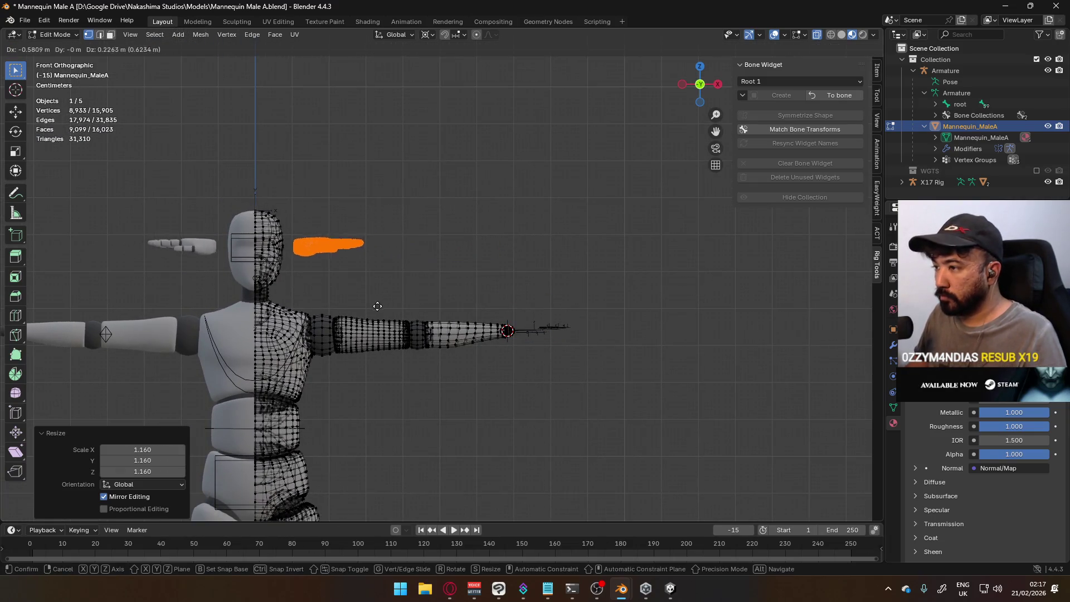
click(393, 276)
key(r)
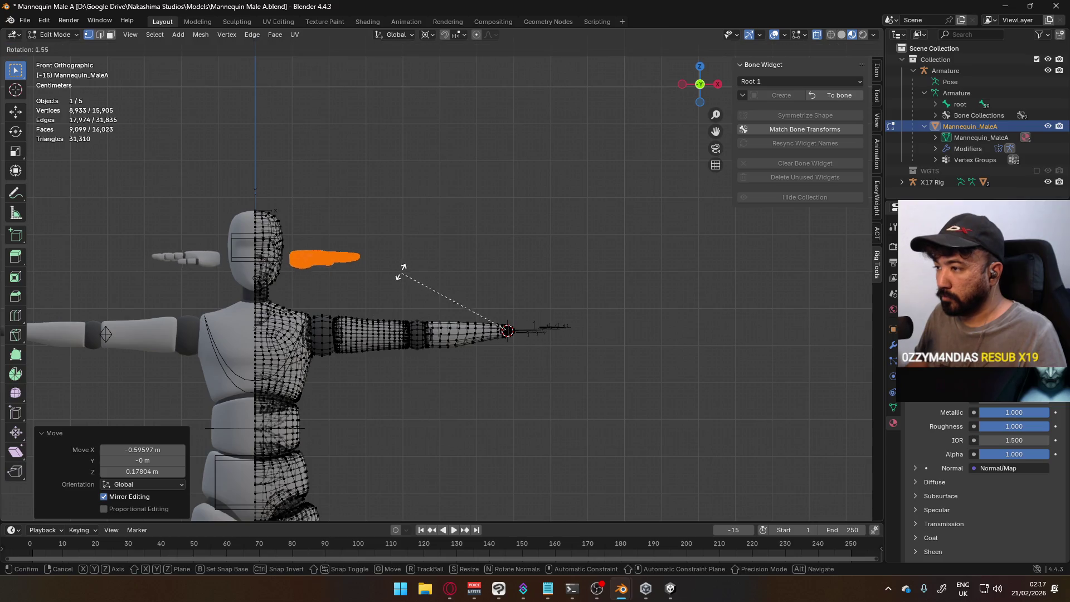
click(466, 418)
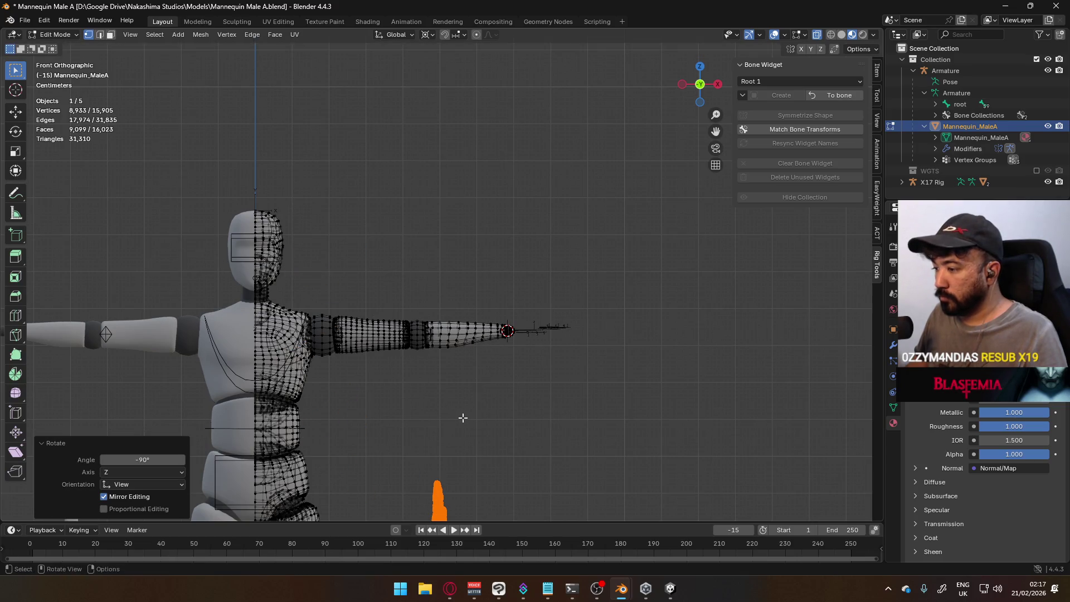
key(g)
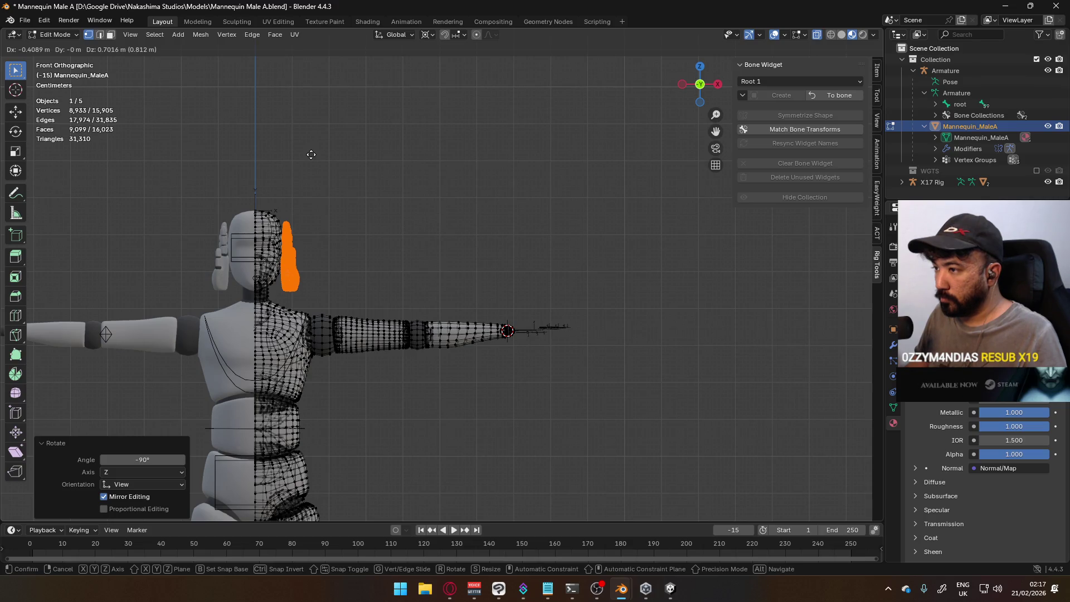
key(Escape)
Undo the rotation and move so the hand returns to the wrist, and switch to face select.
key(ctrl+z)
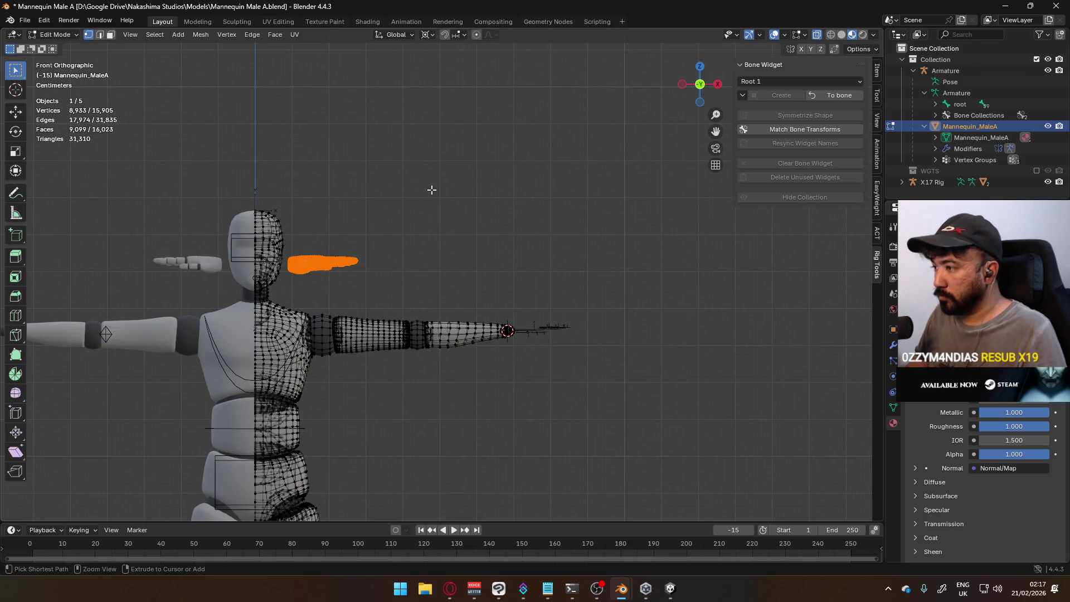
key(ctrl+z)
key(ctrl)
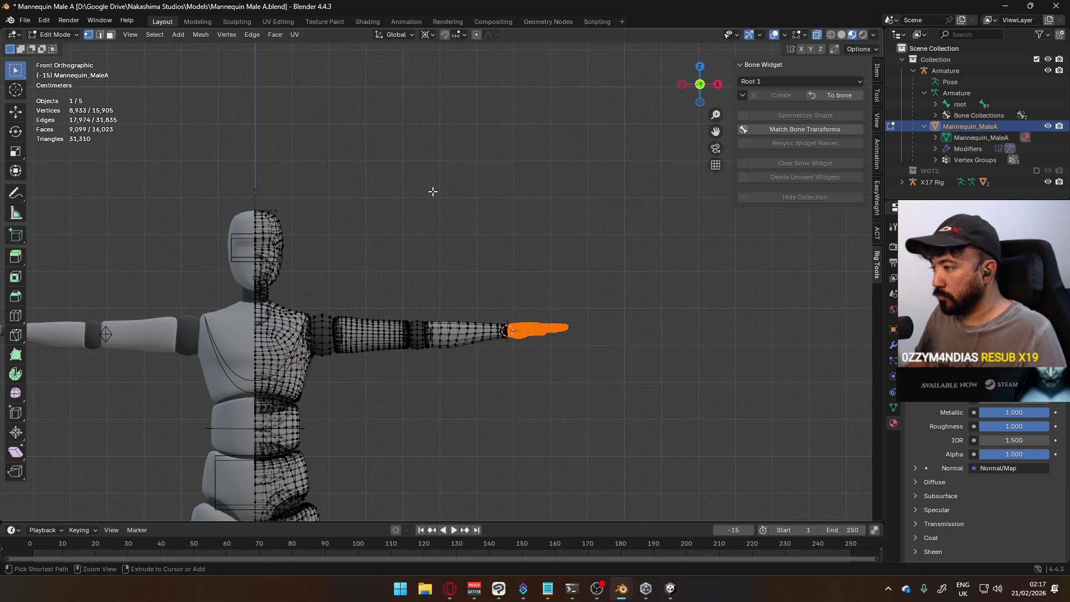
key(3)
key(shift+z)
key(shift+z)
key(shift+z)
key(shift+z)
key(shift+z)
key(shift+z)
key(shift+z)
key(shift+z)
key(shift+z)
key(shift+z)
key(shift+z)
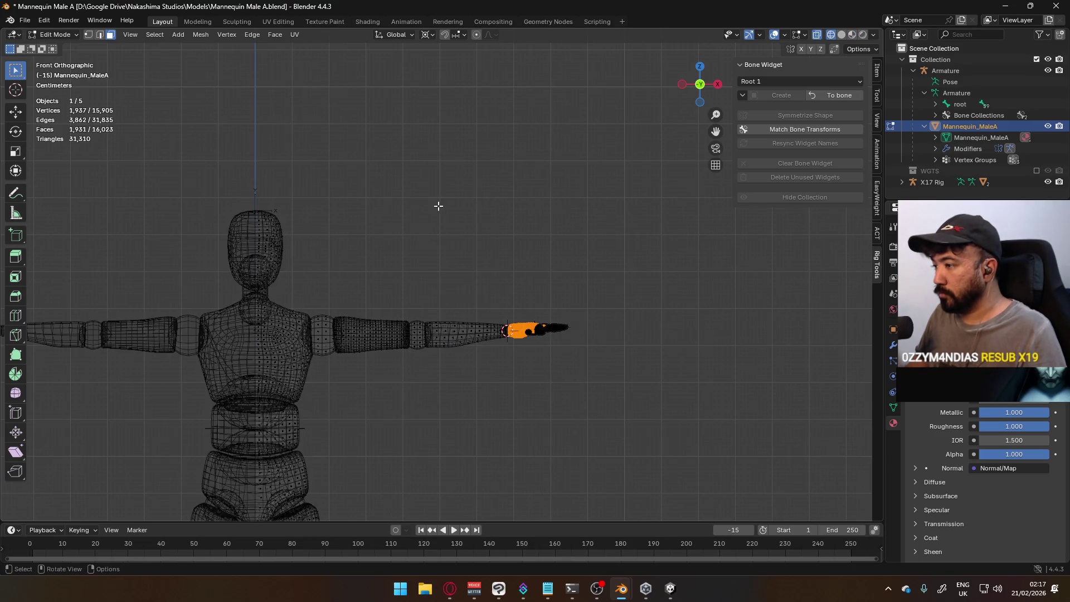
Reselect the hand vertices, inspect from above, clear the selection and leave Edit Mode.
key(1)
key(ctrl+l)
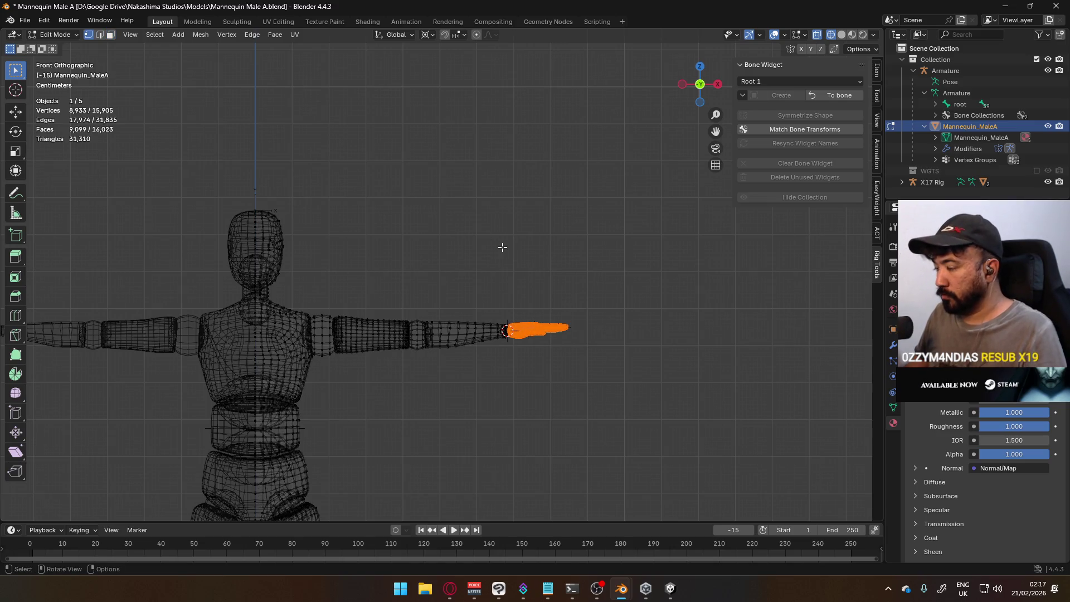
key(KP_7)
scroll(538, 310, up, 3)
scroll(637, 269, up, 3)
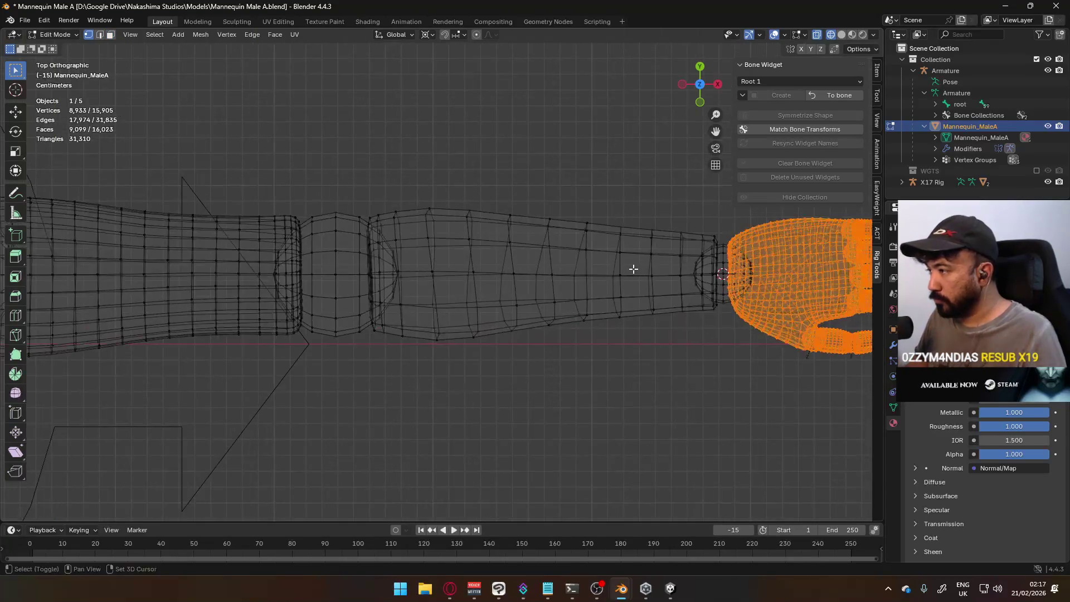
shift+middle_drag(637, 268, 537, 283)
key(alt+a)
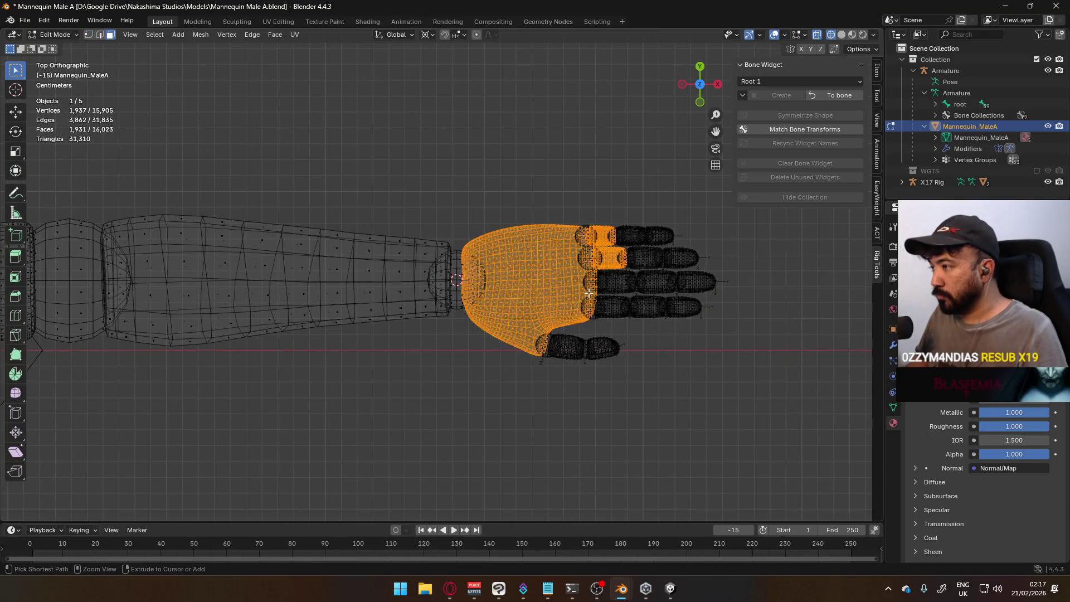
key(Tab)
Reactivate the mannequin, toggle editing to inspect the hand, hide it and undo.
click(589, 292)
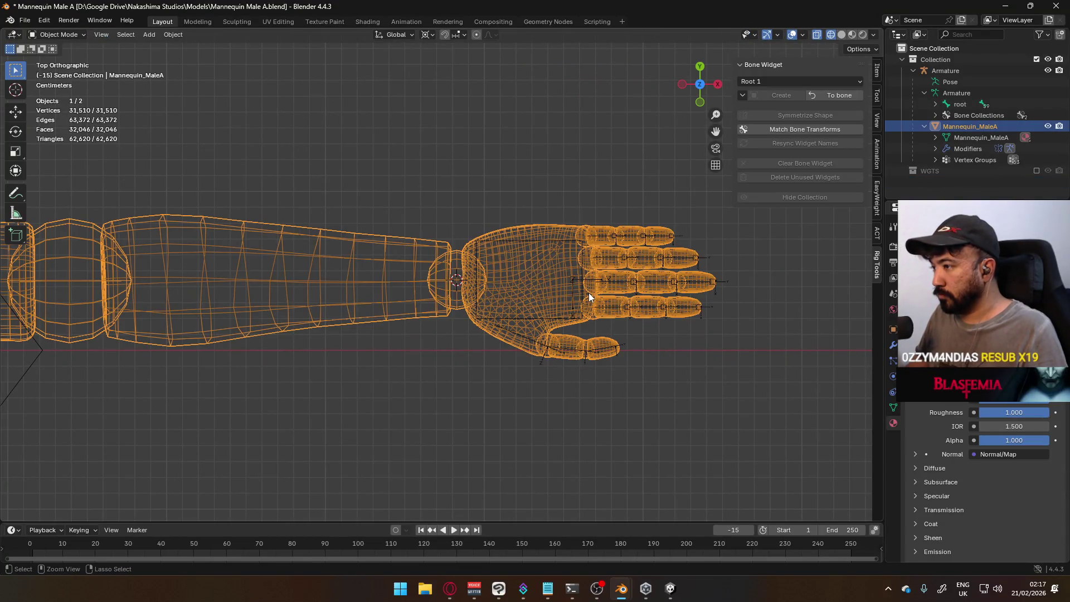
shift+click(589, 293)
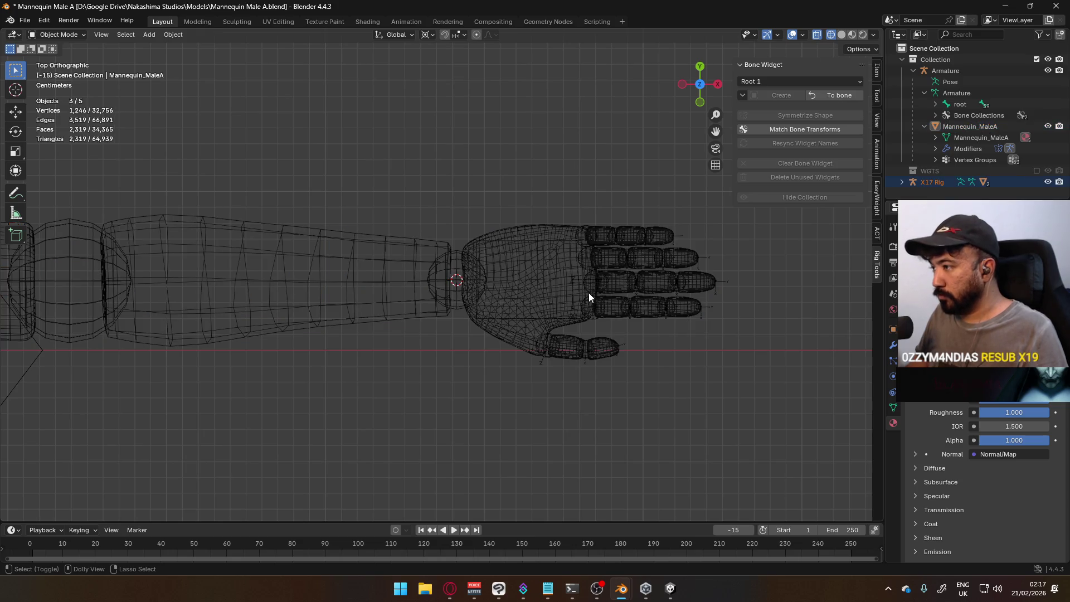
shift+click(589, 293)
key(Tab)
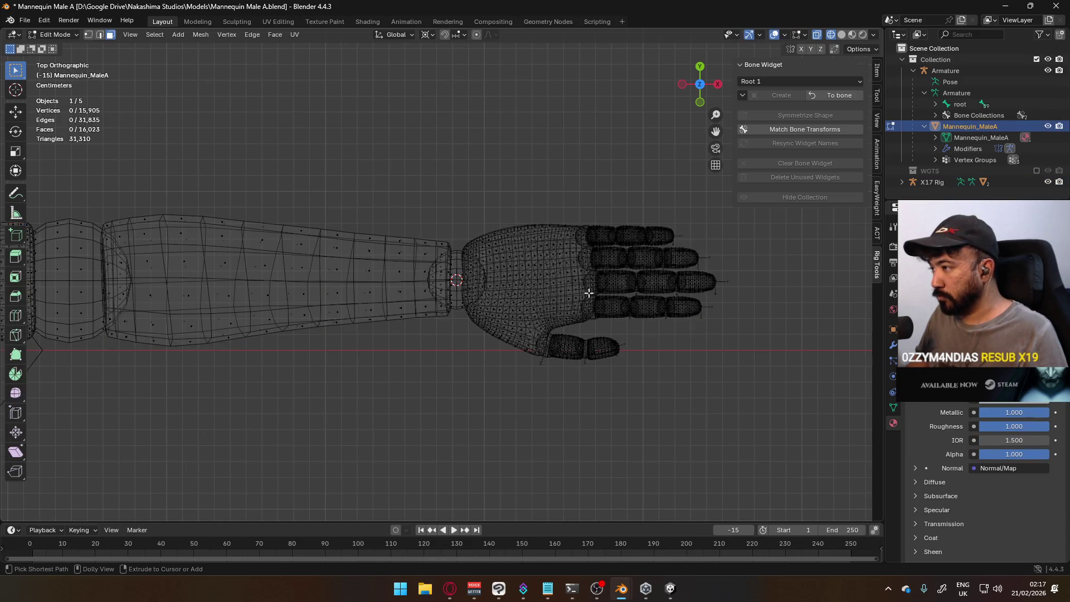
key(Tab)
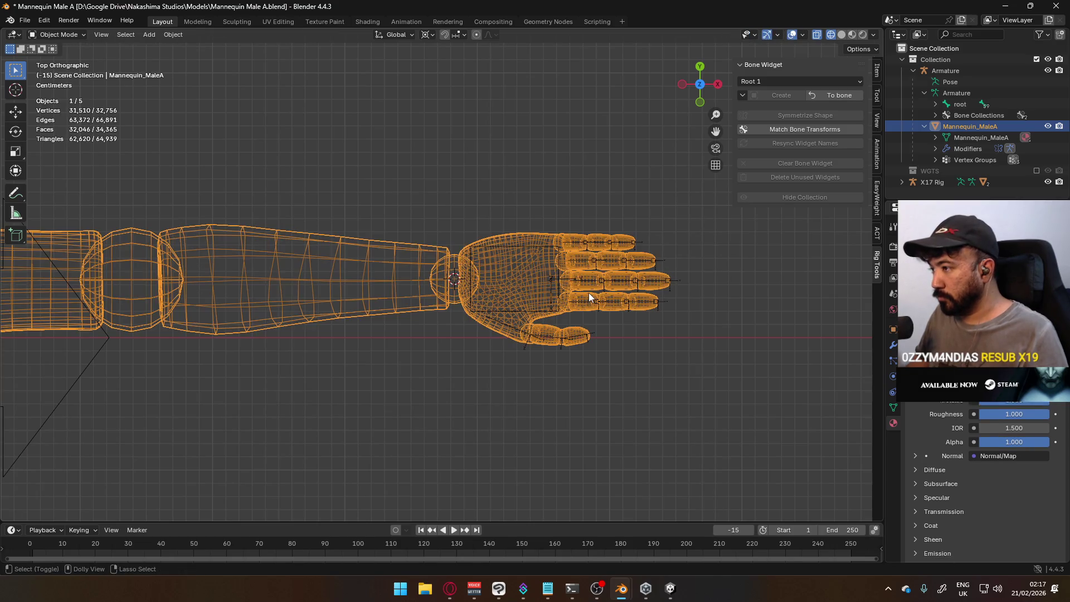
key(Tab)
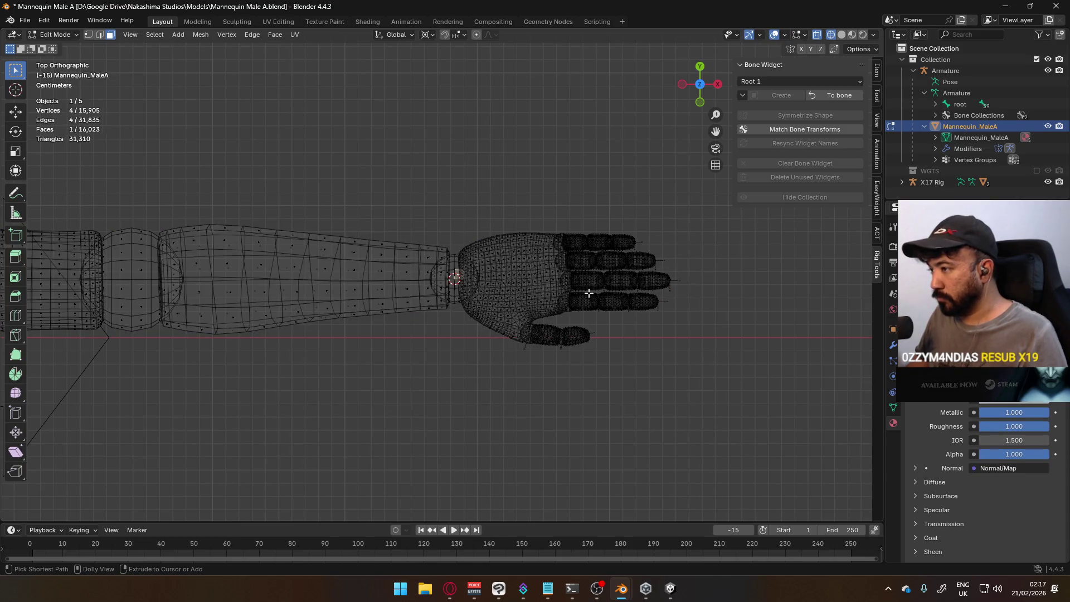
key(ctrl+l)
key(h)
key(ctrl+z)
key(ctrl+z)
key(ctrl+z)
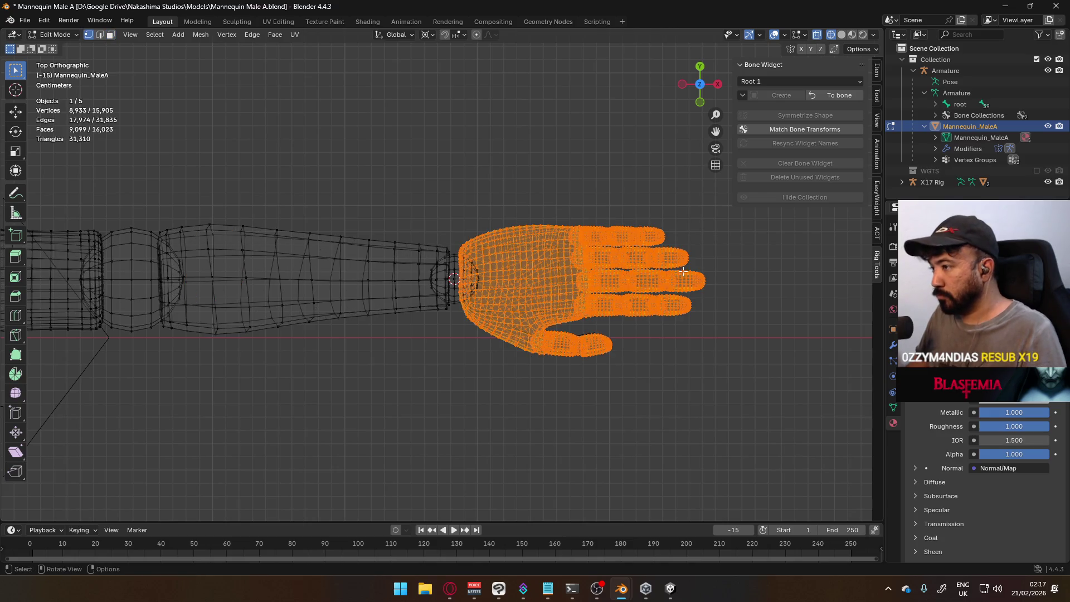
Revert the Mannequin Male A file to its last saved version.
click(25, 20)
click(40, 73)
click(524, 310)
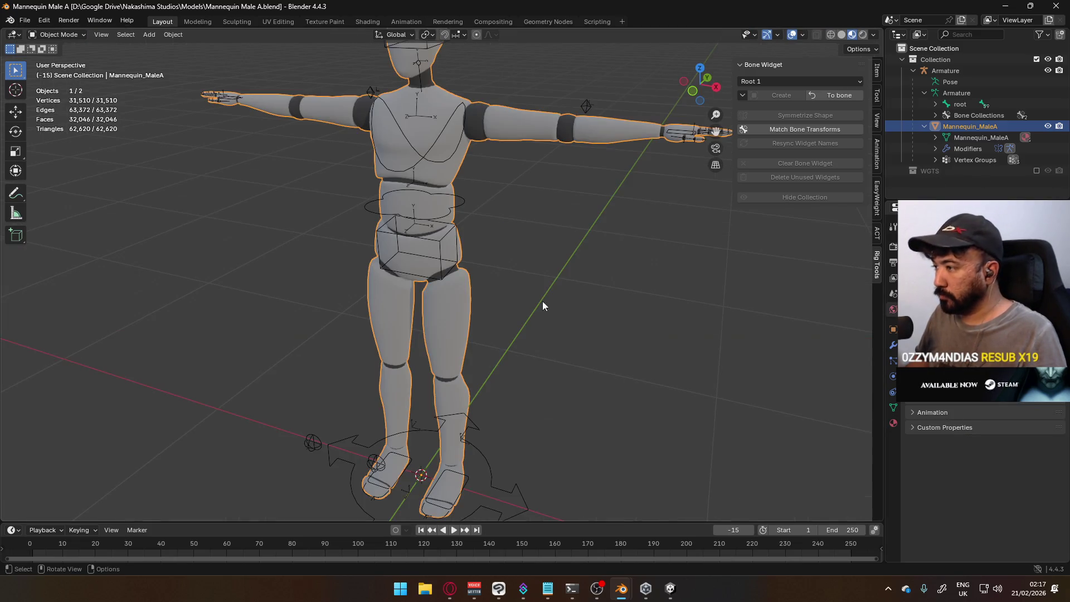
scroll(535, 284, down, 3)
In Edit Mode select the wrist ring and place the 3D cursor on it.
key(KP_7)
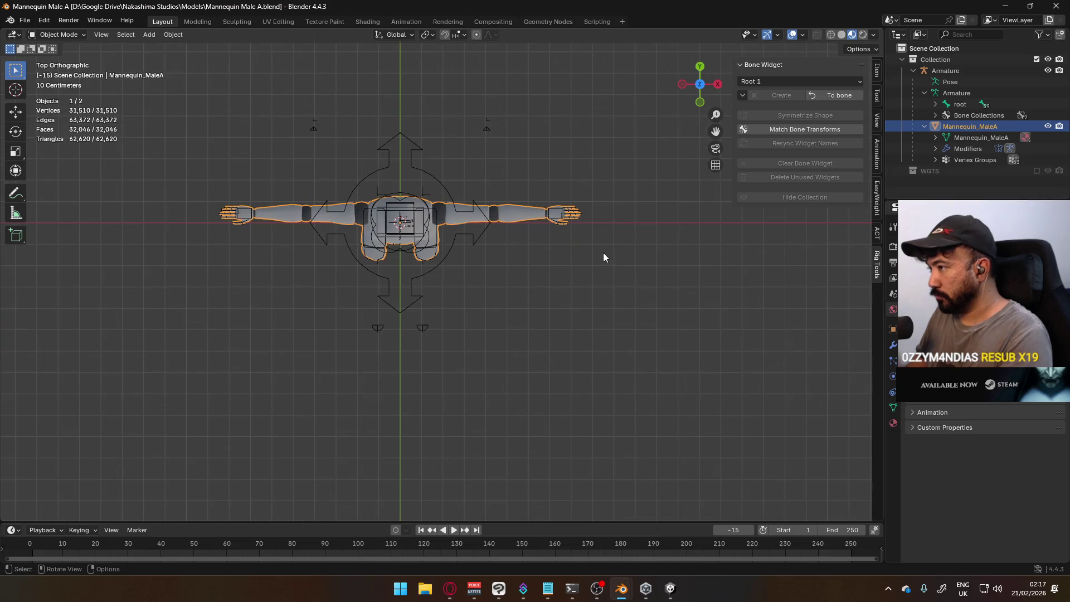
scroll(603, 255, up, 3)
key(Tab)
shift+middle_drag(580, 218, 404, 308)
scroll(414, 272, up, 5)
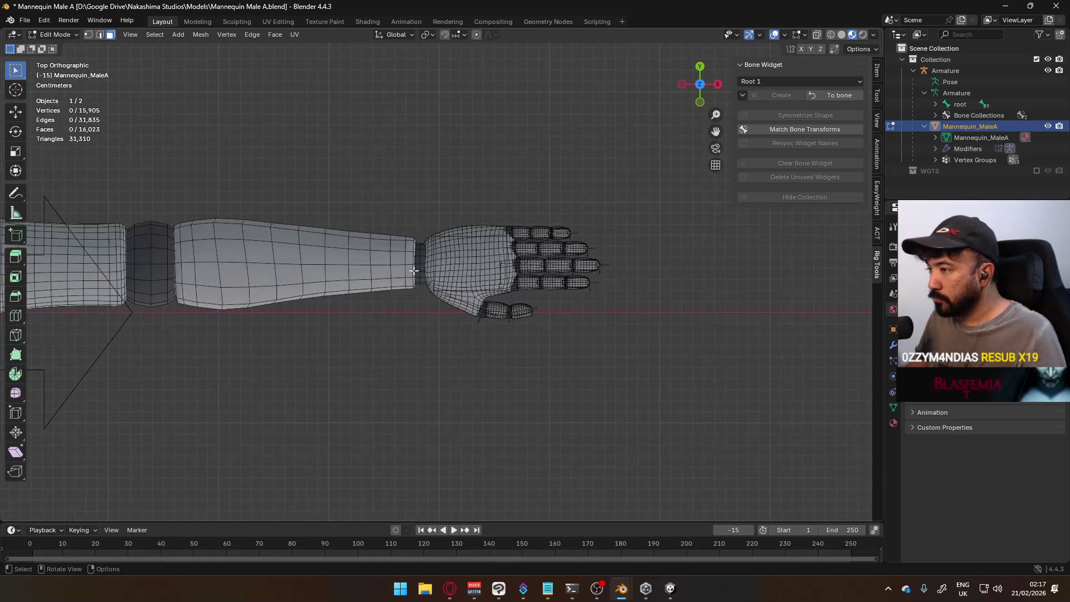
key(l)
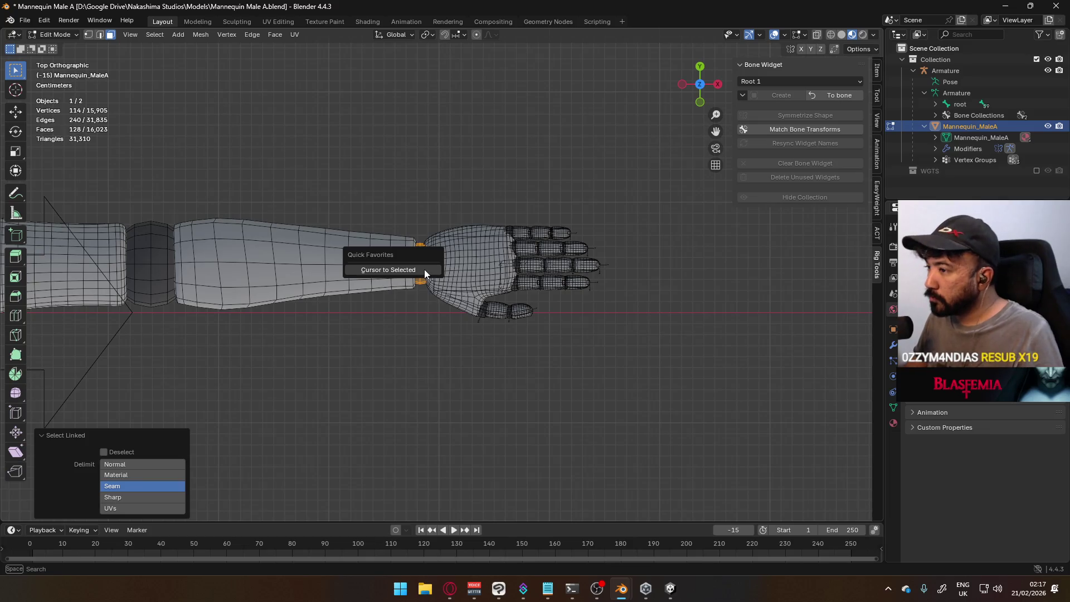
click(465, 200)
Select all hand and finger vertices with X-ray and set the pivot to 3D Cursor.
key(1)
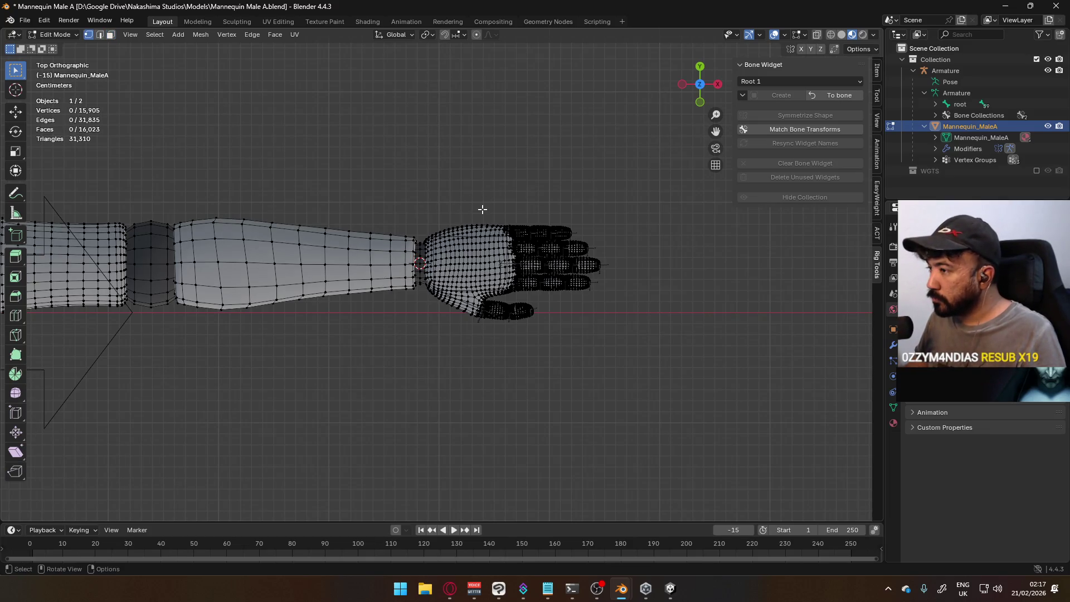
key(l)
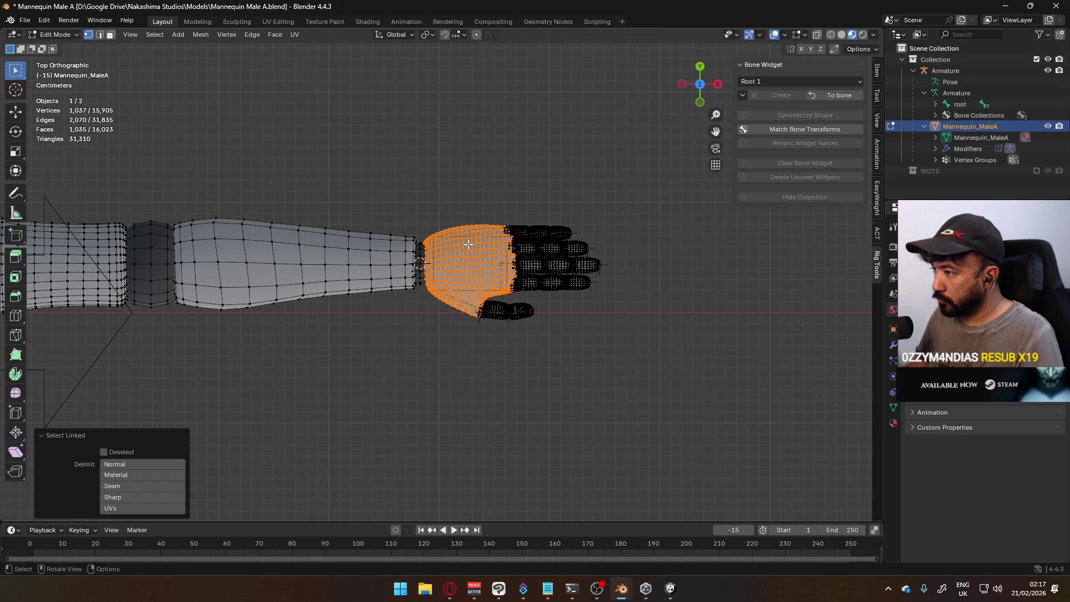
key(alt+z)
key(b)
drag(459, 191, 611, 330)
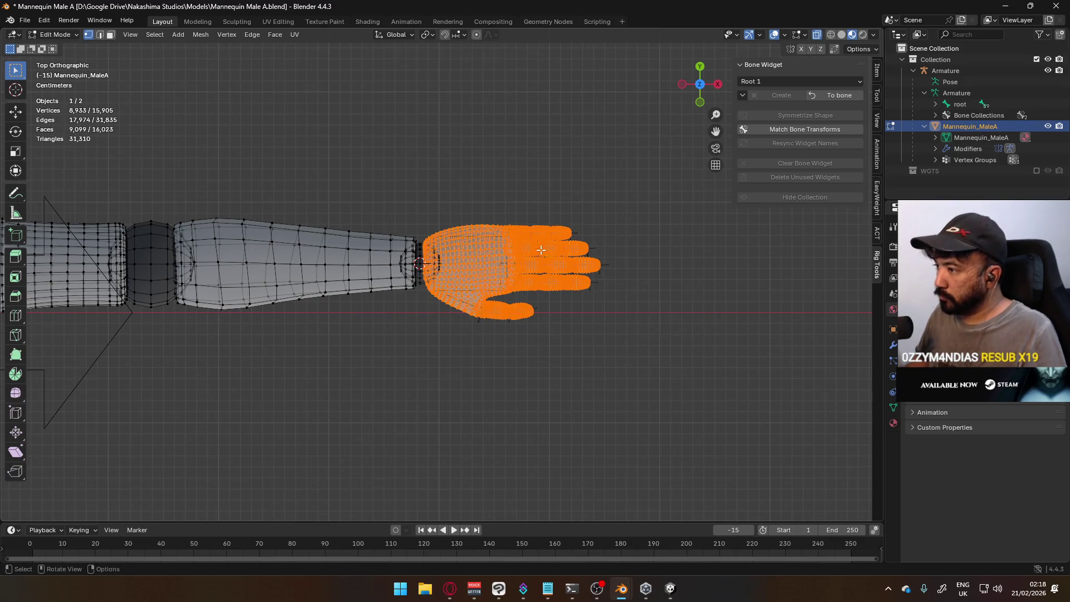
click(427, 34)
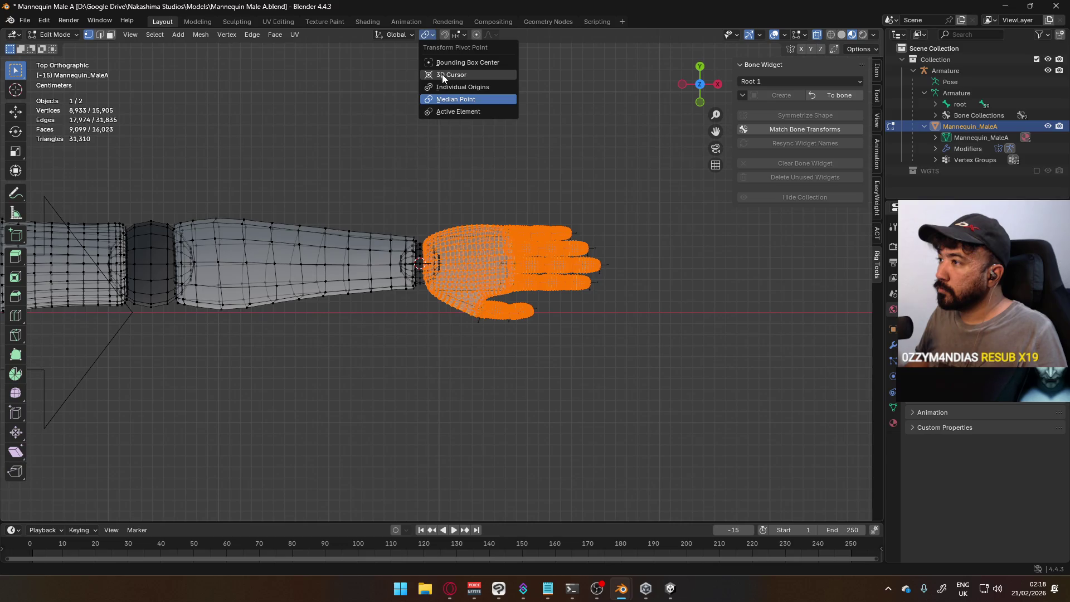
click(468, 75)
scroll(515, 290, up, 3)
Scale the hand by 1.2 around the wrist cursor.
key(s)
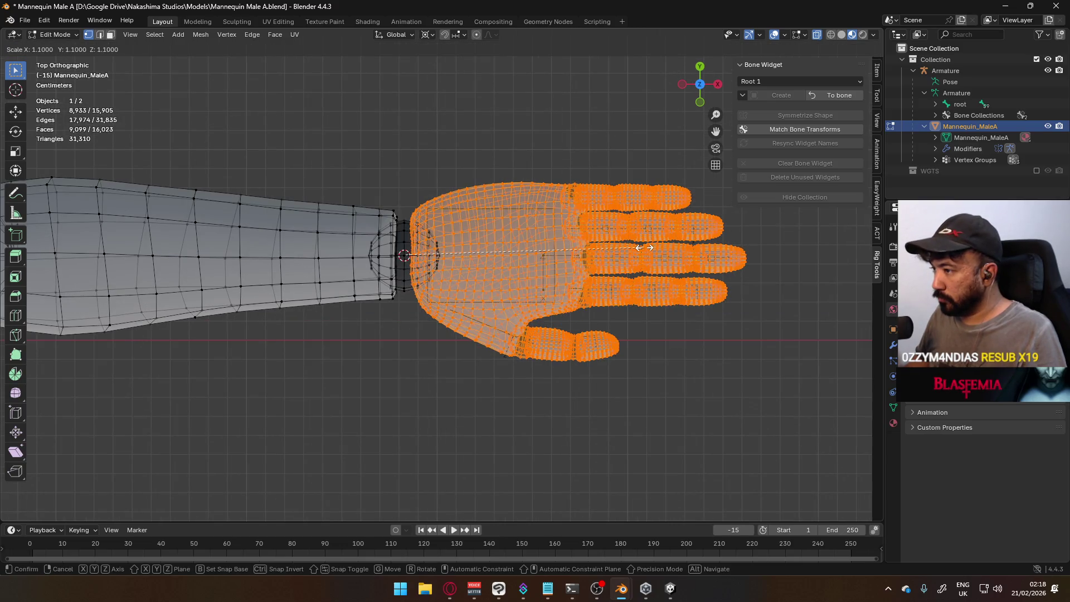
key(Escape)
text(s)
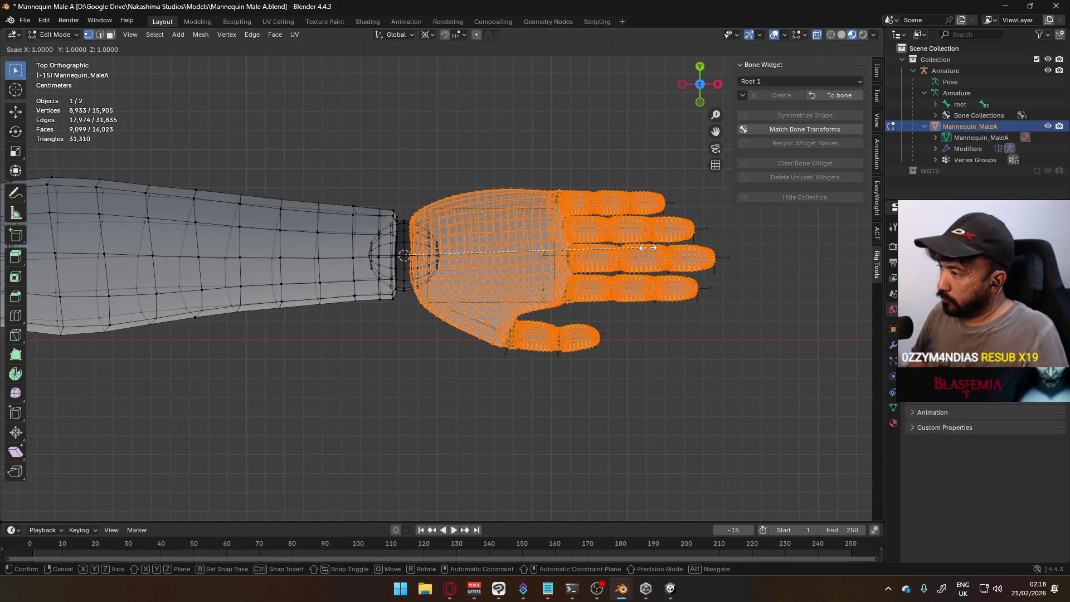
text(.2)
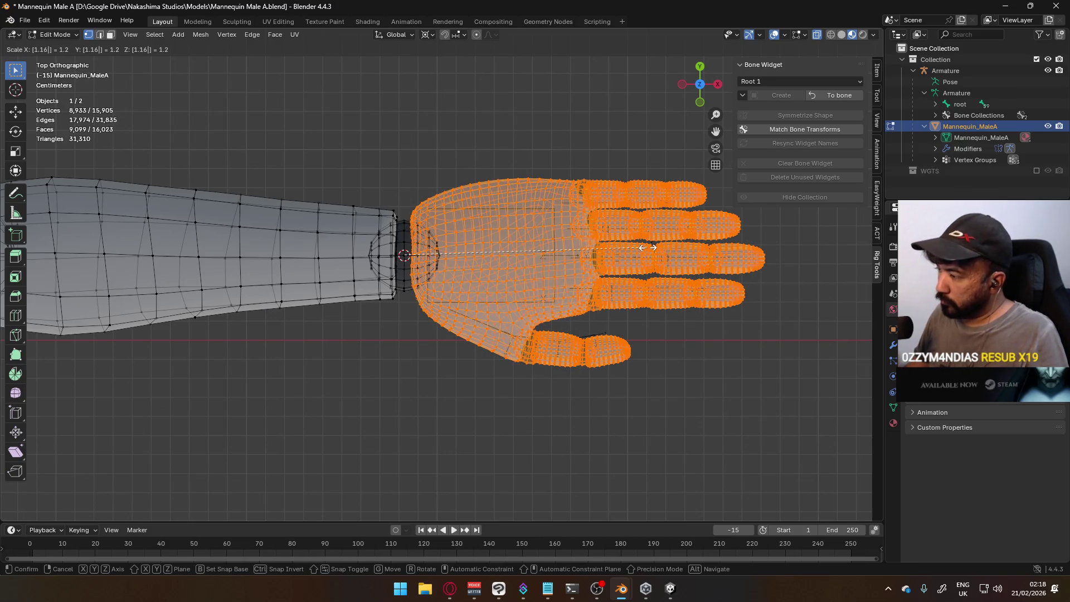
key(Return)
scroll(648, 248, down, 3)
scroll(502, 210, down, 4)
key(KP_1)
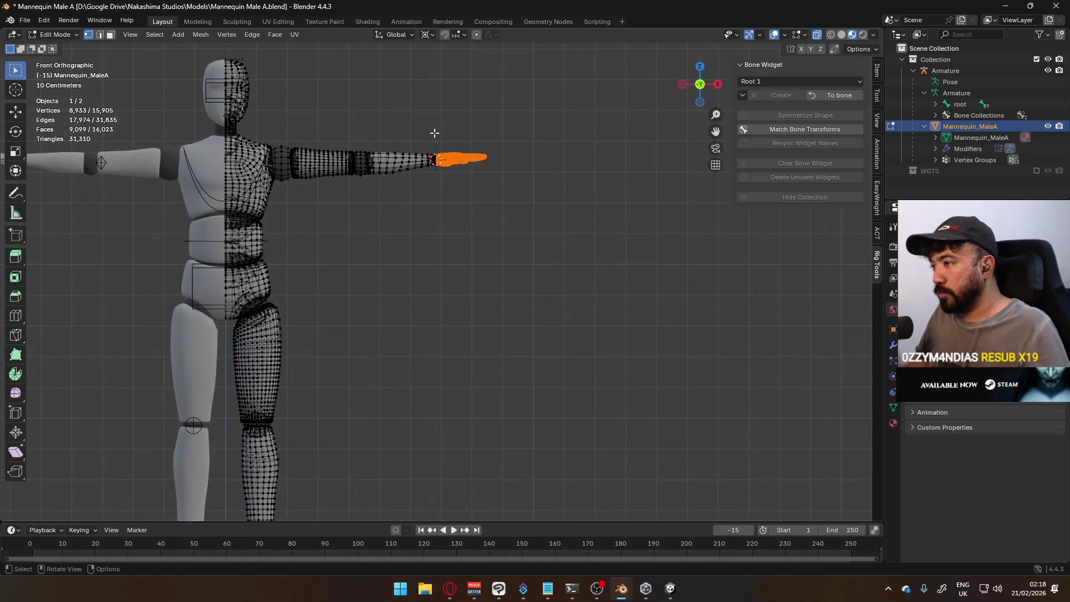
Move the hand mesh up beside the mannequin's head and change the rotation pivot.
shift+middle_drag(541, 182, 632, 297)
key(g)
click(435, 254)
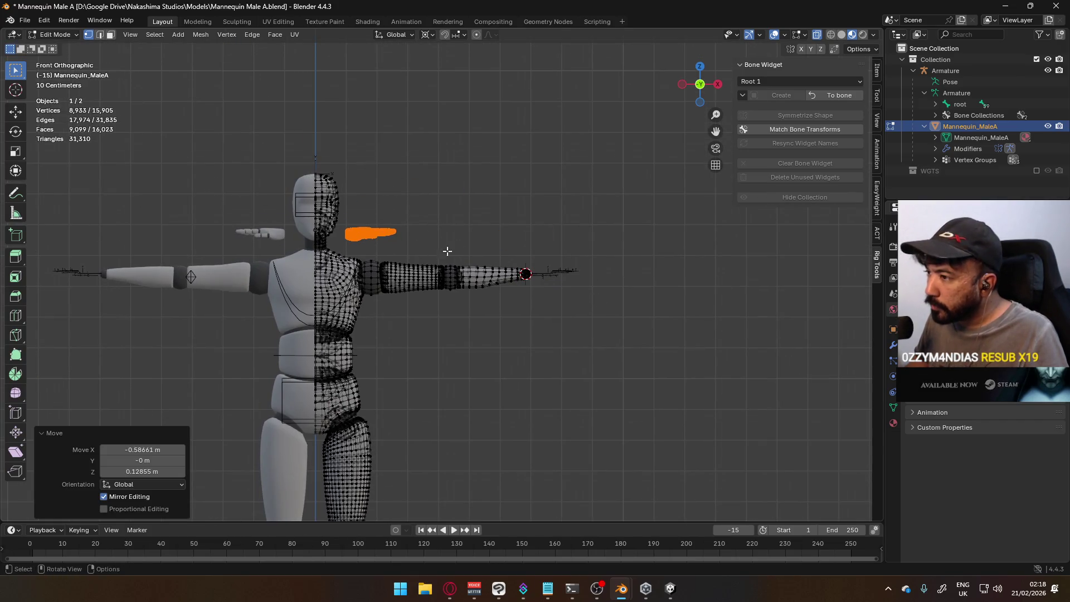
key(r)
key(Escape)
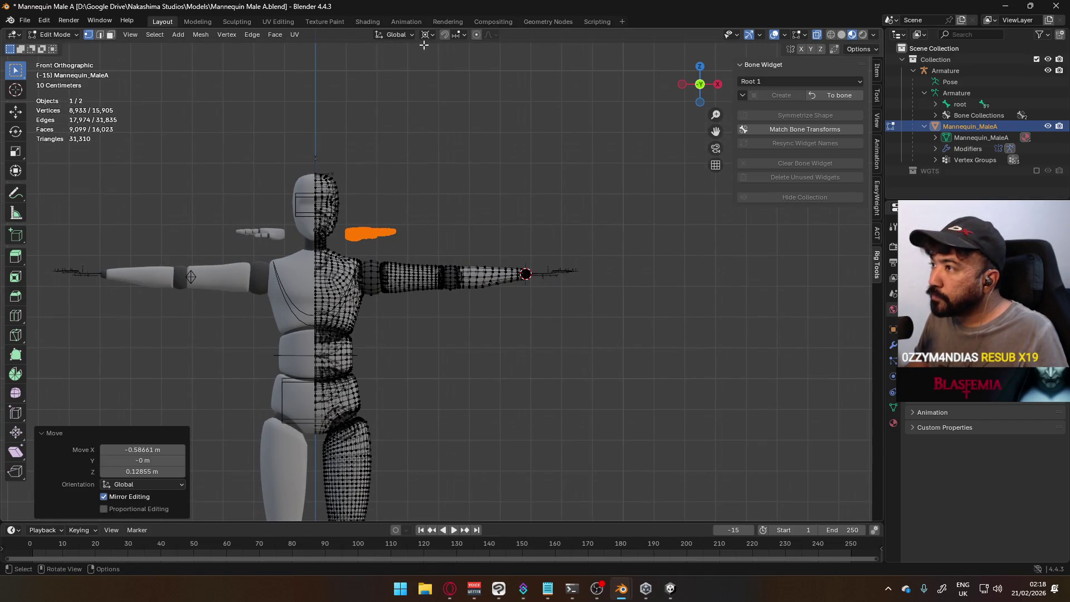
click(425, 35)
click(455, 99)
Rotate the hand -90° upright, nudge it into place and begin resizing it.
key(r)
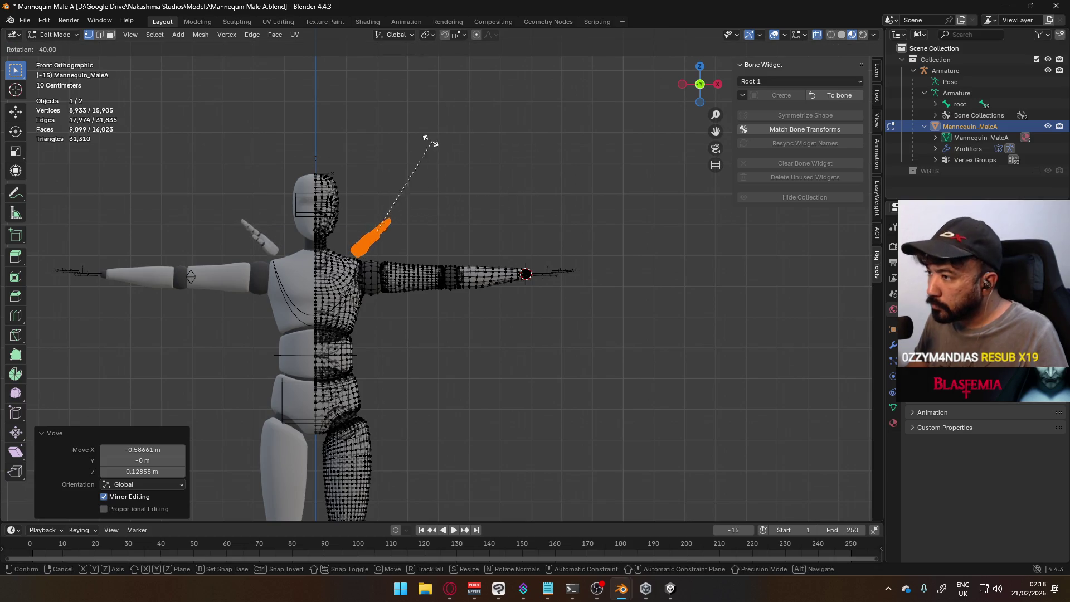
click(351, 134)
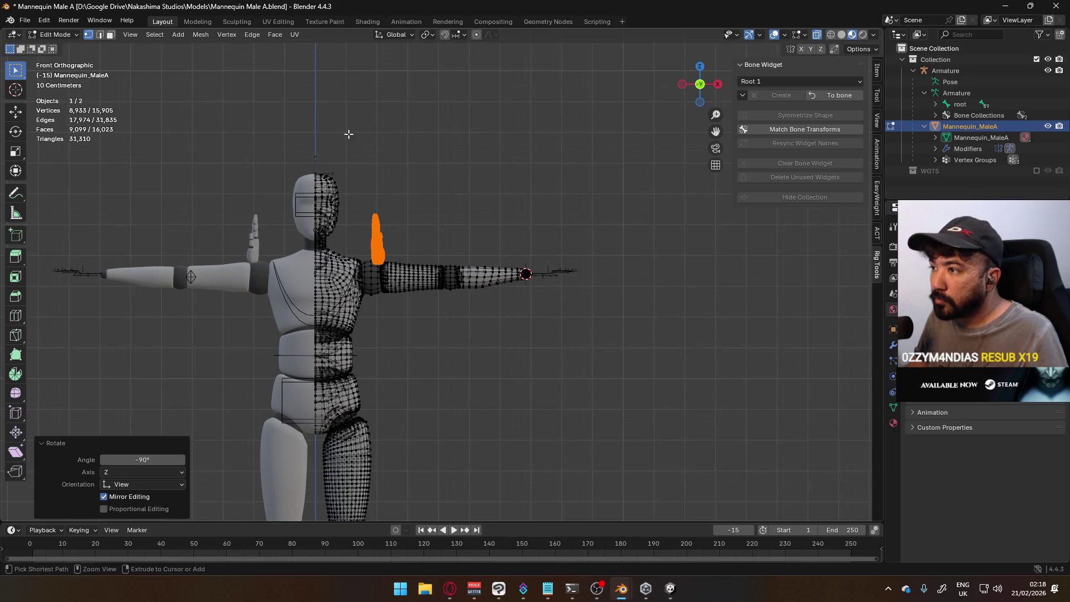
key(g)
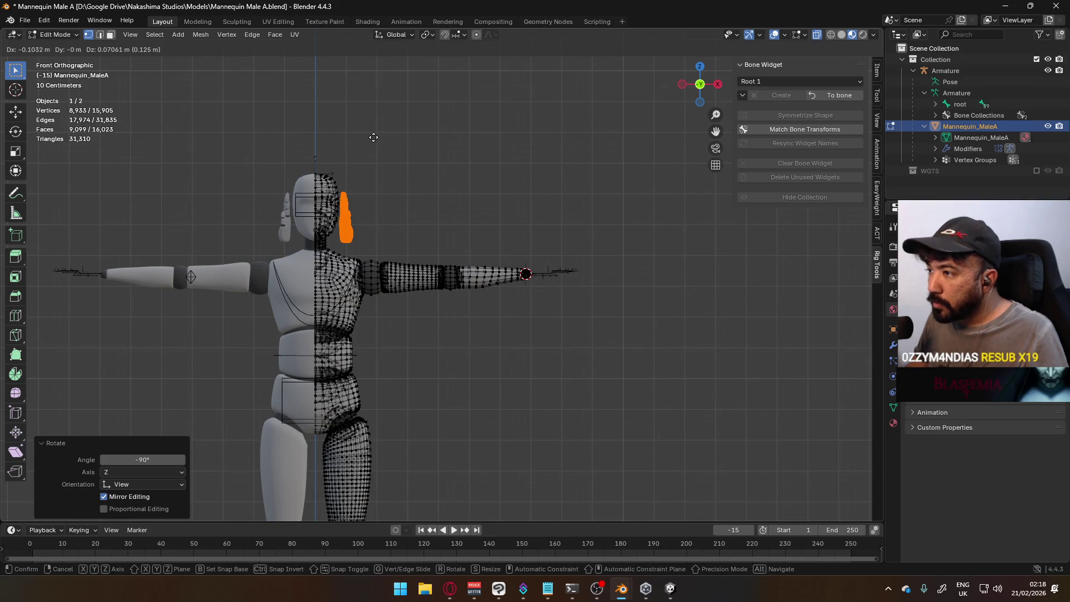
click(373, 137)
key(g)
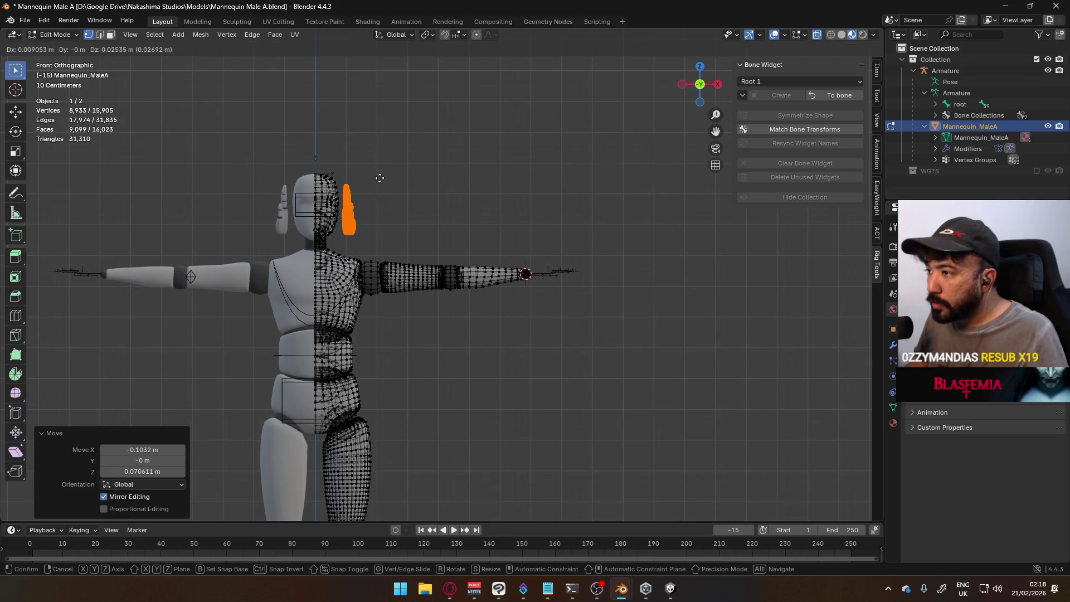
click(380, 178)
key(s)
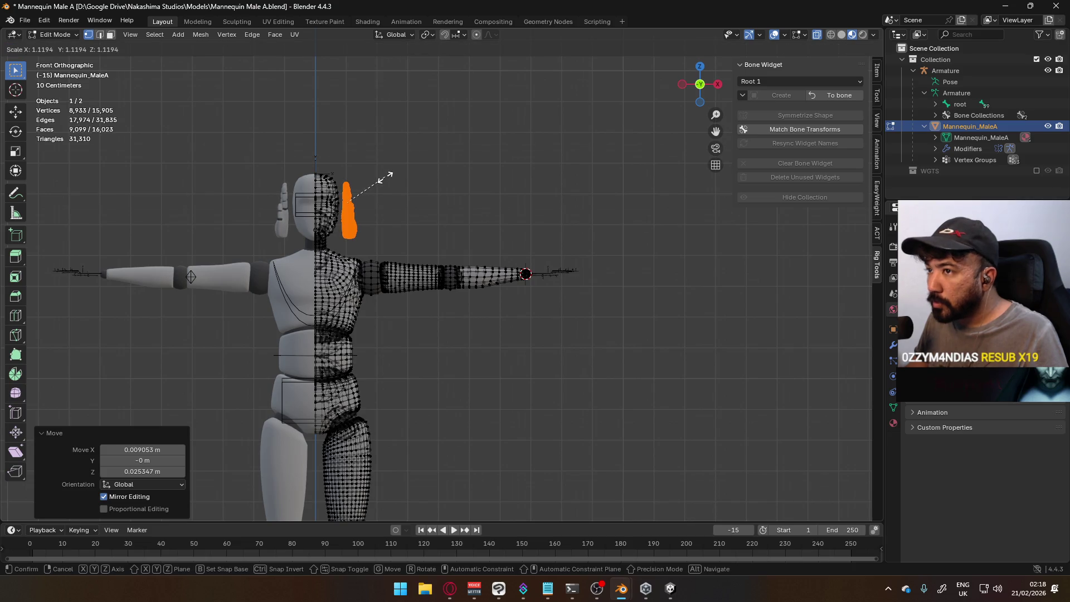
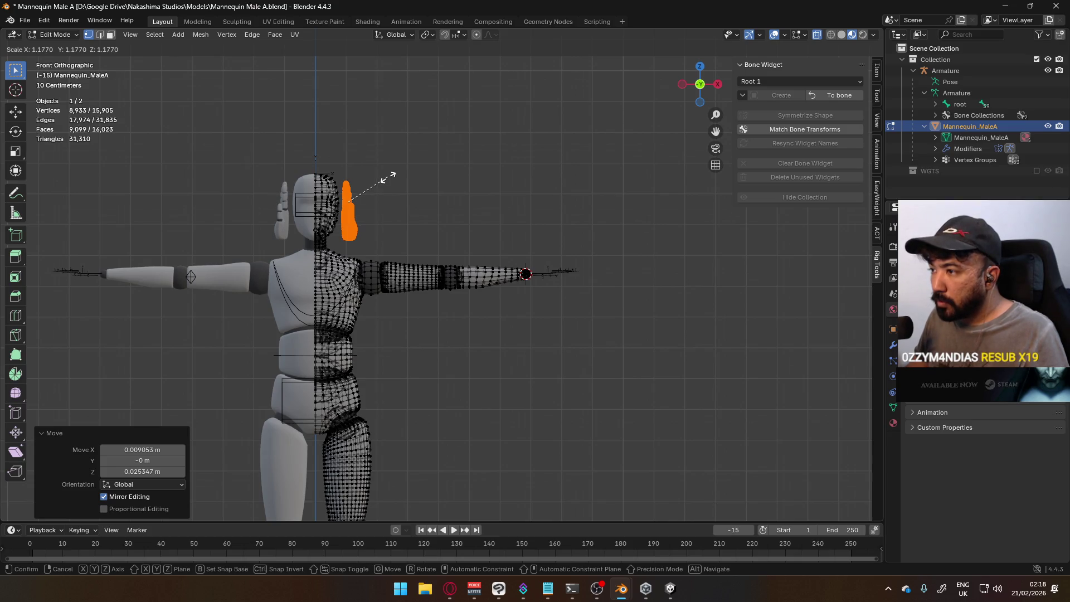
Undo the stray edit, then scale the whole right-hand mesh by 1.2 about the 3D cursor at the wrist.
key(Escape)
key(ctrl+z)
key(ctrl+z)
key(ctrl+z)
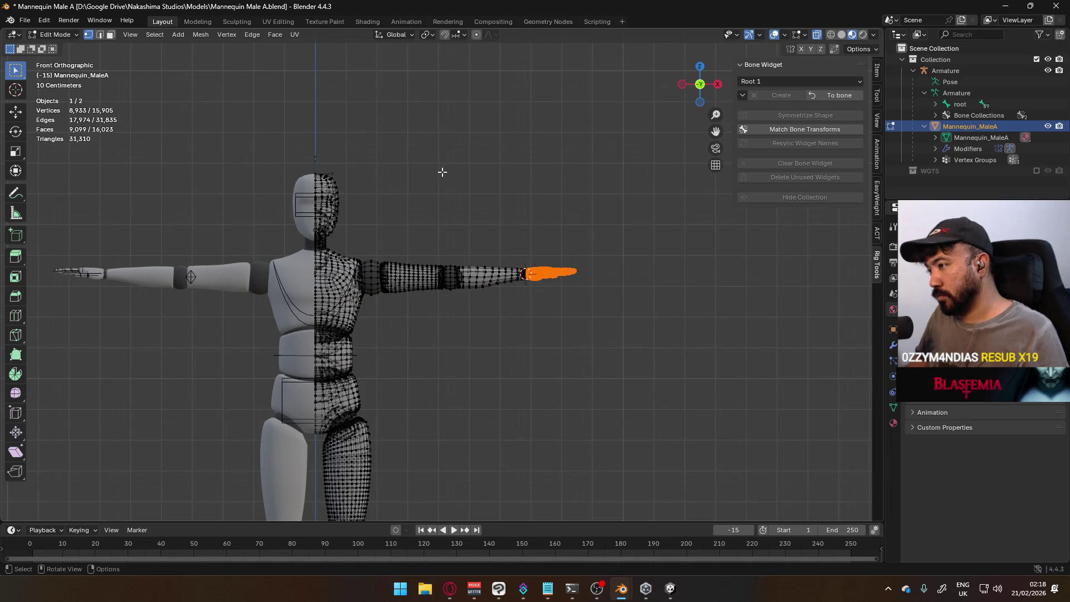
key(KP_7)
scroll(602, 259, up, 5)
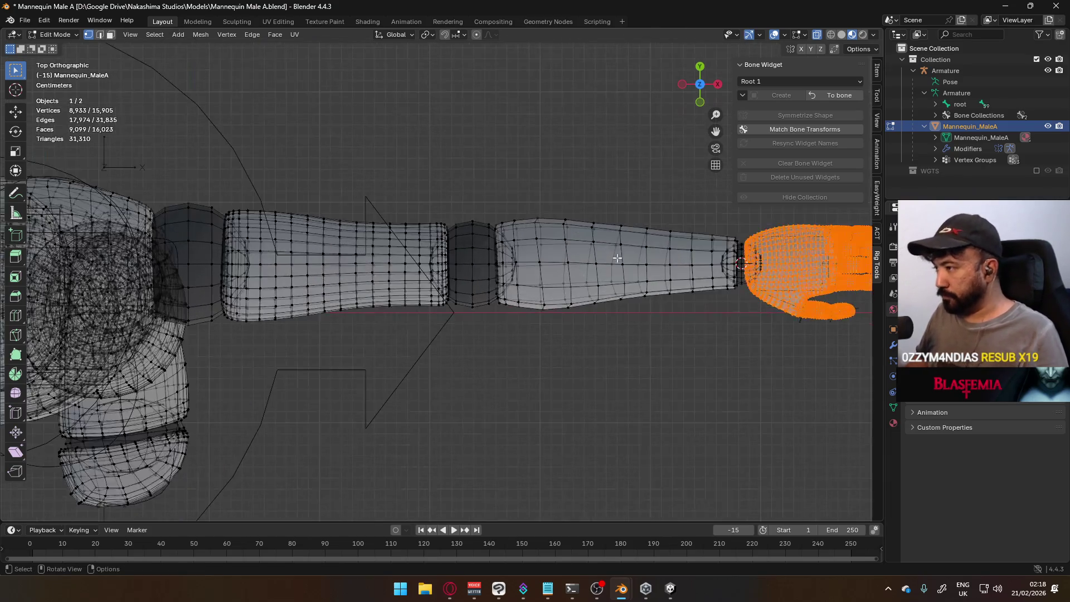
shift+middle_drag(602, 260, 230, 293)
scroll(336, 273, up, 2)
scroll(337, 273, up, 1)
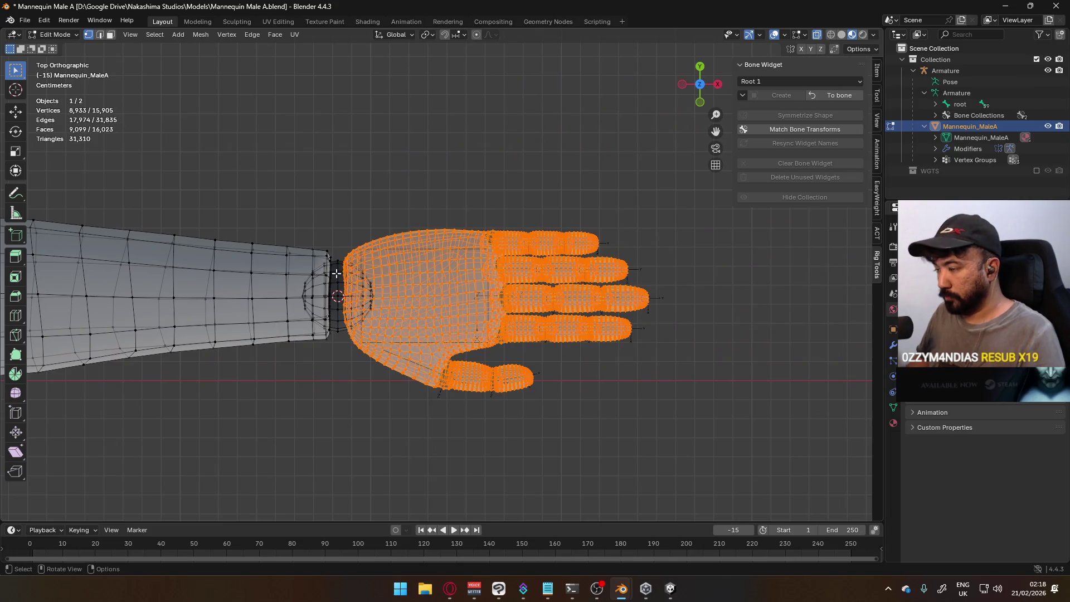
key(l)
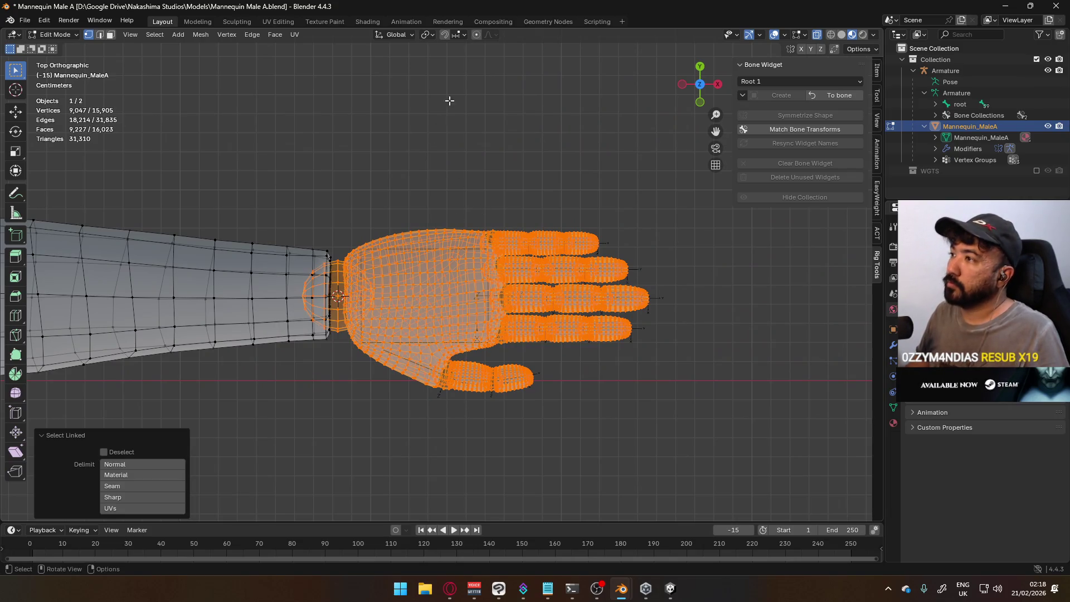
click(427, 35)
click(468, 74)
key(s)
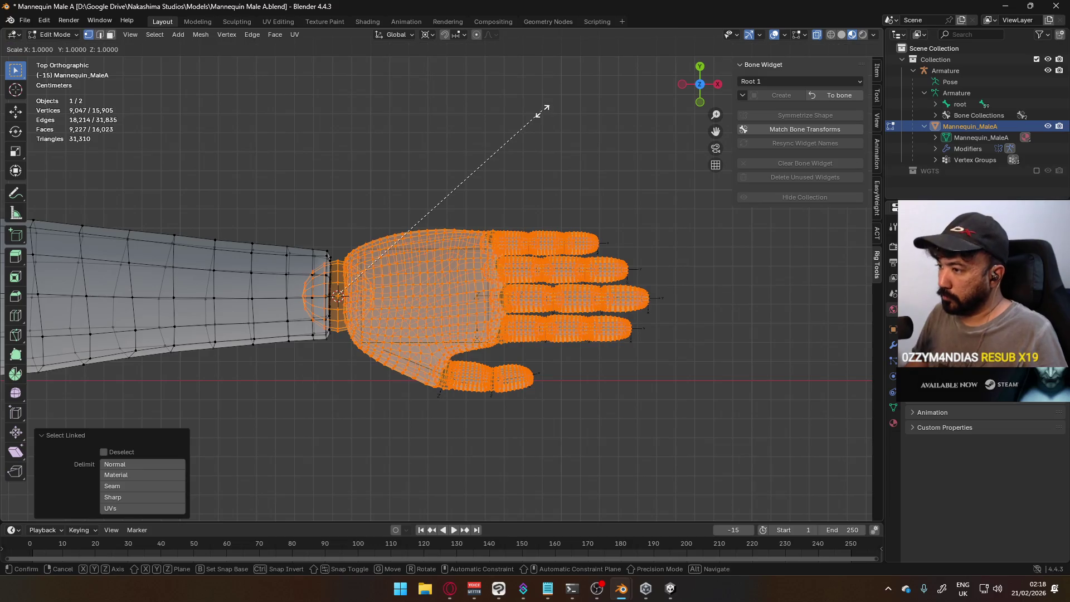
text(2)
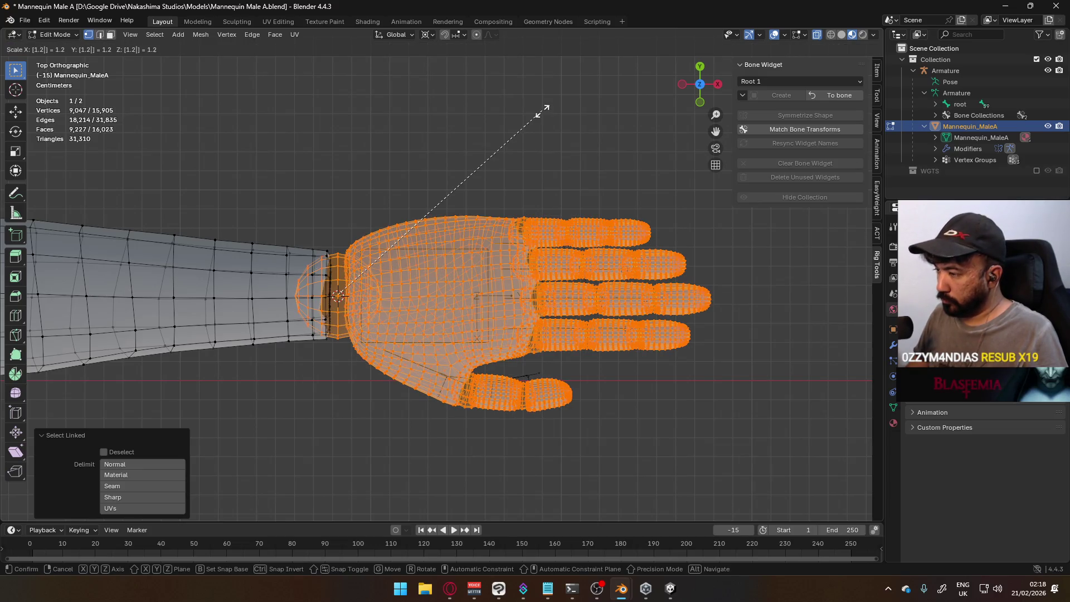
key(Return)
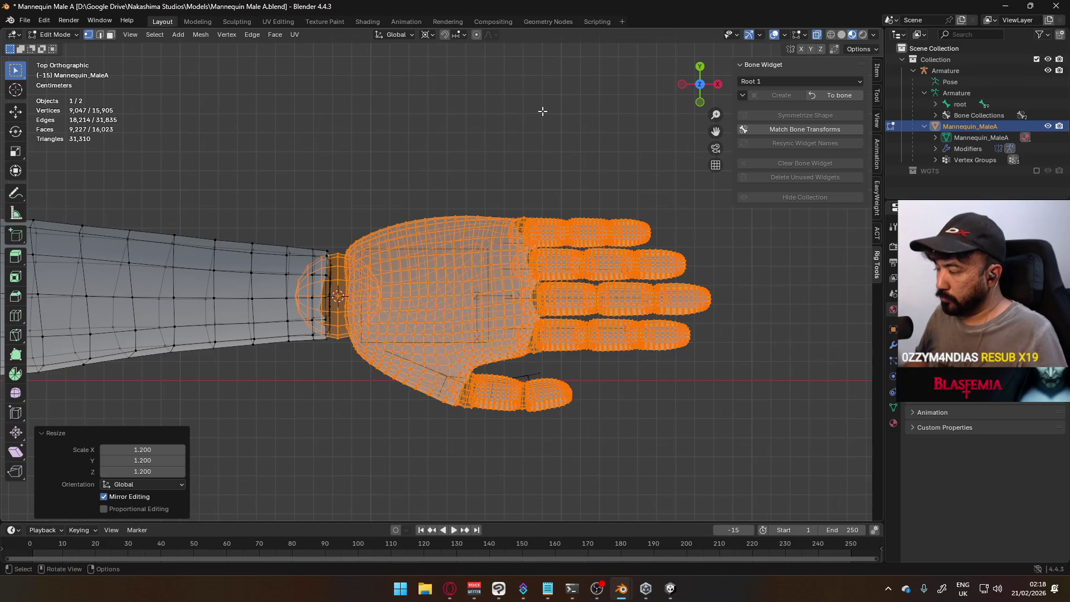
scroll(475, 279, down, 3)
scroll(476, 278, down, 2)
Return to Object Mode in front view with the mannequin deselected.
key(KP_1)
click(494, 335)
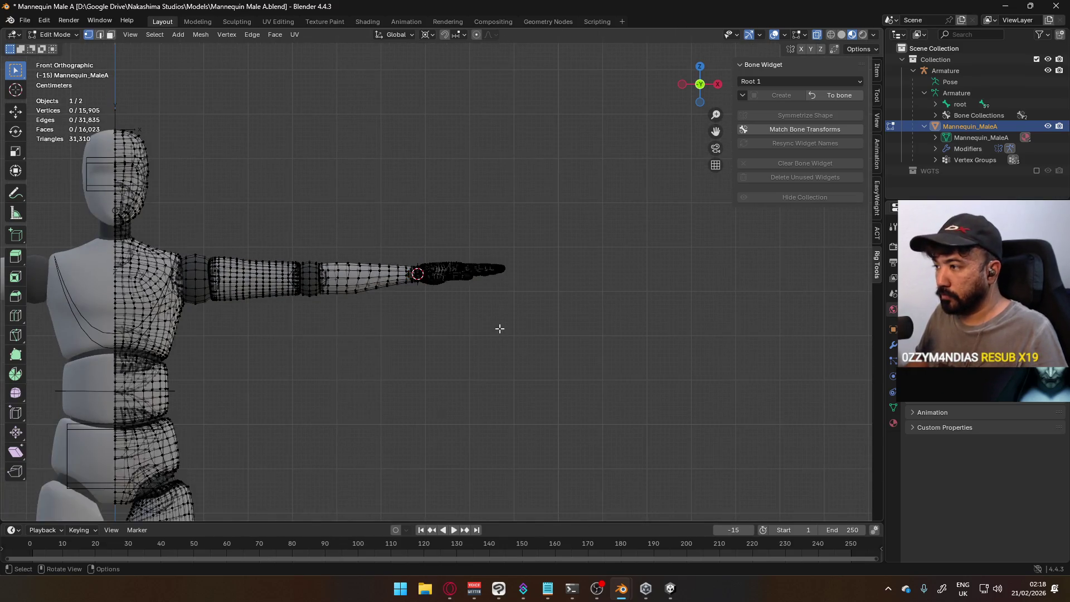
key(Tab)
scroll(494, 335, down, 3)
click(494, 335)
mouse_move(495, 334)
middle_down()
mouse_move(477, 289)
mouse_move(386, 329)
mouse_move(248, 301)
mouse_move(254, 246)
mouse_move(412, 234)
mouse_move(516, 251)
mouse_move(502, 279)
middle_up()
key(KP_1)
scroll(459, 306, up, 2)
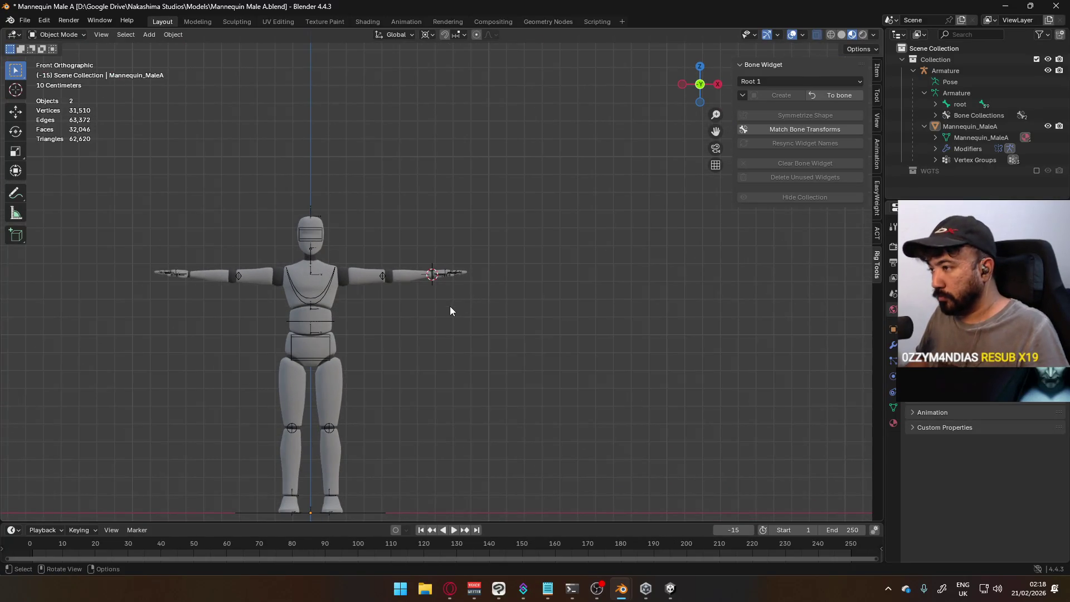
scroll(449, 310, up, 2)
shift+middle_drag(382, 310, 74, 42)
click(72, 35)
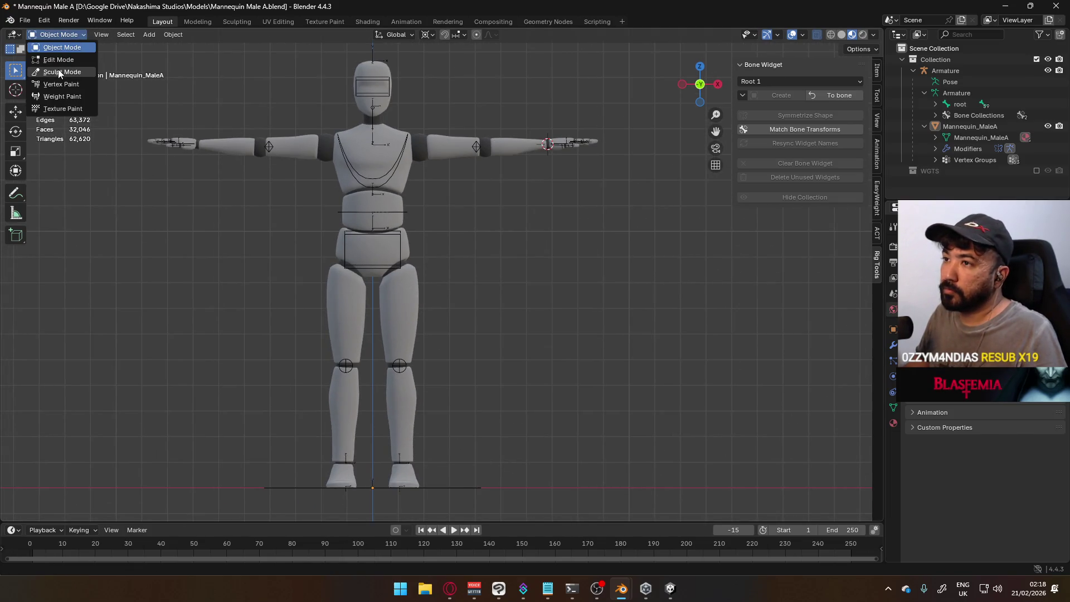
click(59, 60)
click(401, 155)
click(60, 35)
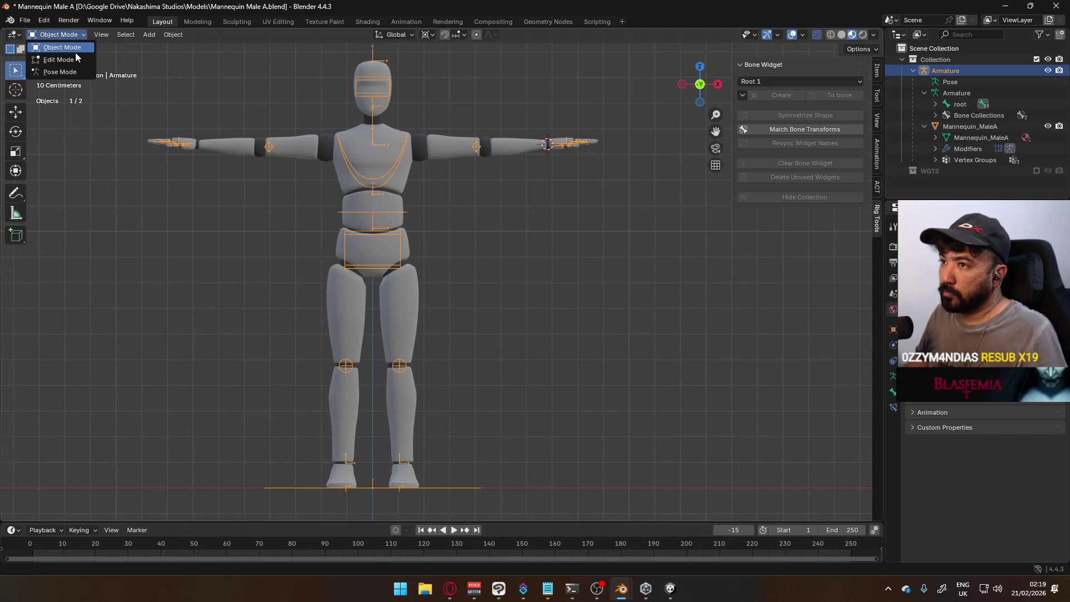
click(77, 66)
middle_drag(576, 110, 579, 189)
key(KP_1)
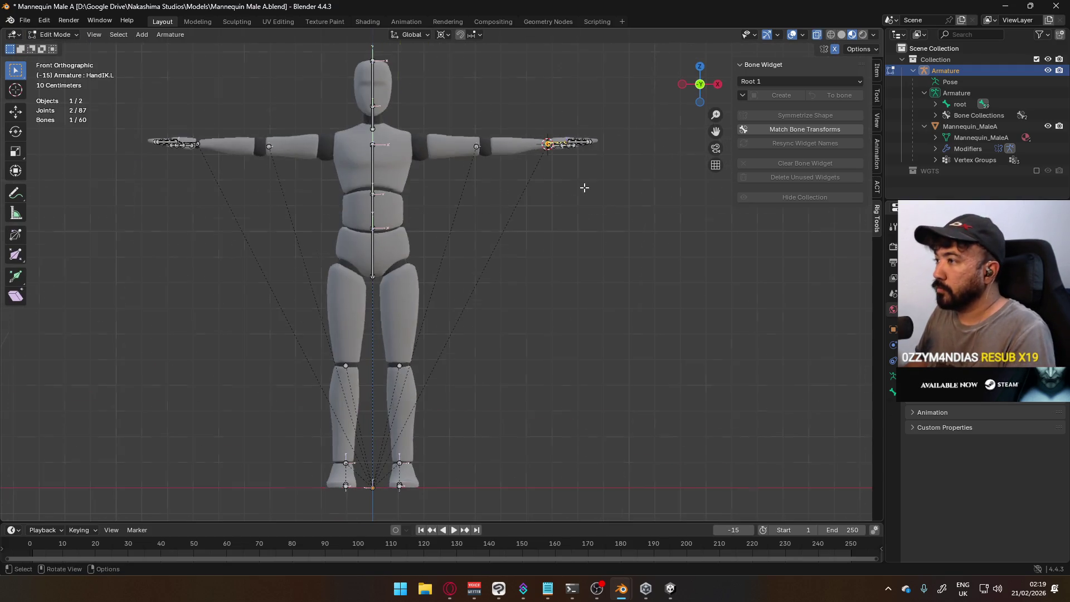
key(g)
key(Escape)
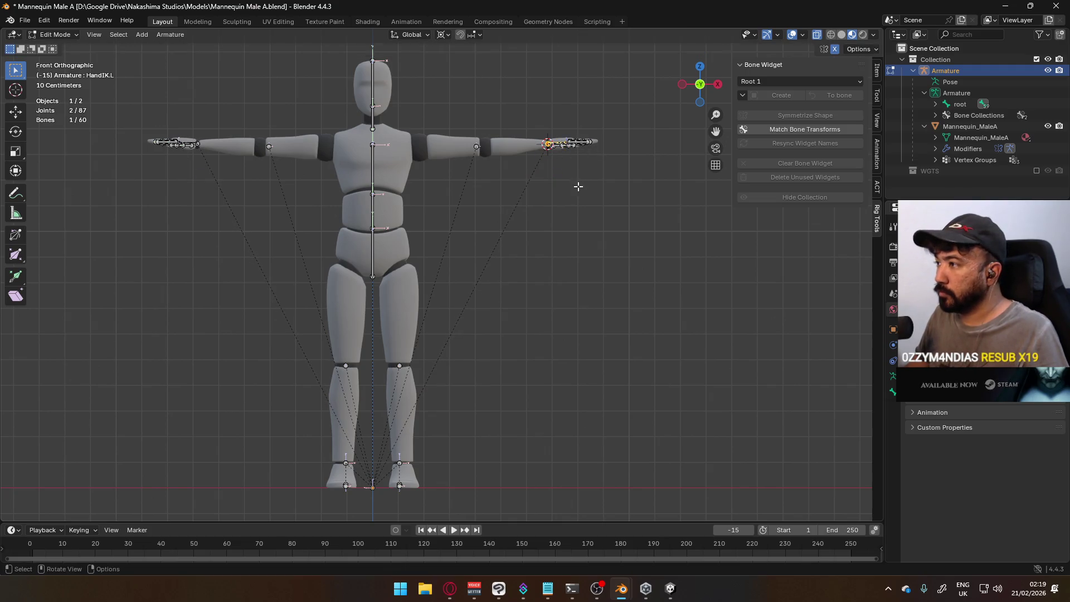
click(55, 35)
click(61, 73)
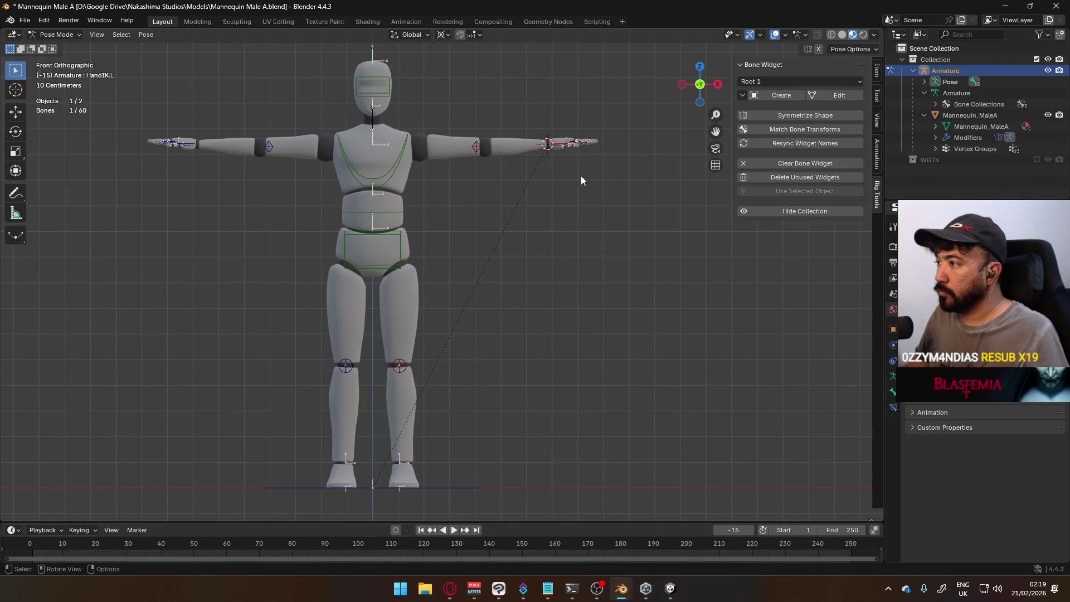
key(g)
click(487, 296)
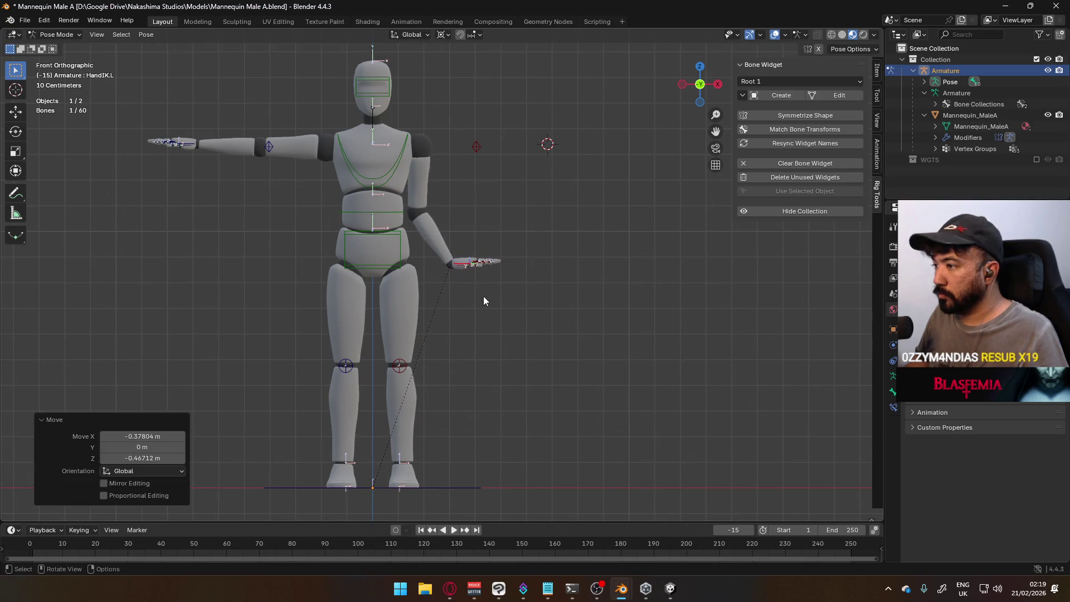
key(g)
key(Escape)
click(443, 34)
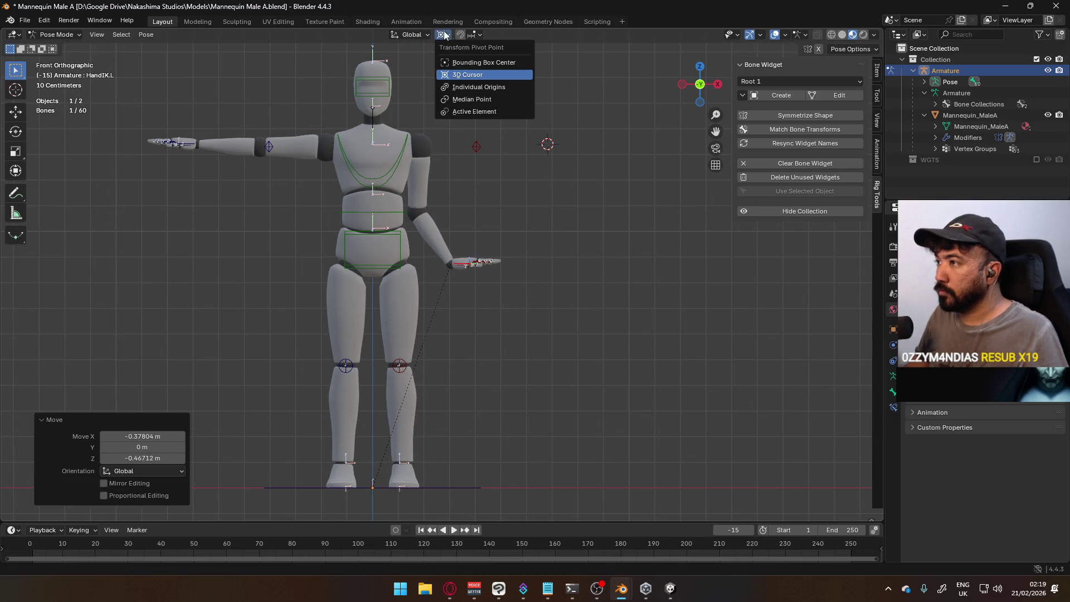
click(478, 100)
key(r)
click(500, 322)
key(g)
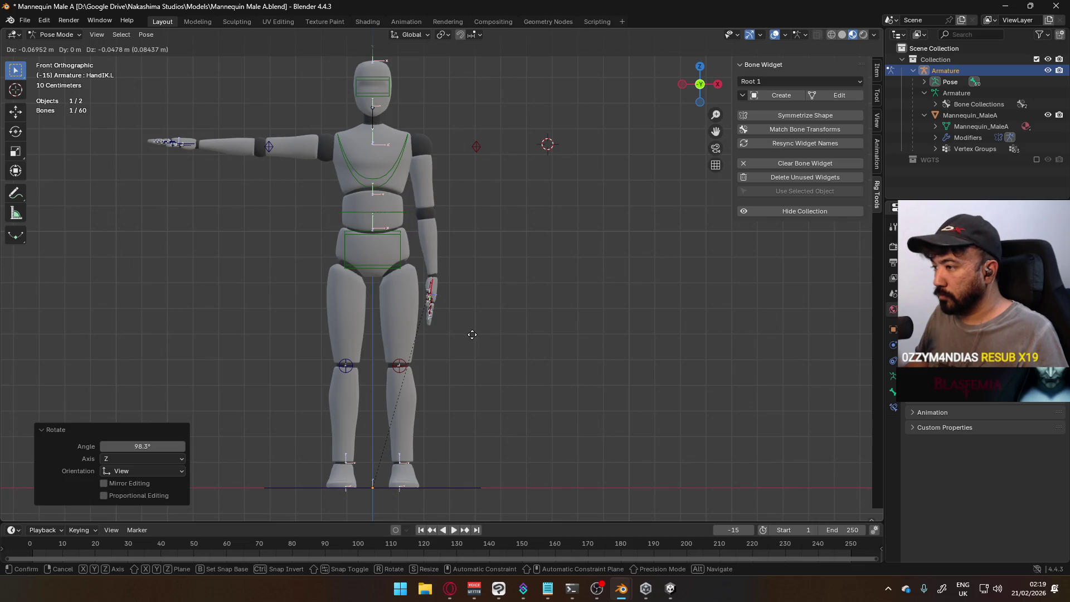
click(490, 332)
key(r)
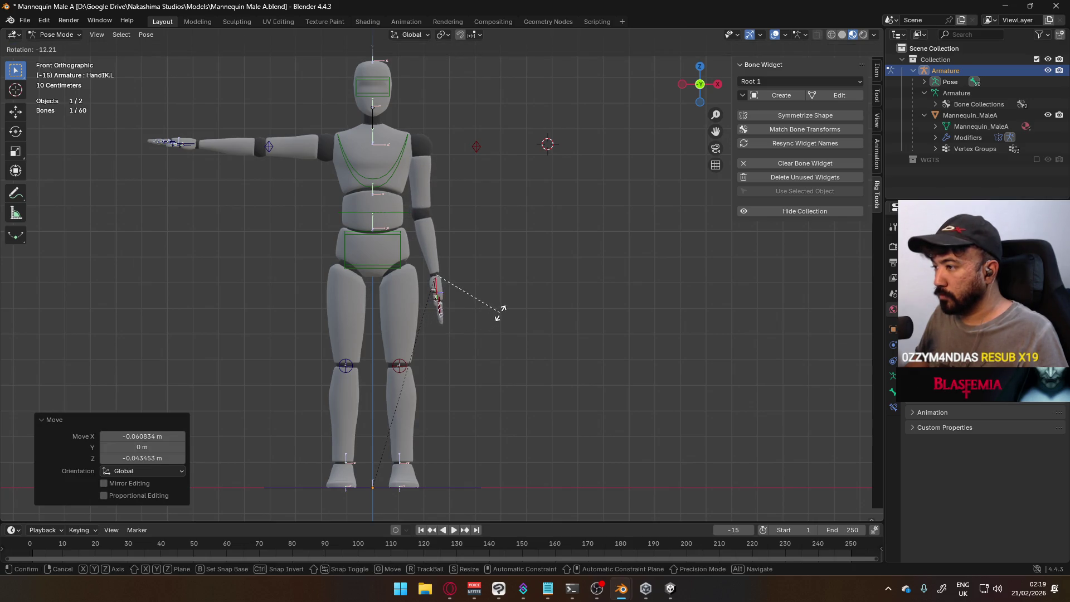
click(502, 316)
mouse_move(502, 315)
middle_down()
mouse_move(420, 250)
mouse_move(465, 276)
middle_up()
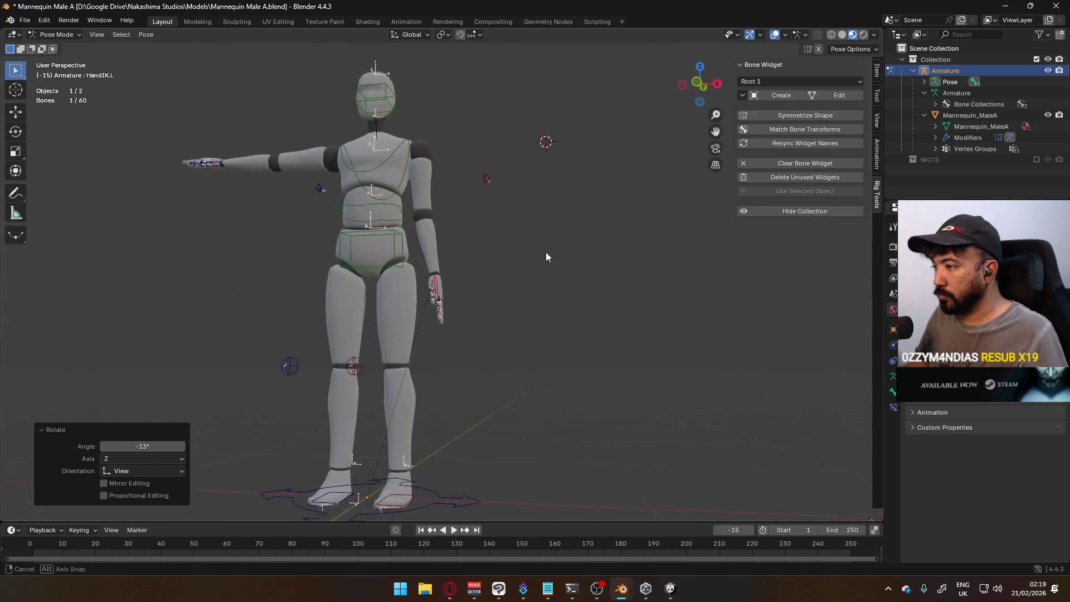
middle_drag(466, 275, 552, 290)
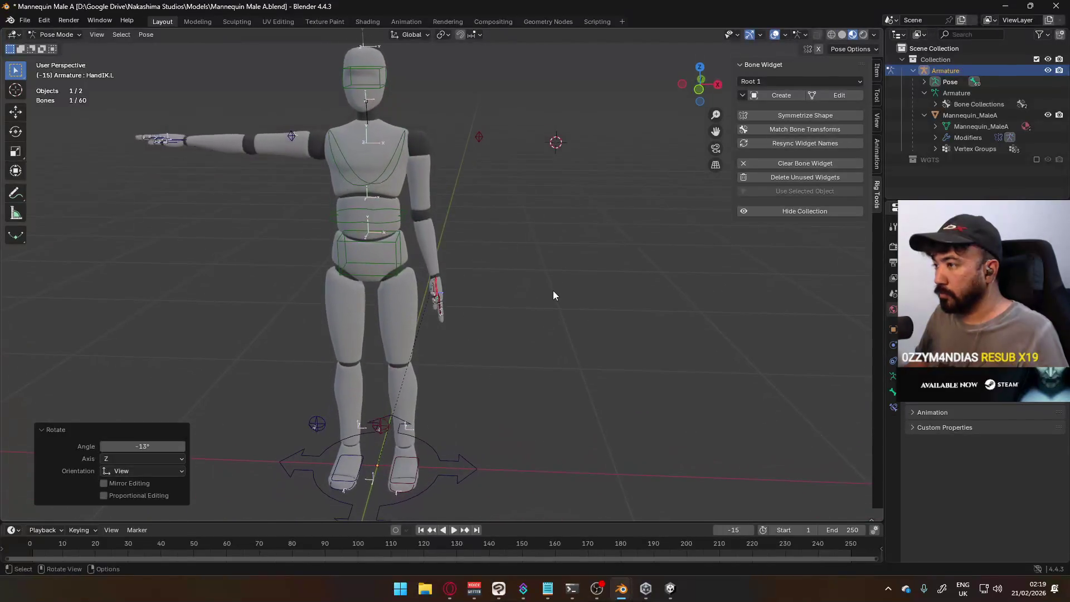
key(ctrl+z)
key(ctrl+z)
key(ctrl+z)
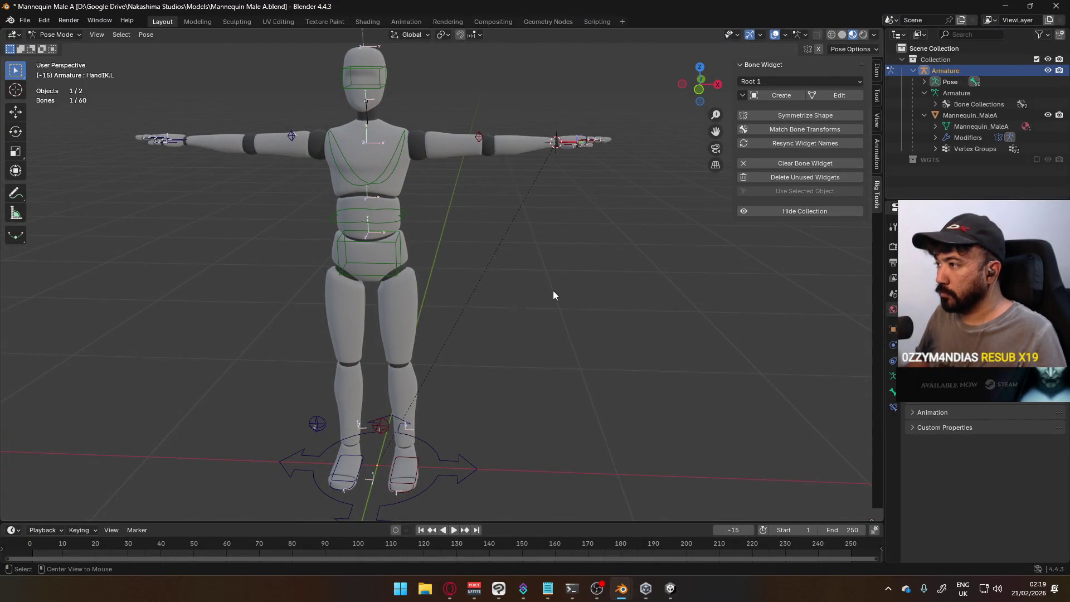
click(56, 34)
click(586, 247)
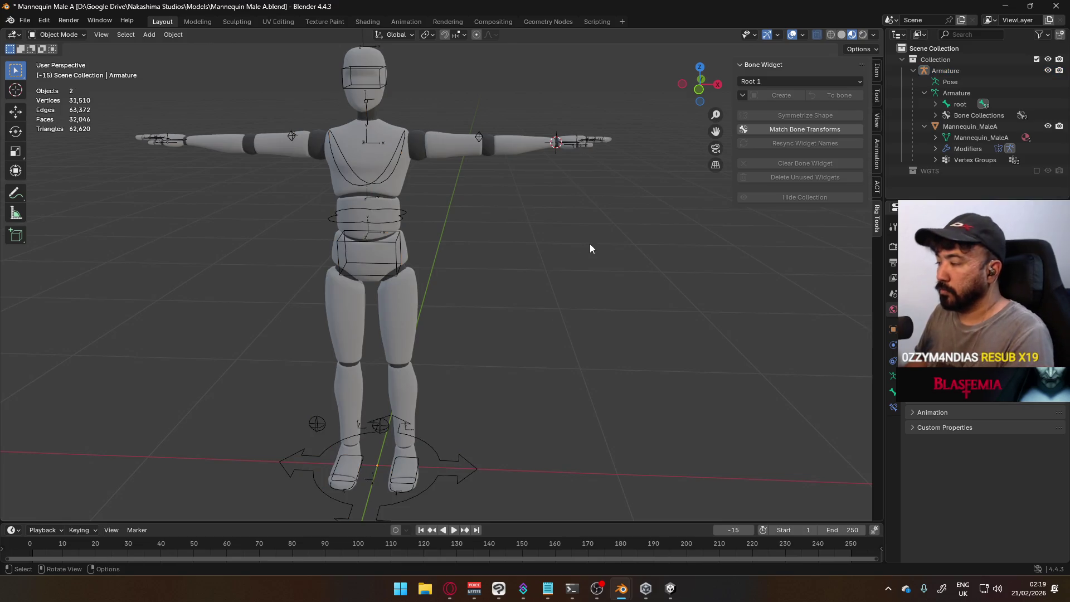
Select the Armature and enter Edit Mode with the hand framed from above.
key(KP_7)
scroll(595, 266, up, 2)
scroll(453, 248, up, 3)
scroll(454, 247, up, 2)
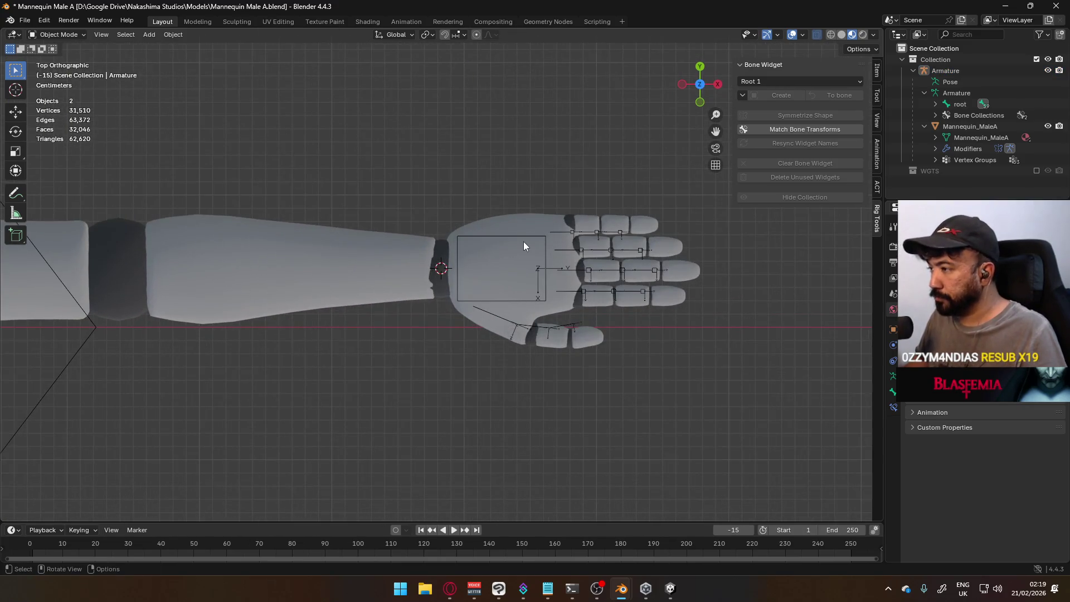
click(521, 241)
click(58, 35)
click(51, 60)
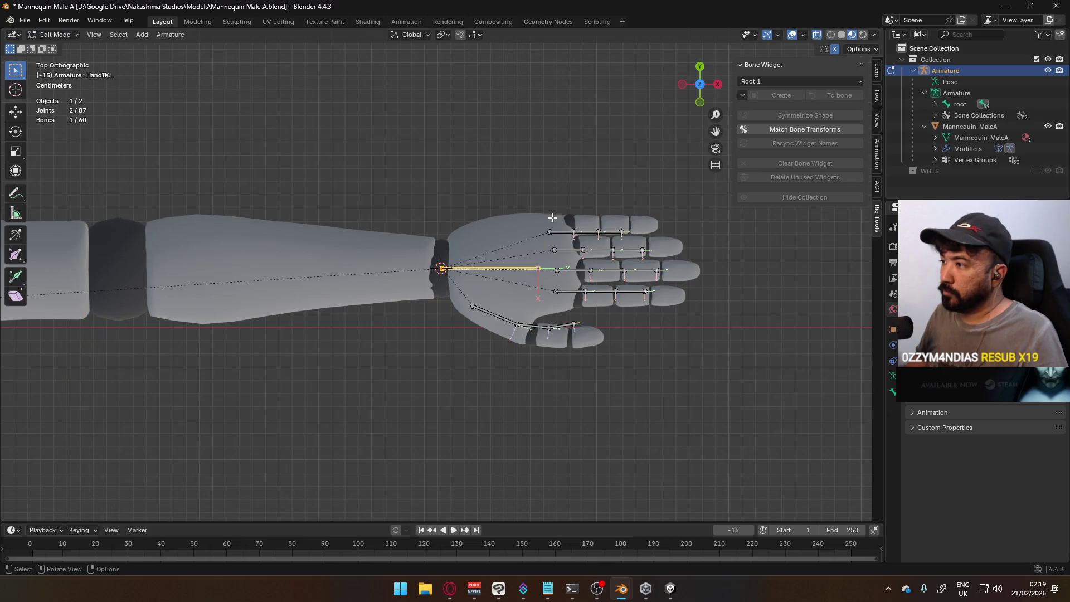
shift+middle_drag(541, 219, 447, 215)
Box-select the finger and thumb bones and scale them 1.2 about the 3D cursor at the wrist.
drag(352, 192, 636, 352)
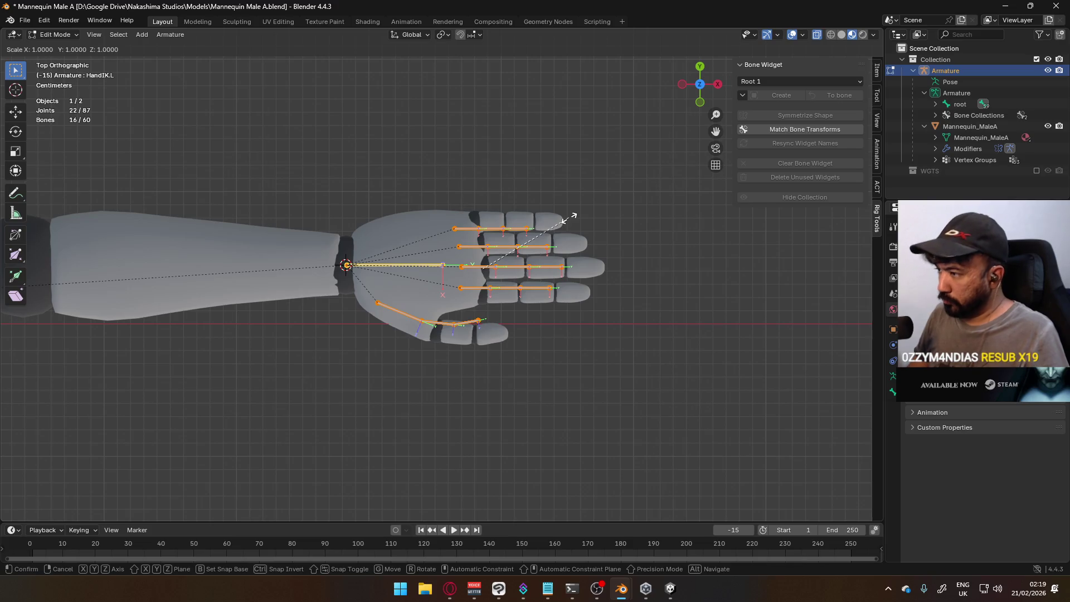
click(443, 34)
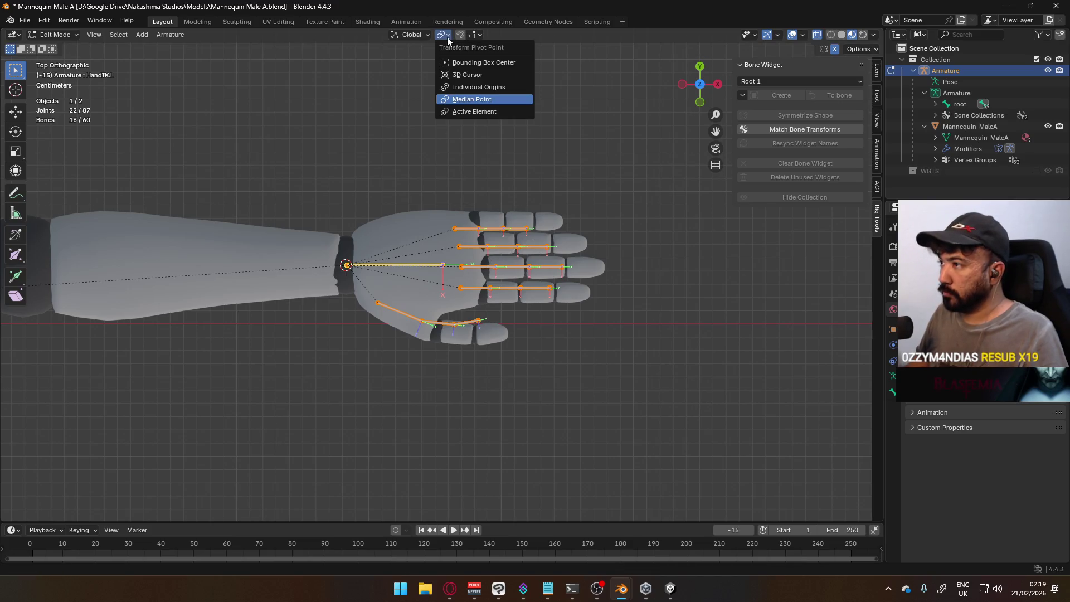
click(467, 75)
text(s.2)
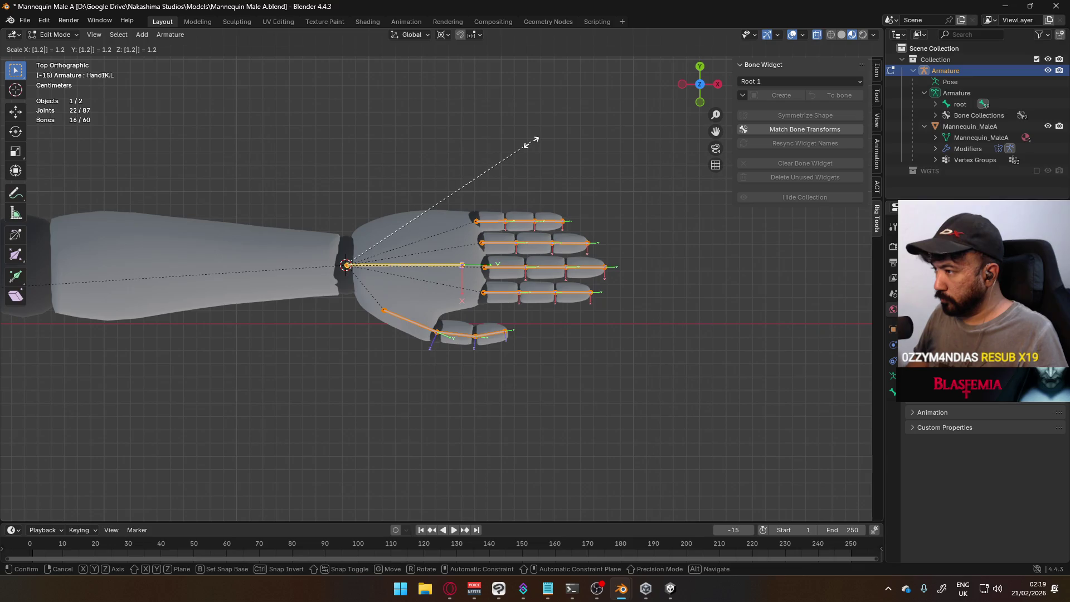
key(Return)
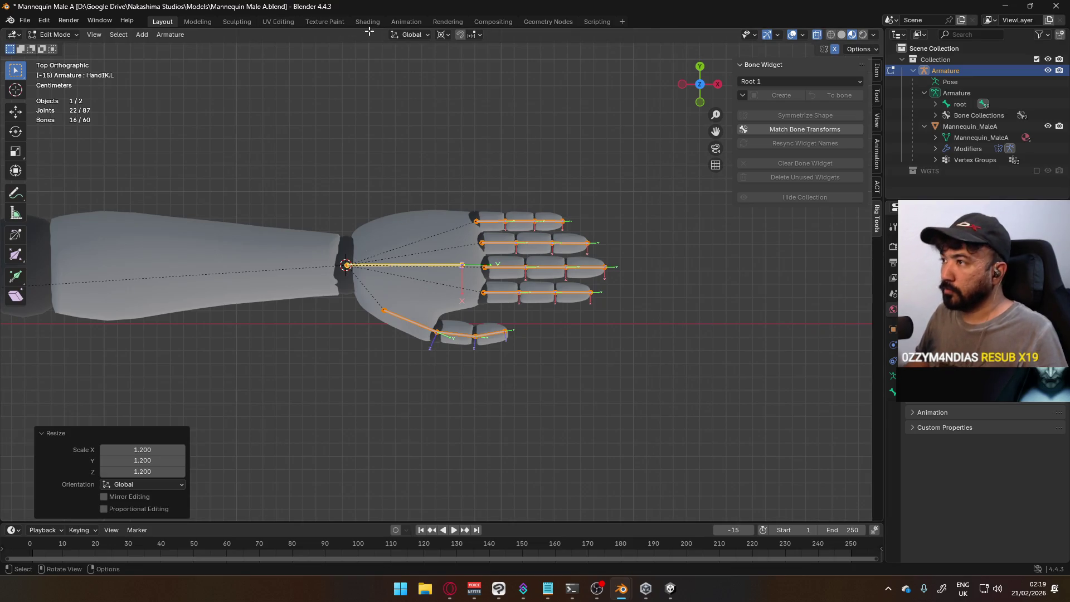
click(413, 35)
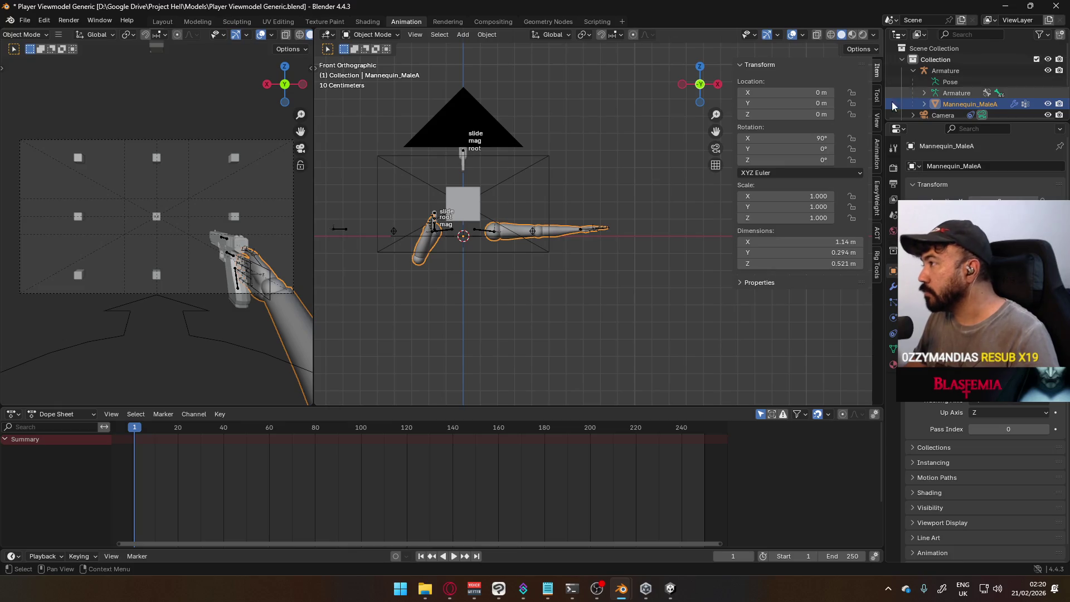
Delete the old Mannequin_MaleA arm mesh, undoing an accidental armature deletion.
key(Delete)
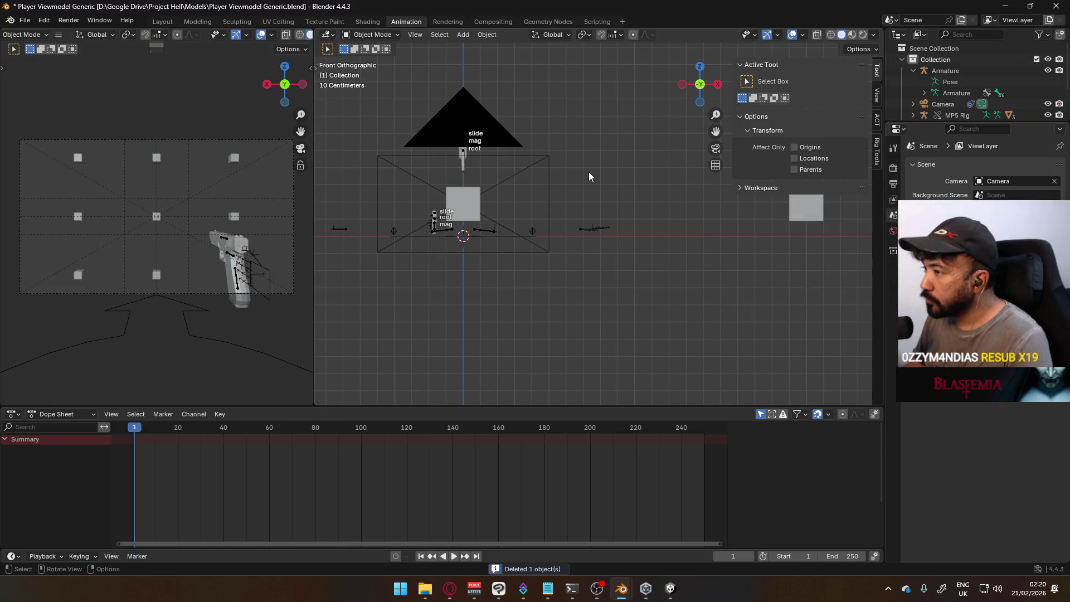
middle_drag(539, 165, 540, 270)
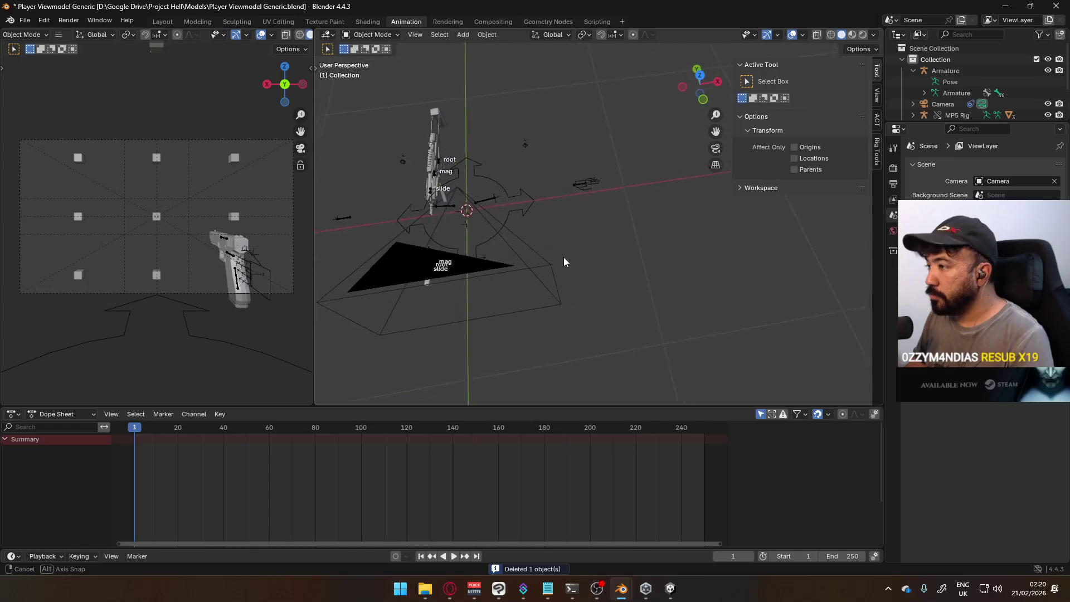
middle_drag(539, 270, 540, 269)
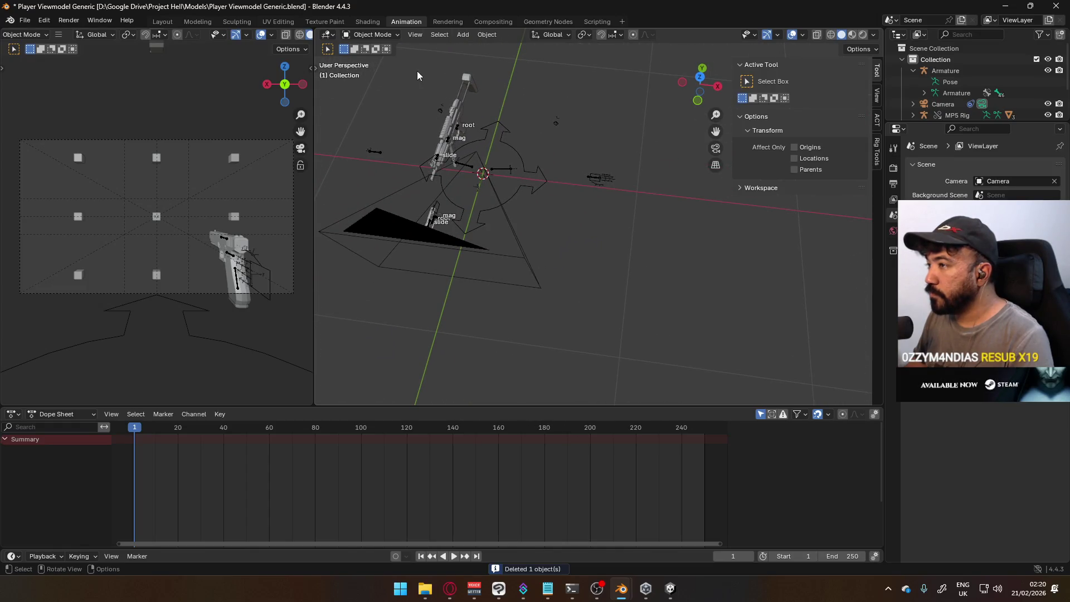
click(600, 177)
mouse_move(599, 178)
middle_down()
mouse_move(506, 138)
mouse_move(604, 120)
middle_up()
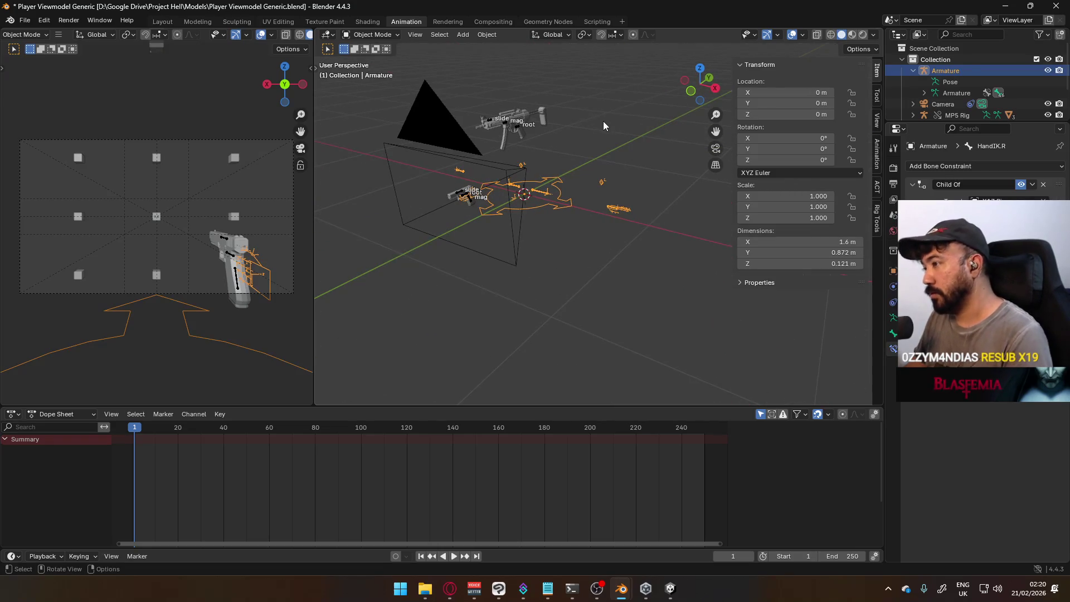
key(Delete)
key(ctrl+z)
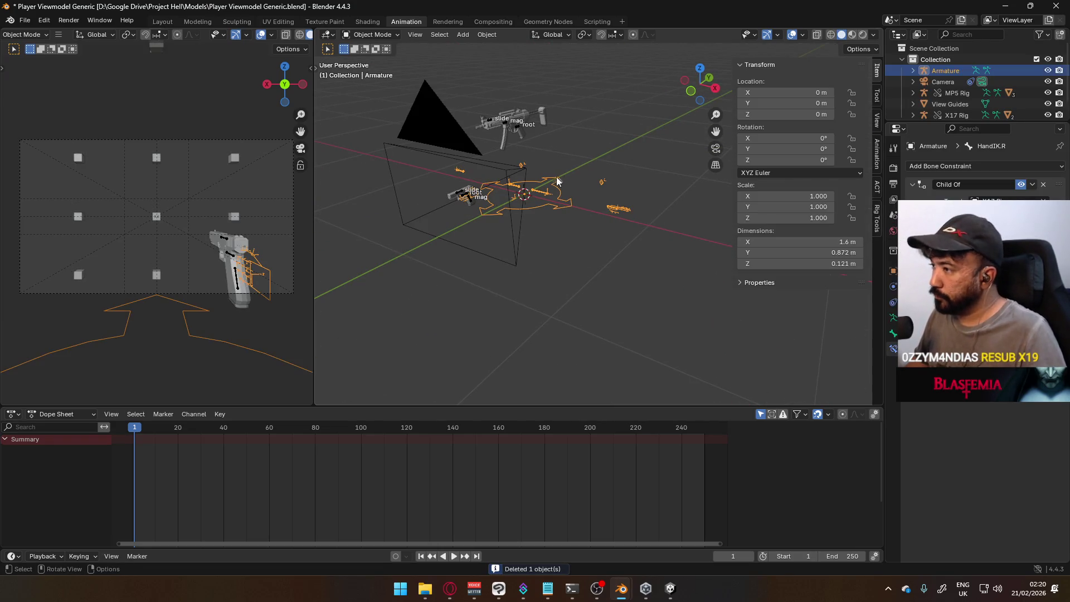
Clear the Camera's parent so it is detached from the old armature.
click(529, 166)
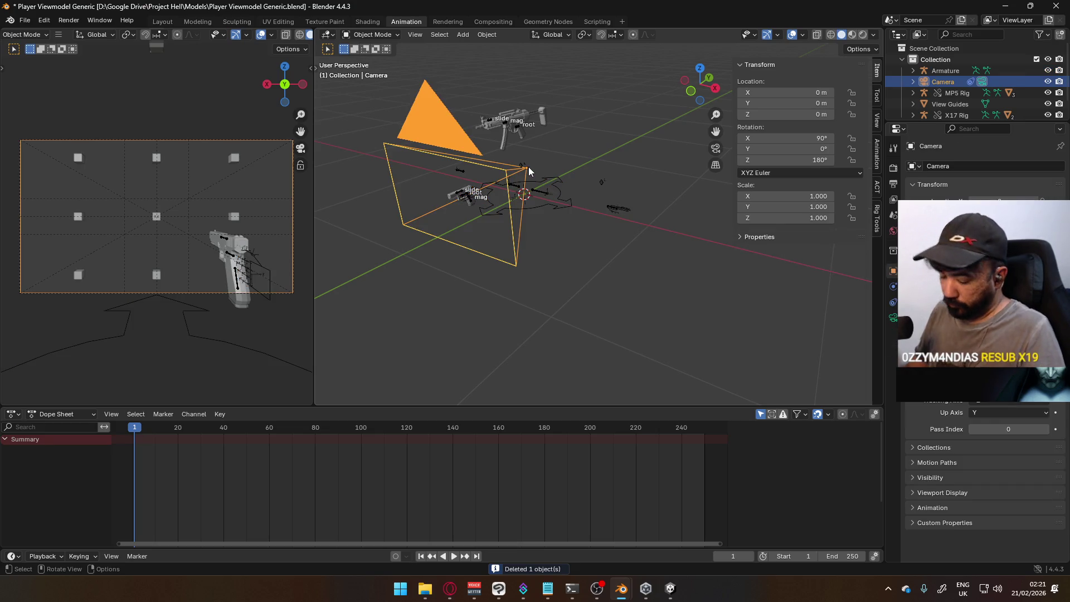
key(alt+p)
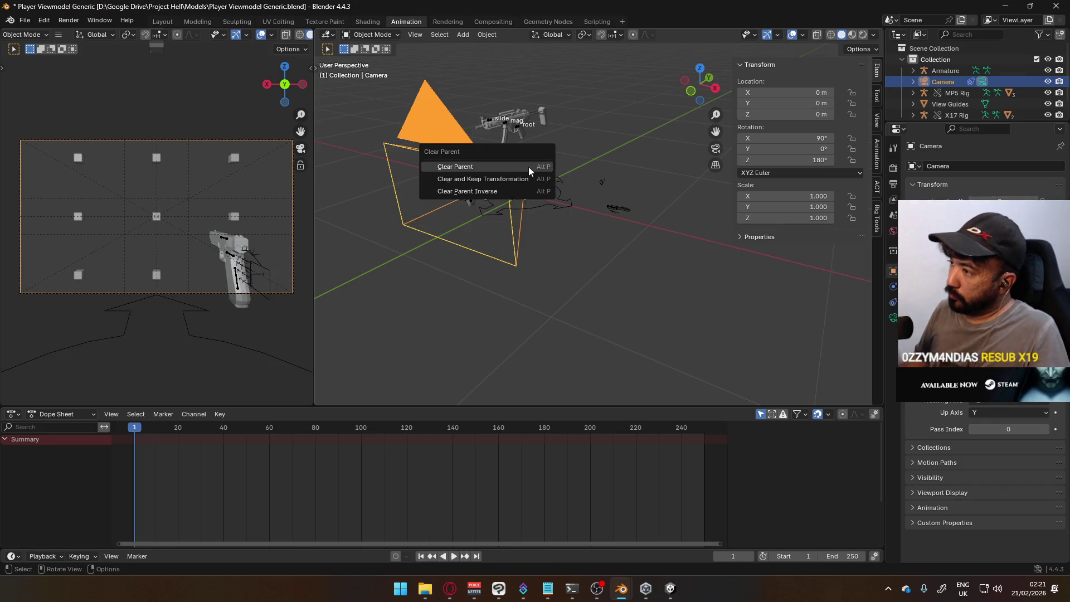
click(529, 166)
key(g)
middle_drag(606, 253, 595, 289)
click(582, 282)
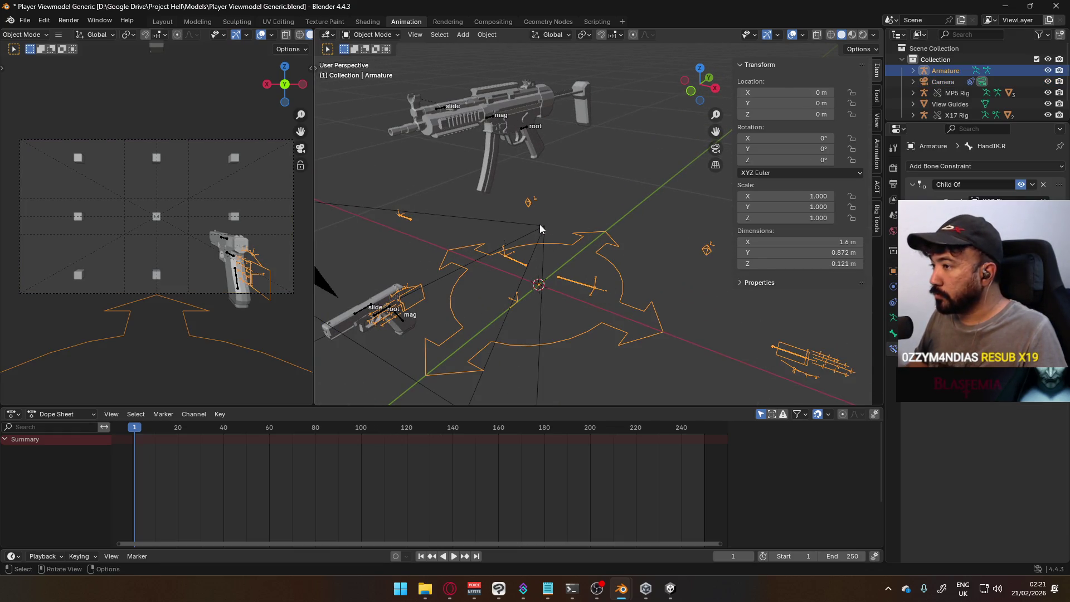
mouse_move(551, 203)
middle_down()
mouse_move(498, 196)
mouse_move(495, 173)
middle_up()
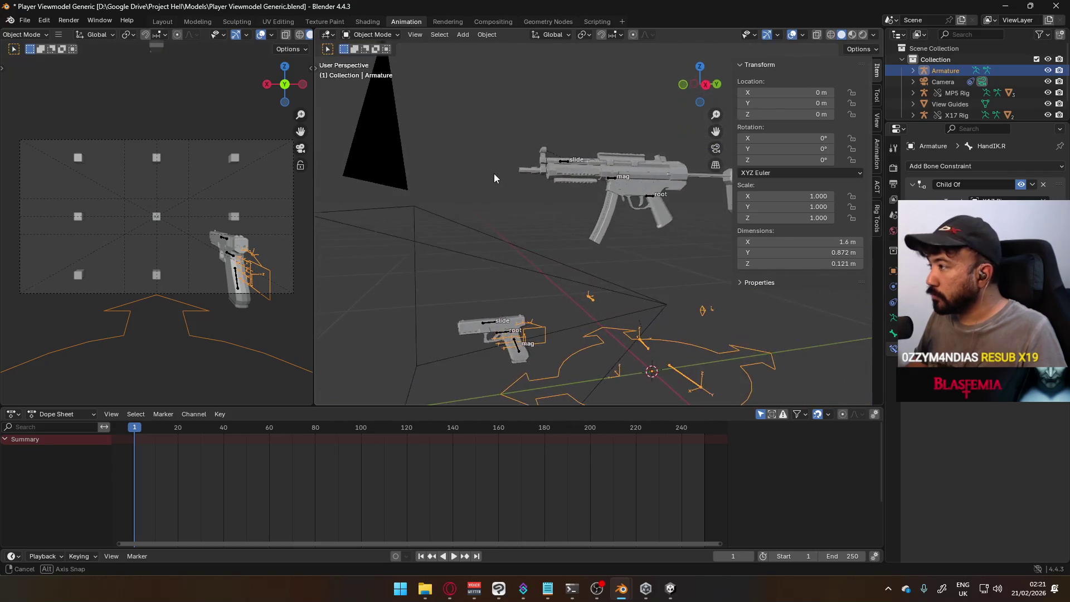
In the armature's Edit Mode, clear the bone's parent and return to Object Mode.
click(894, 319)
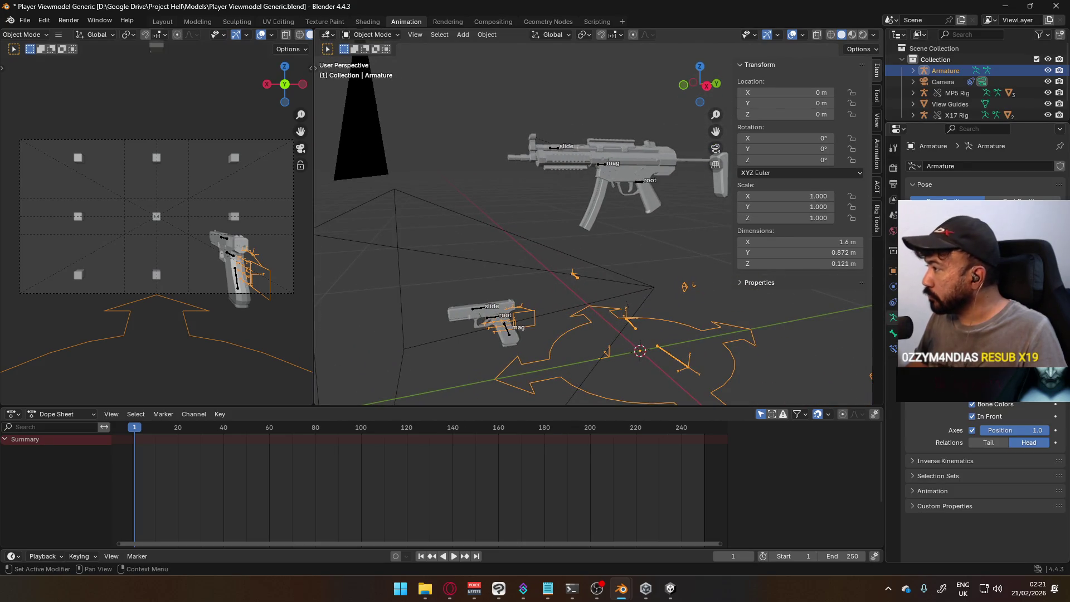
key(Tab)
mouse_move(536, 251)
middle_down()
mouse_move(585, 211)
mouse_move(657, 245)
middle_up()
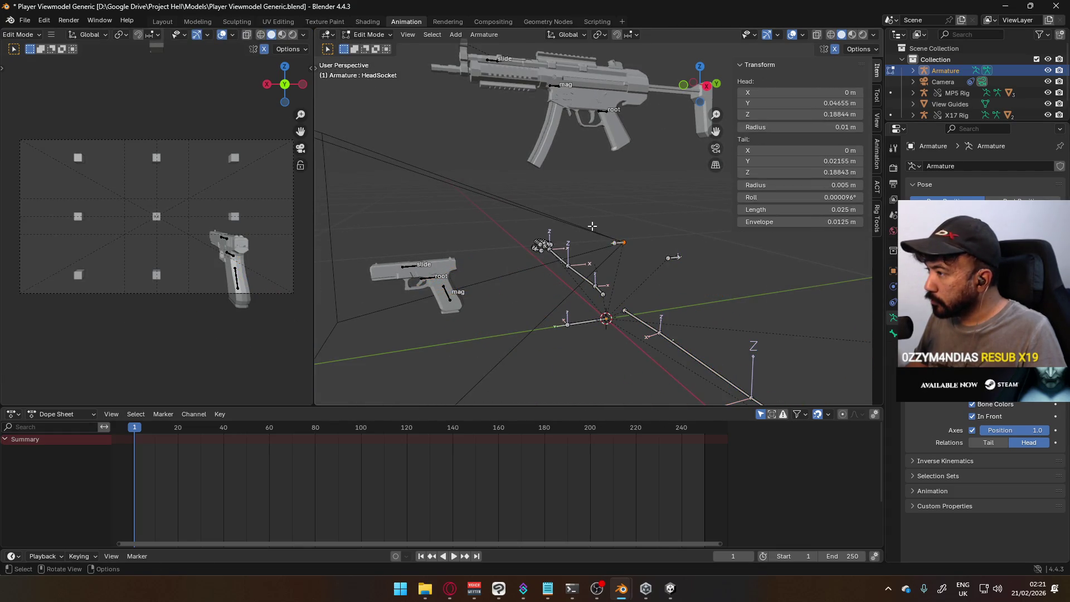
key(alt+p)
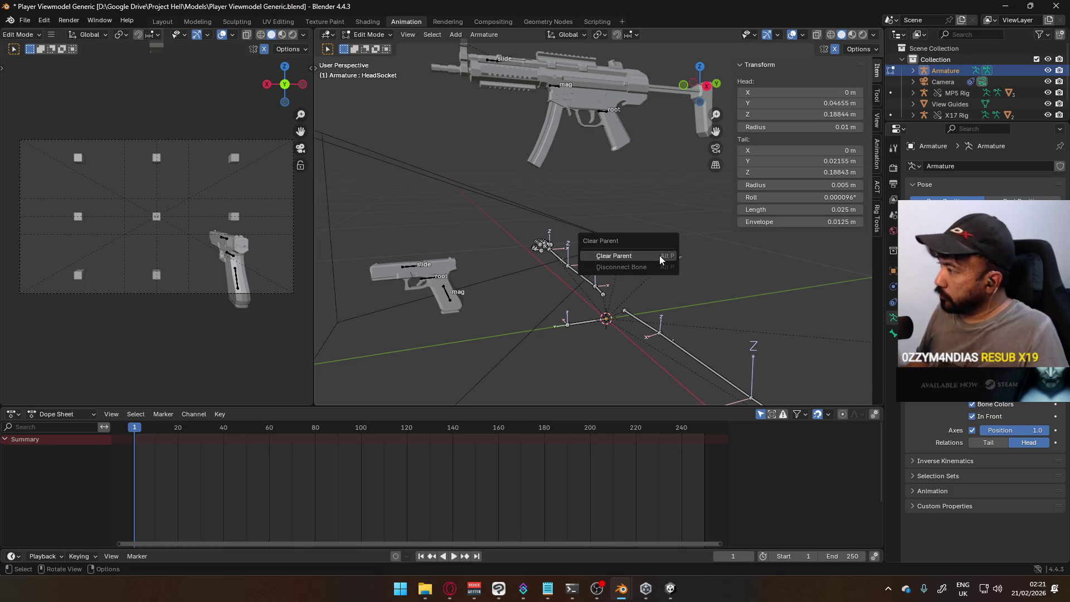
click(660, 255)
key(Tab)
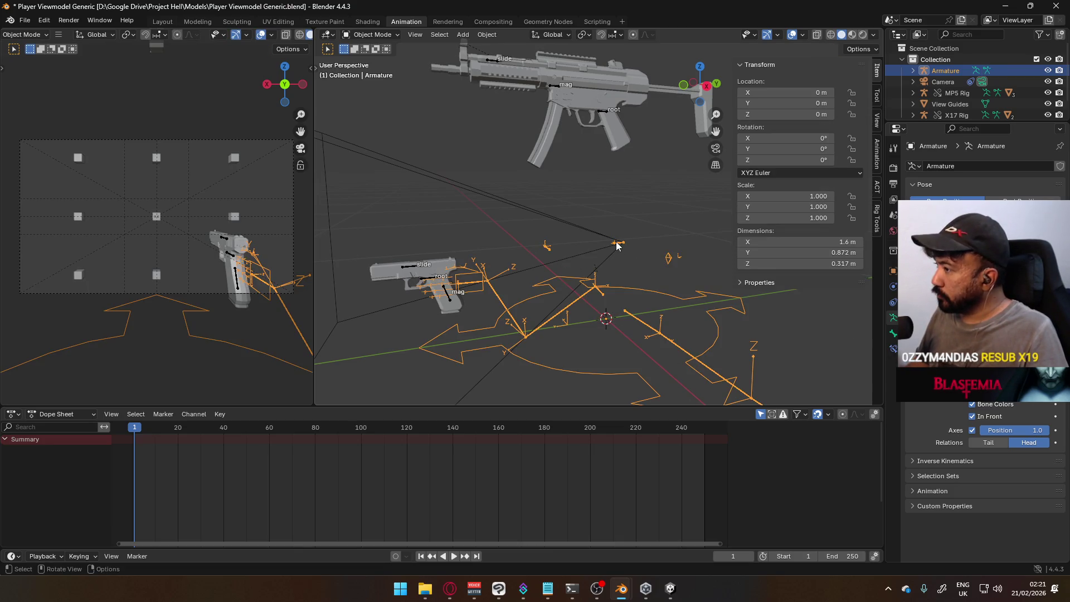
Select and delete the old armature from the scene.
click(618, 245)
click(620, 246)
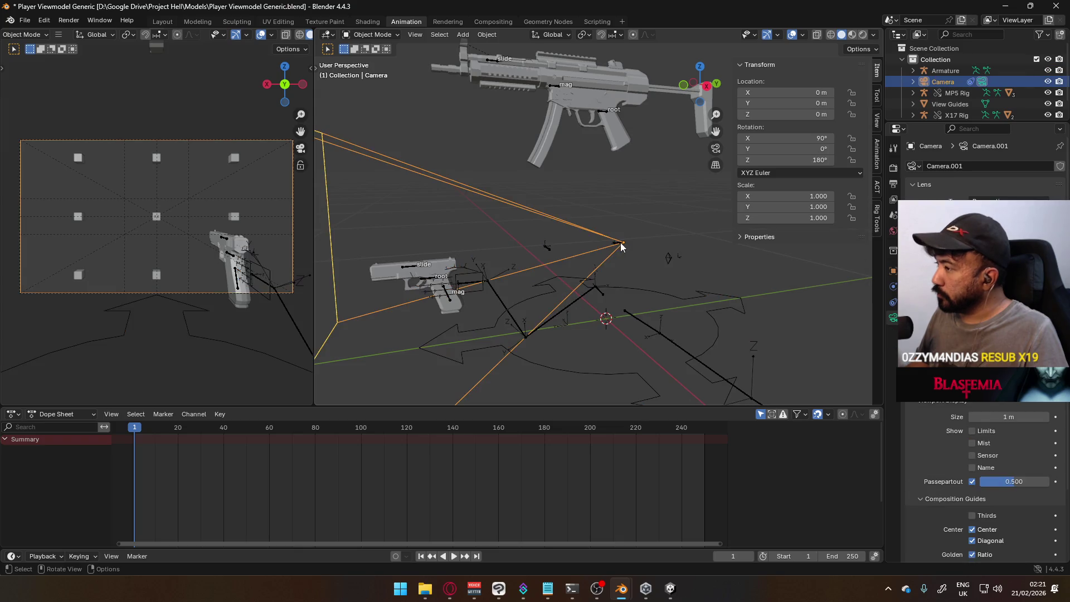
click(619, 247)
middle_drag(621, 247, 646, 343)
key(Delete)
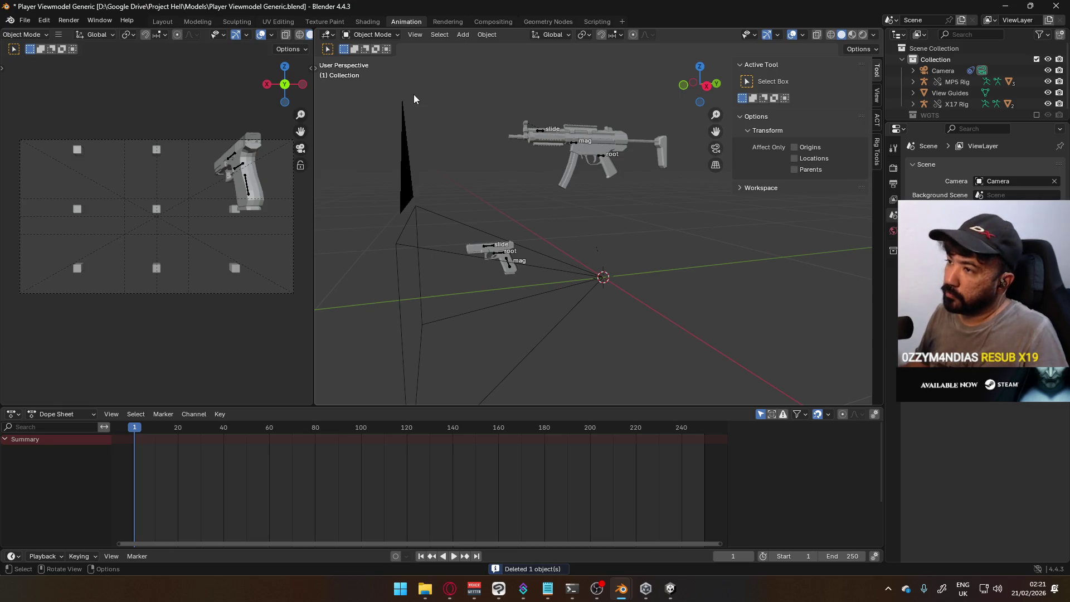
click(25, 20)
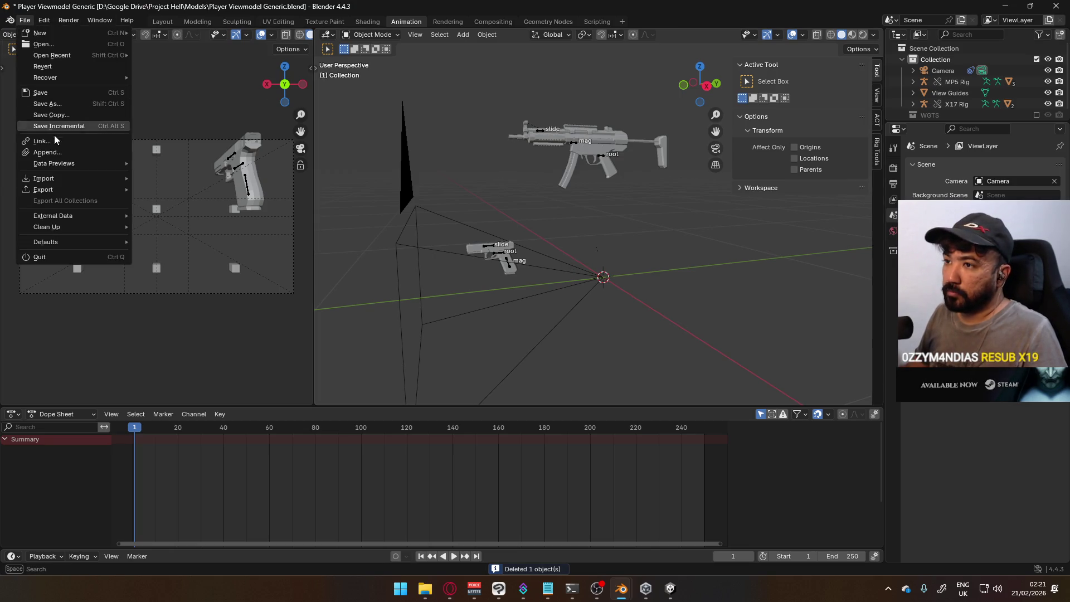
click(53, 151)
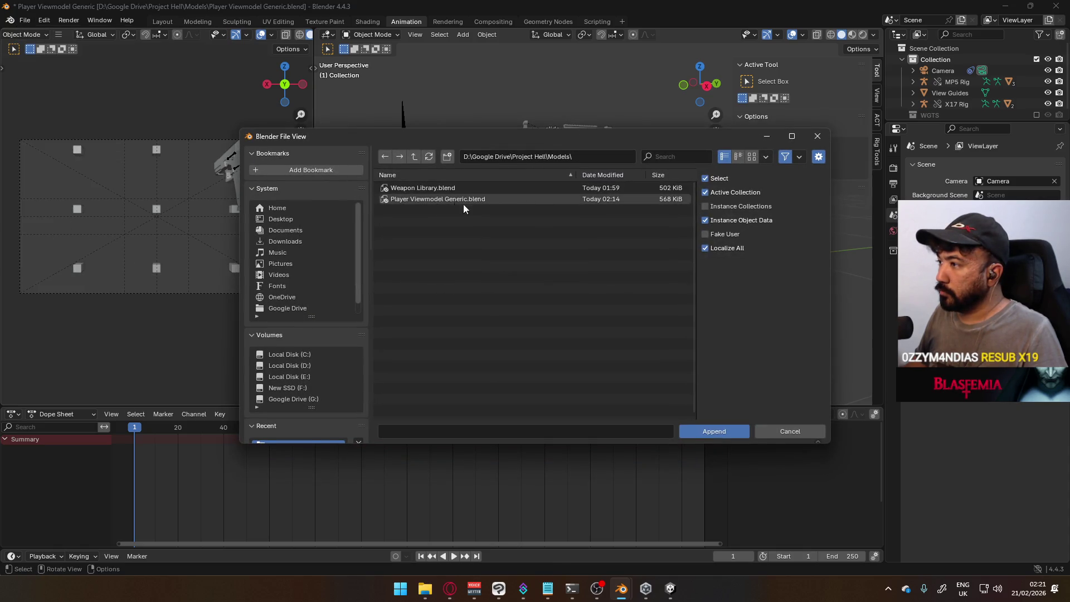
Browse the append dialog to Nakashima Studios\Models\Mannequin Male A.blend\Object.
click(311, 366)
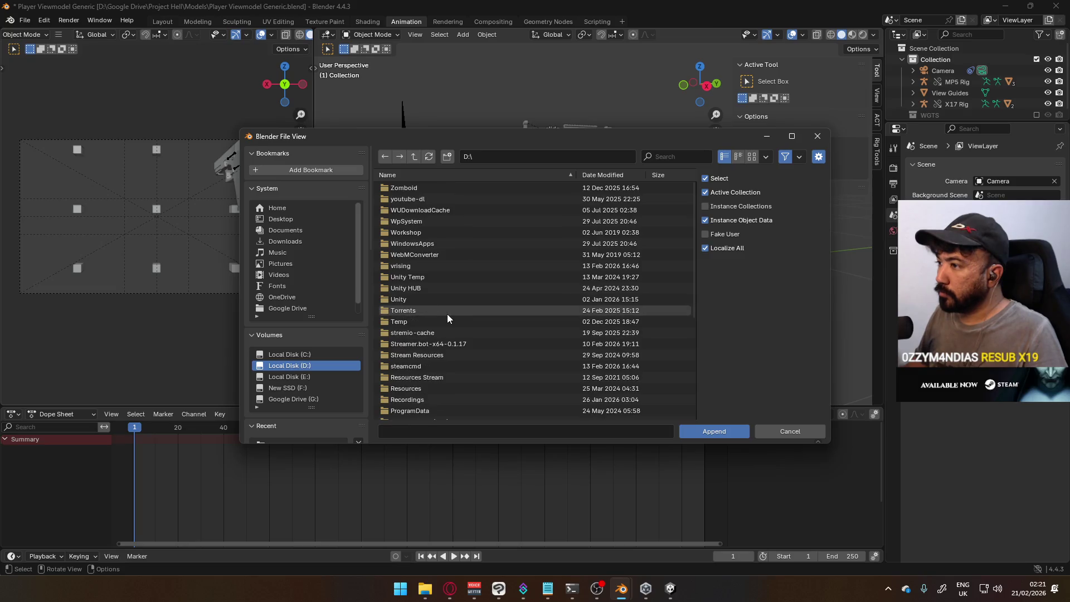
click(413, 174)
click(442, 278)
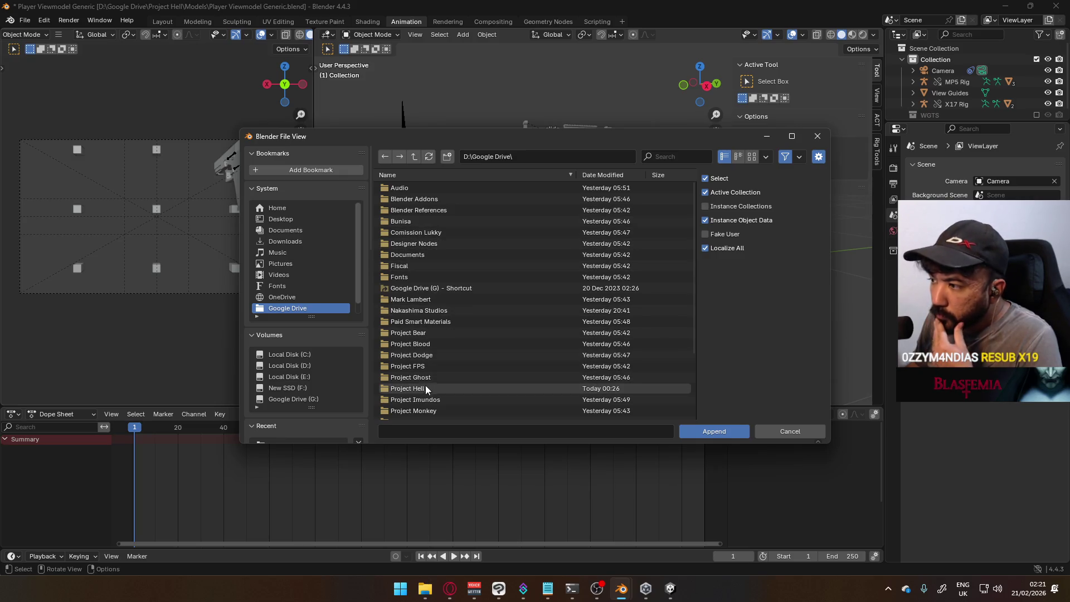
click(427, 309)
click(412, 206)
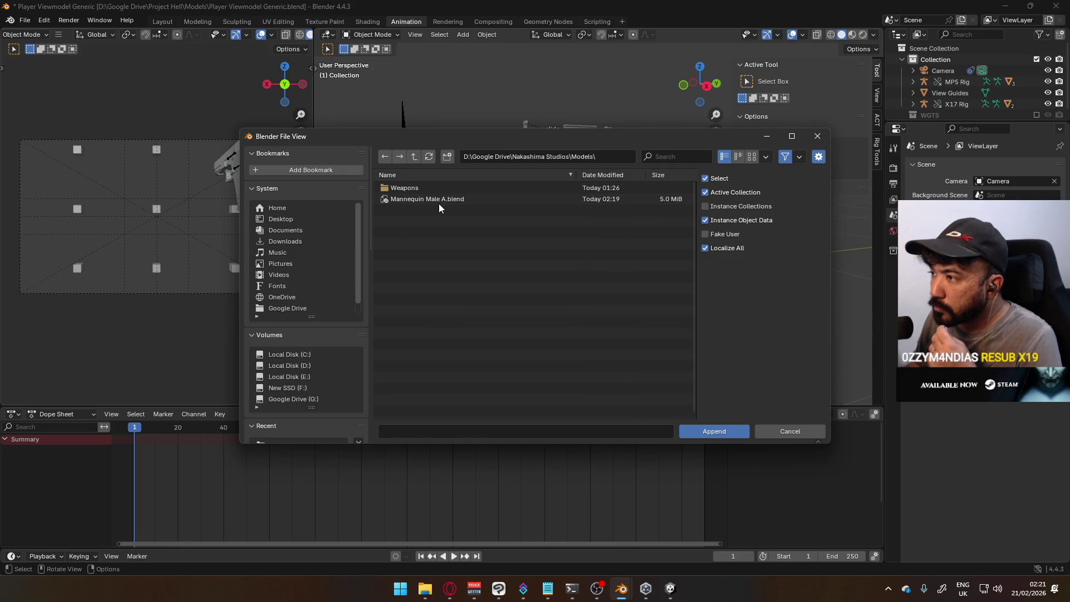
click(438, 200)
click(416, 245)
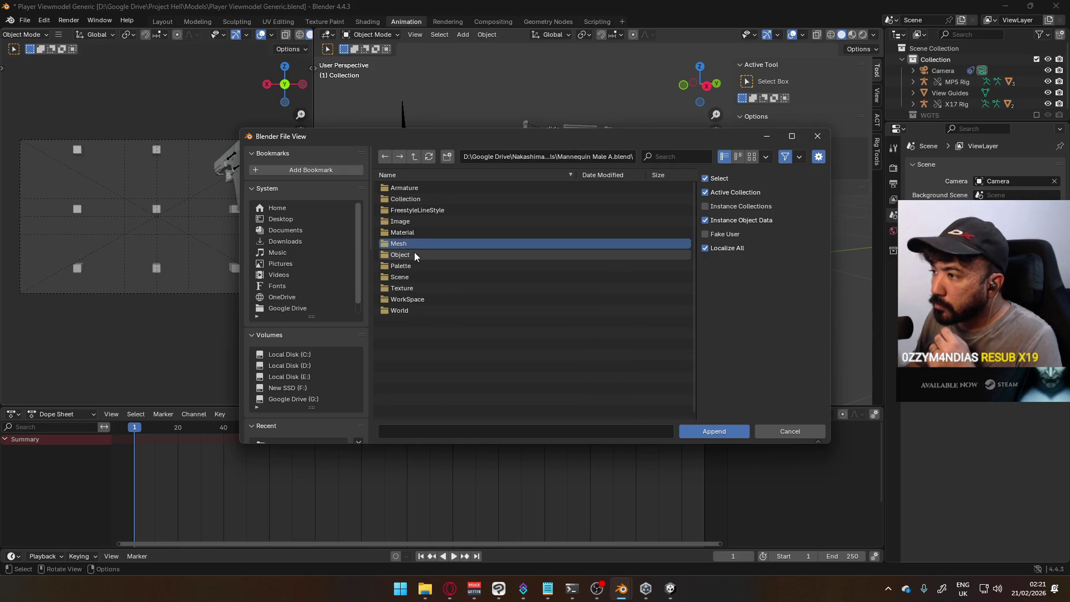
double_click(414, 254)
Append the Armature and Mannequin_MaleA objects and enter the new armature's Edit Mode.
click(437, 199)
shift+click(437, 190)
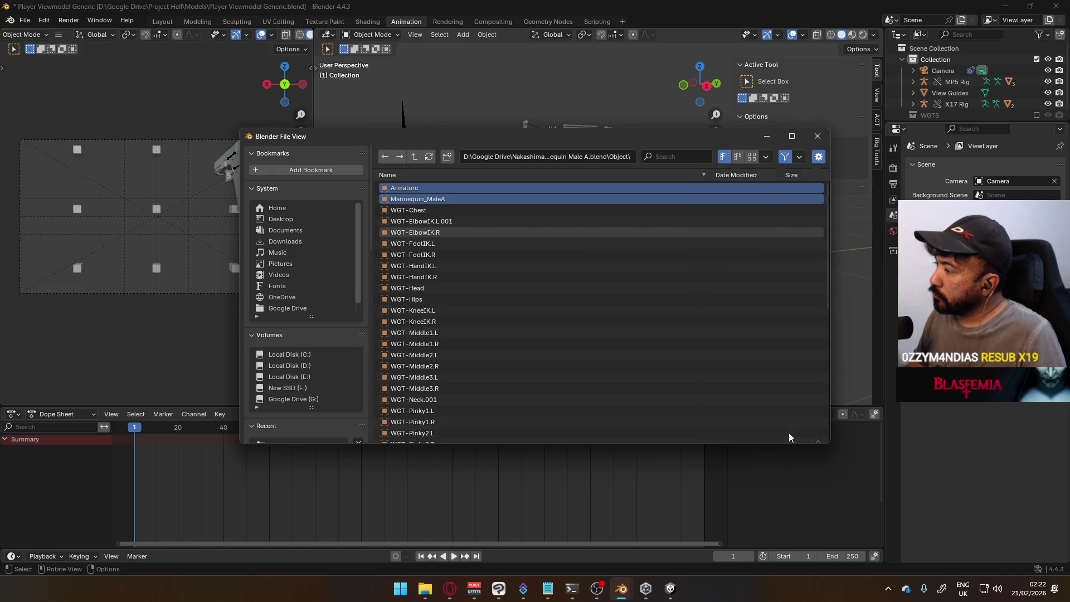
click(714, 431)
key(ctrl+z)
key(ctrl+z)
key(ctrl+shift+z)
key(ctrl+shift+z)
key(Tab)
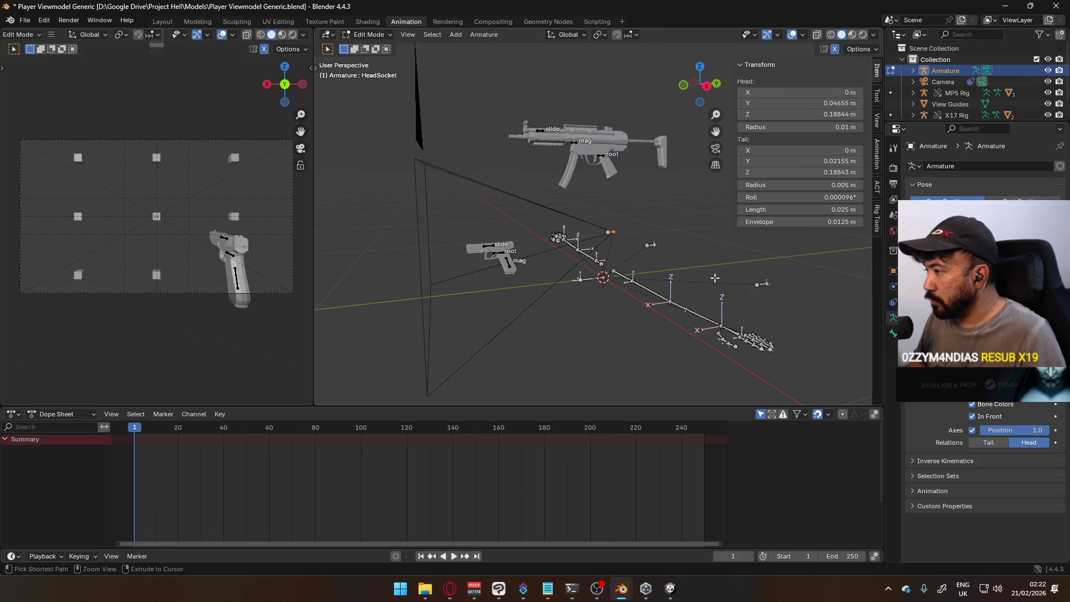
Return to Object Mode and frame the mannequin's arm from above.
key(ctrl+z)
key(ctrl+z)
key(ctrl+z)
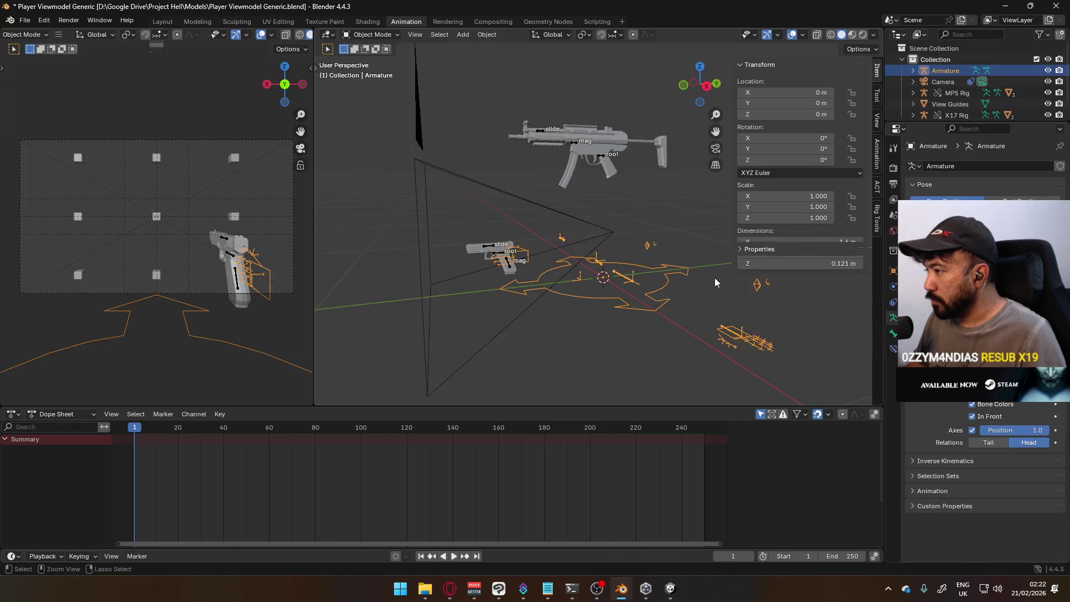
key(alt+a)
mouse_move(652, 223)
alt+middle_down()
mouse_move(604, 240)
mouse_move(591, 260)
alt+middle_up()
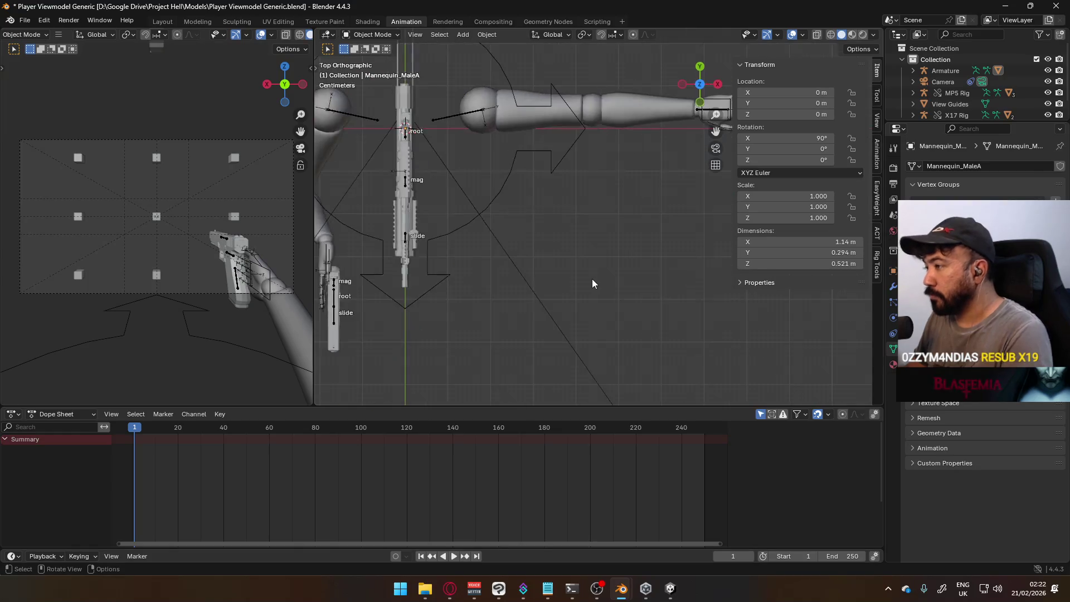
scroll(615, 243, up, 3)
shift+middle_drag(618, 179, 572, 201)
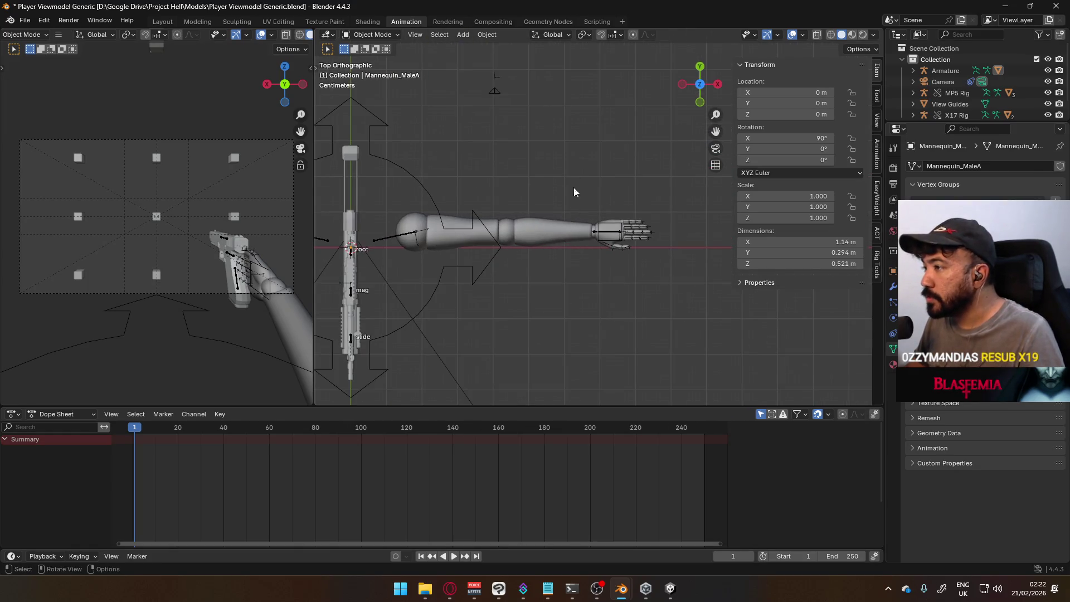
Append the Mannequin_MaleA object again from Mannequin Male A.blend.
click(26, 19)
click(80, 151)
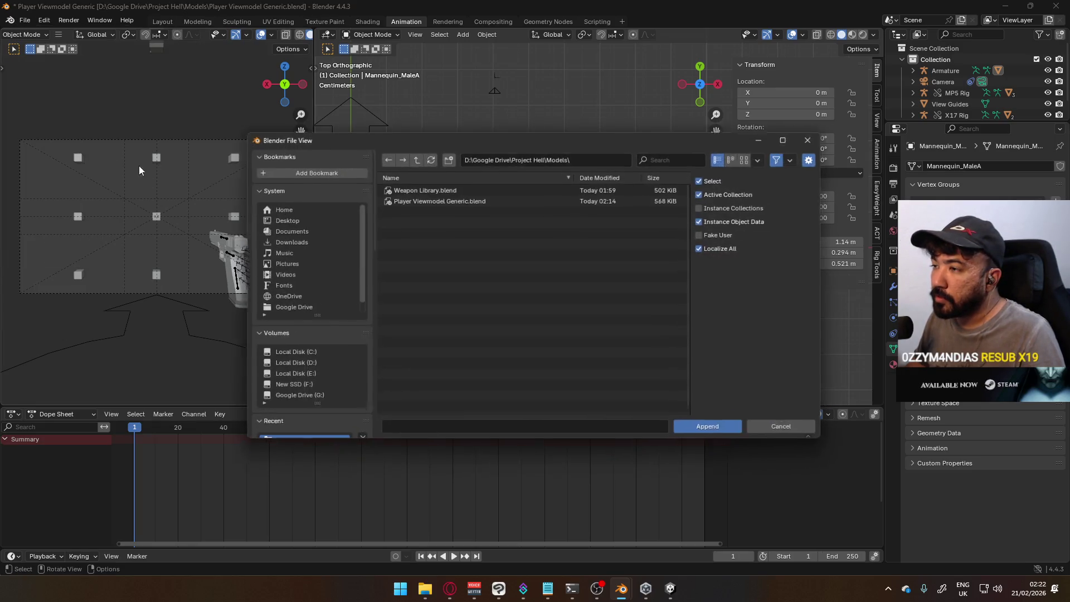
click(307, 365)
click(445, 276)
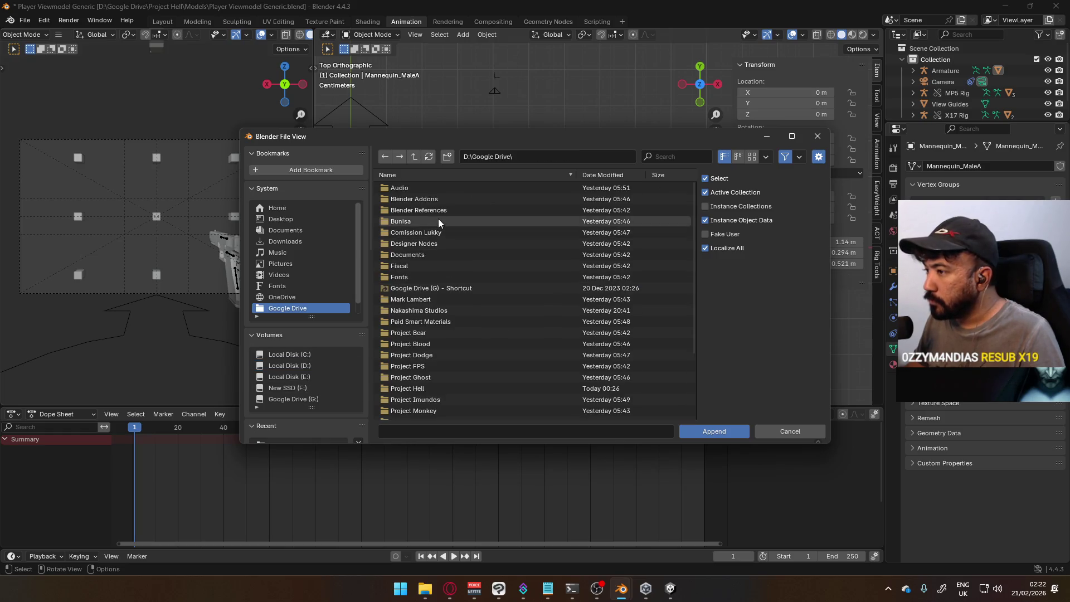
click(438, 313)
click(427, 209)
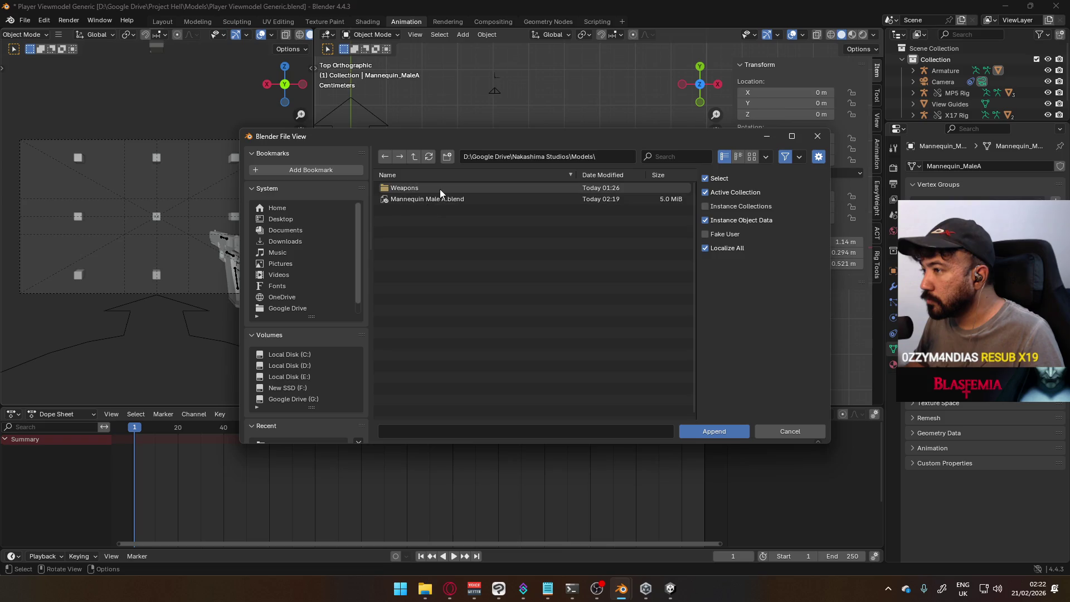
click(439, 199)
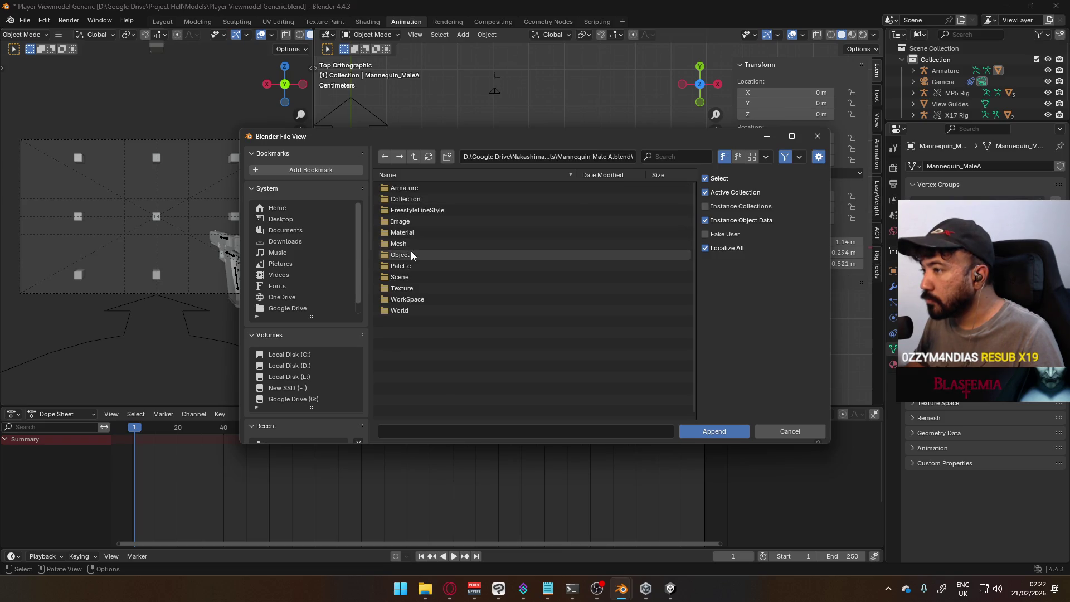
click(411, 253)
double_click(441, 202)
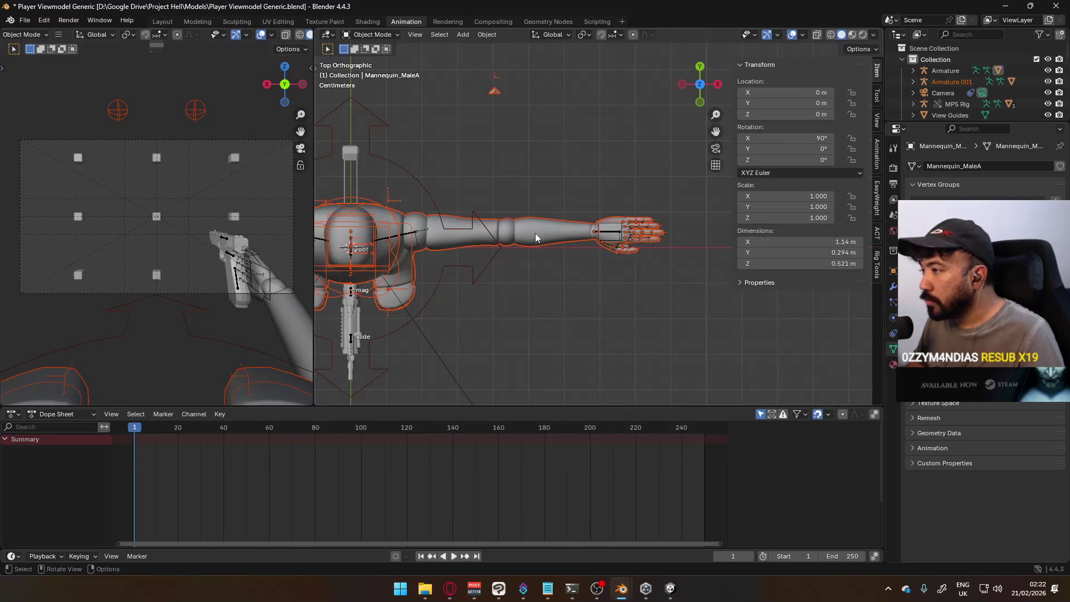
Grab-test the arm repeatedly, cancelling each move, then bring up the open Blender windows.
key(g)
key(Escape)
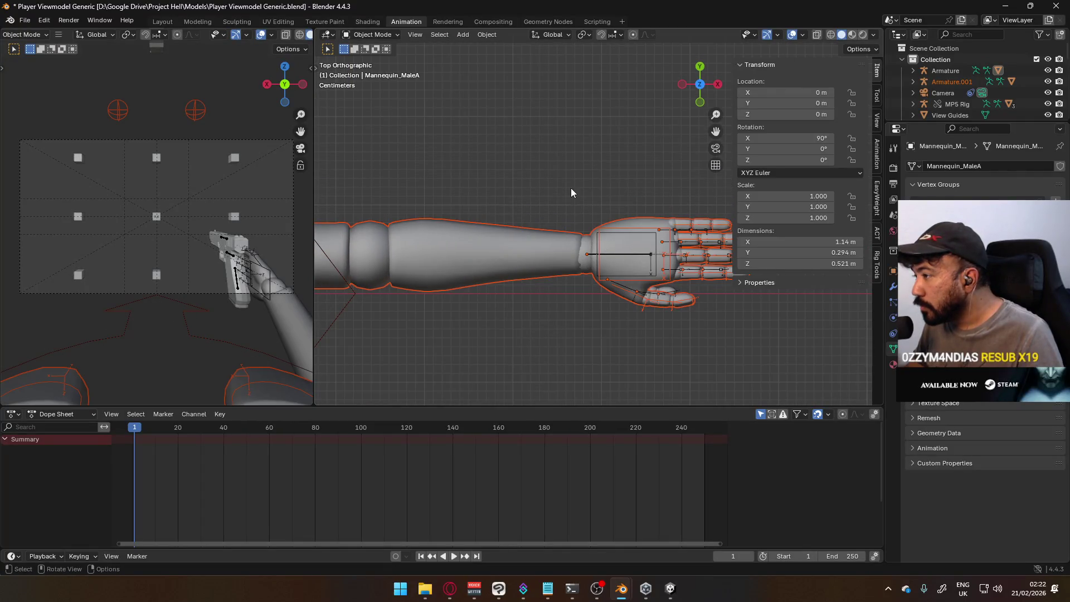
key(g)
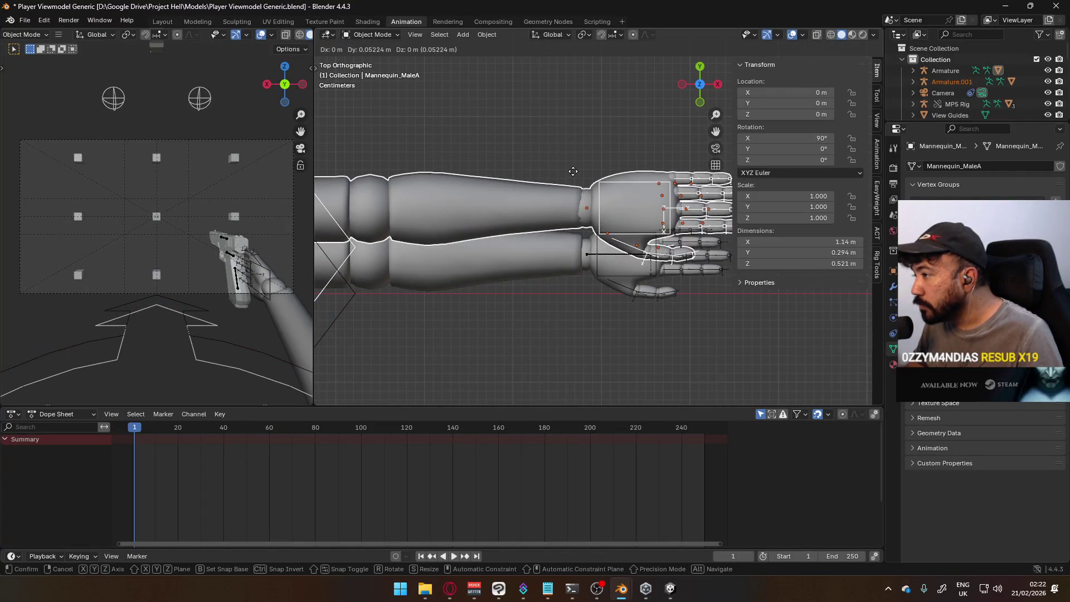
key(Escape)
key(g)
key(Escape)
key(g)
key(Escape)
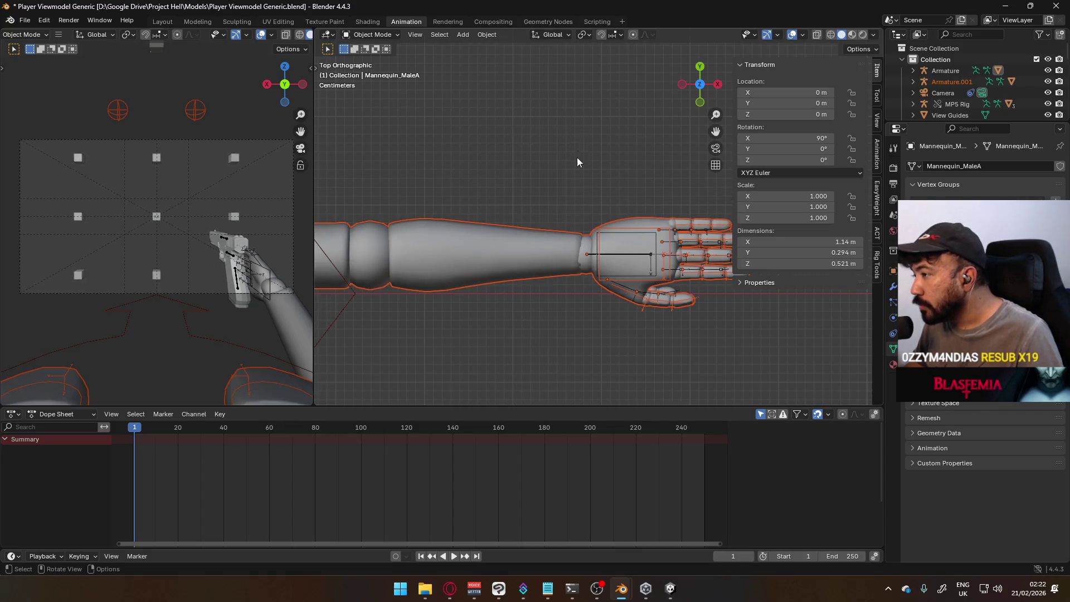
scroll(578, 155, down, 5)
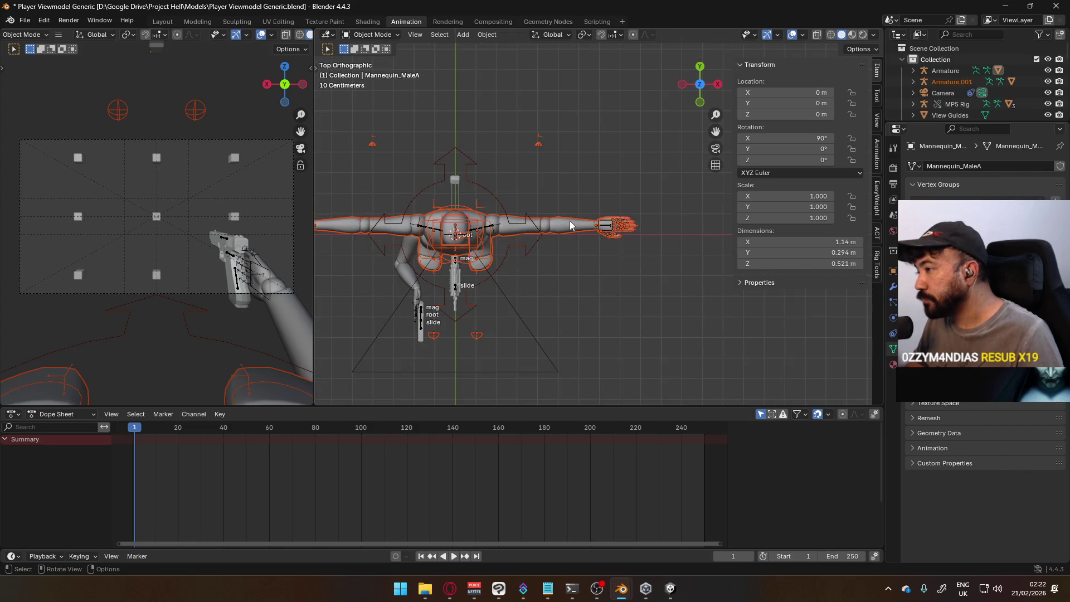
click(544, 317)
mouse_move(622, 589)
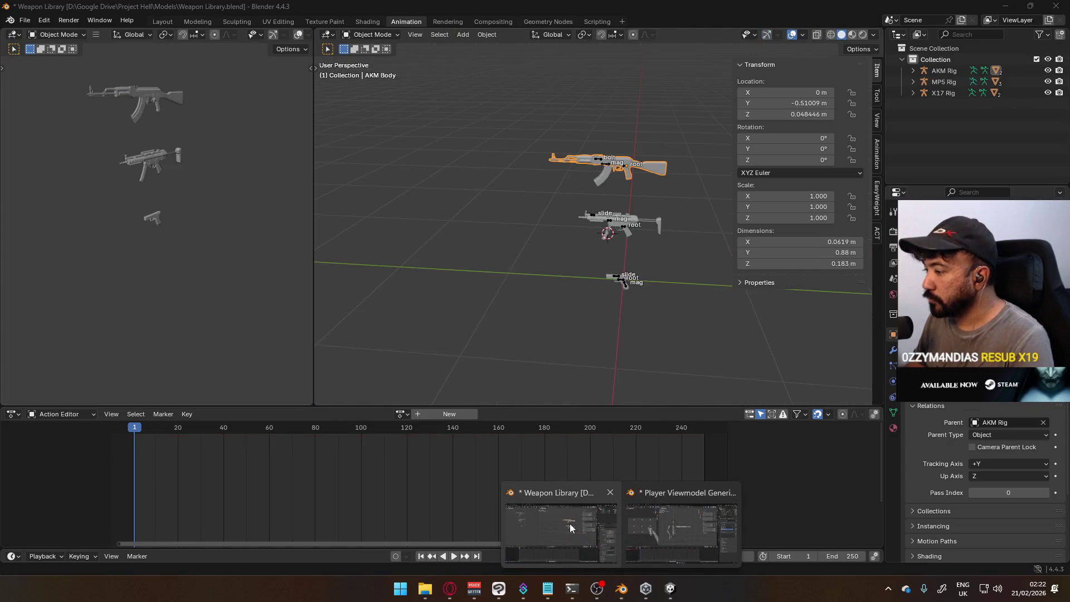
Navigate Explorer to Google Drive\Nakashima Studios\Models and switch to the Mannequin Male A file.
click(425, 588)
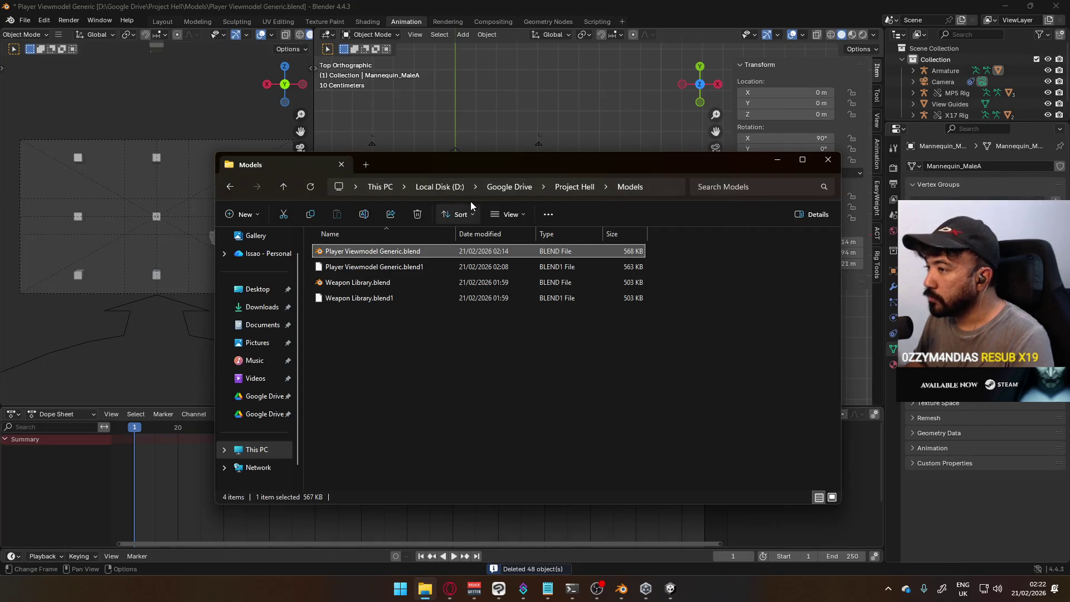
click(512, 188)
click(382, 371)
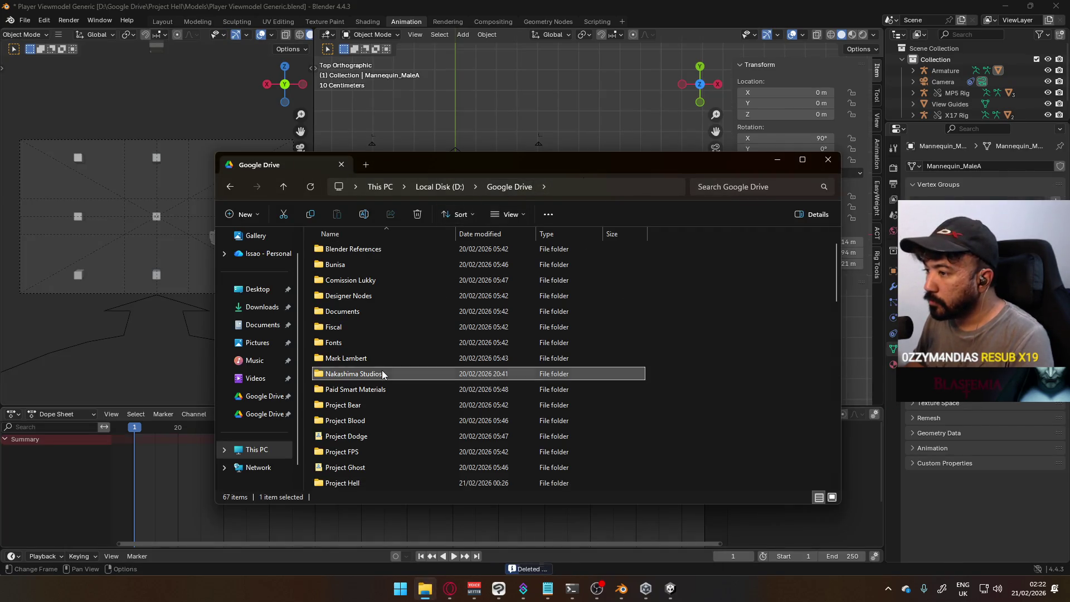
double_click(382, 370)
double_click(386, 283)
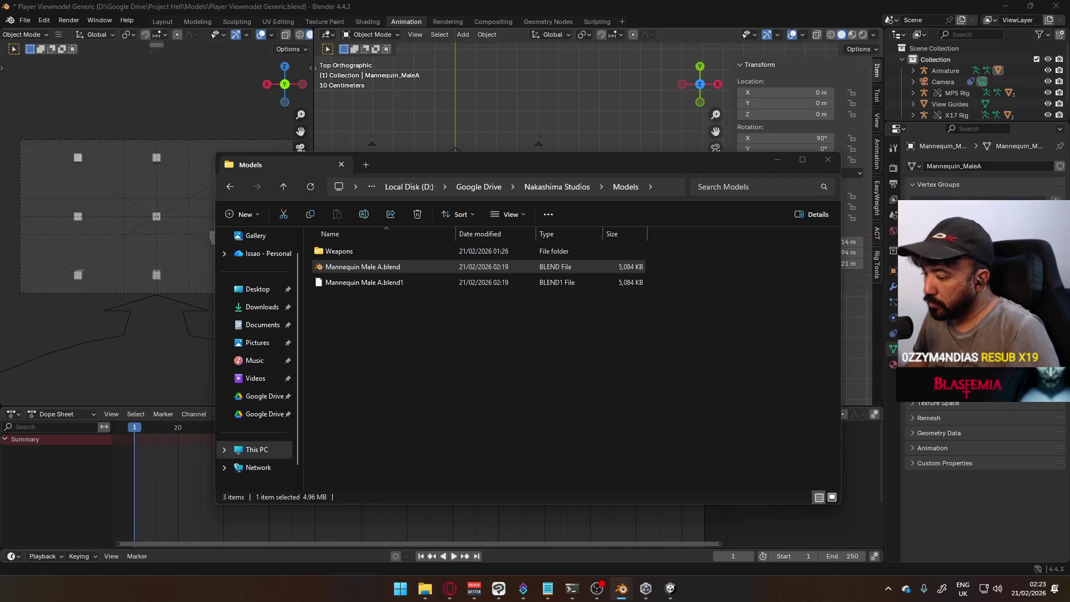
key(alt+Tab)
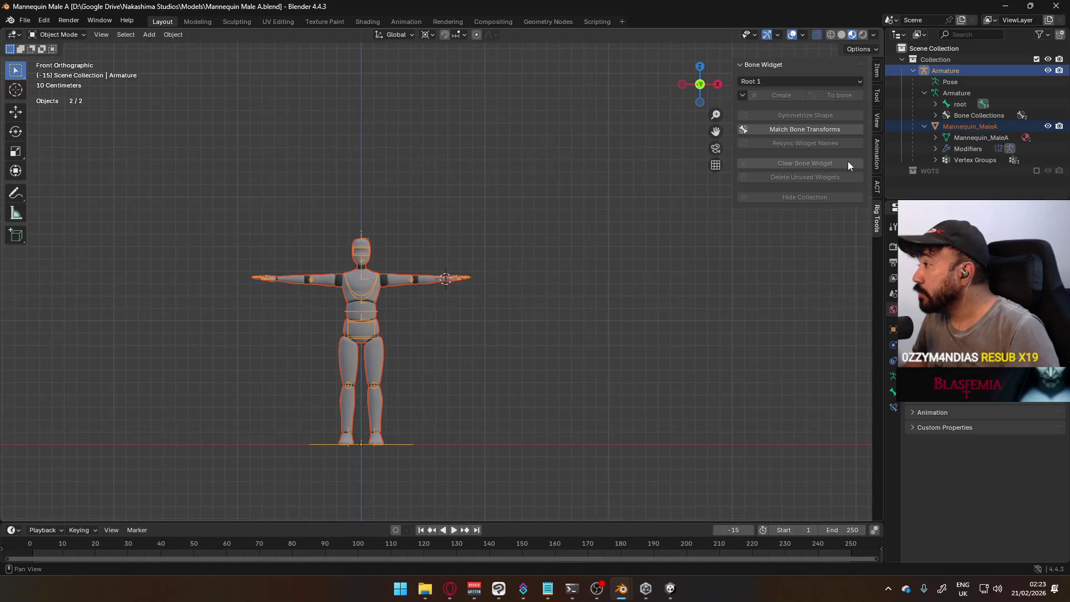
scroll(444, 280, up, 8)
Frame the hand, select the Mannequin_MaleA mesh, enter Edit Mode and select the linked hand.
mouse_move(385, 306)
middle_down()
mouse_move(426, 293)
mouse_move(513, 328)
middle_up()
key(KP_7)
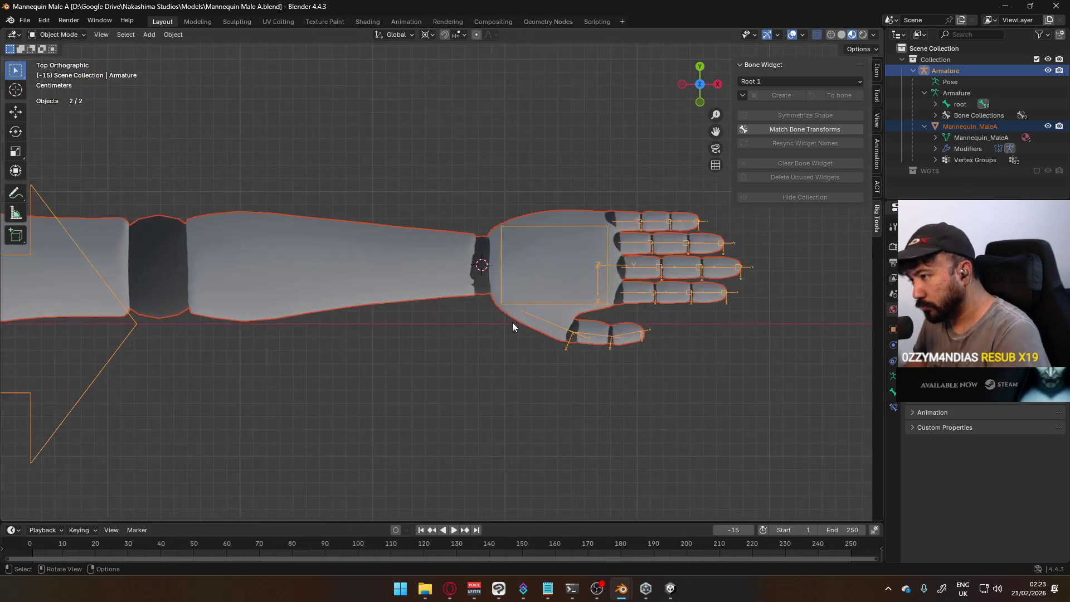
scroll(574, 345, up, 3)
mouse_move(574, 345)
middle_down()
mouse_move(558, 194)
mouse_move(357, 216)
mouse_move(315, 268)
middle_up()
click(59, 35)
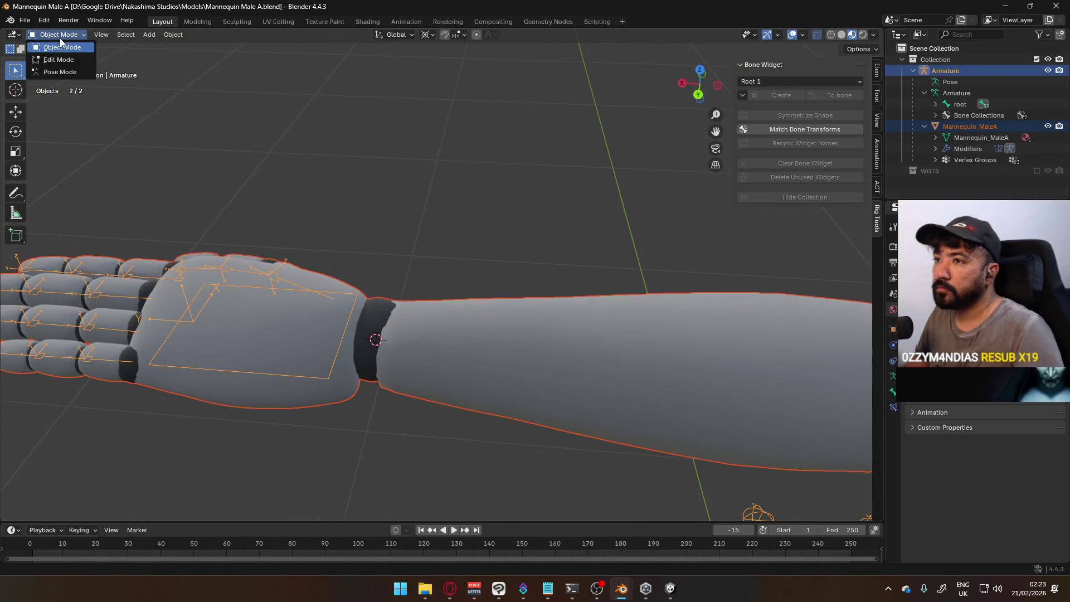
click(60, 72)
key(ctrl+Tab)
click(377, 314)
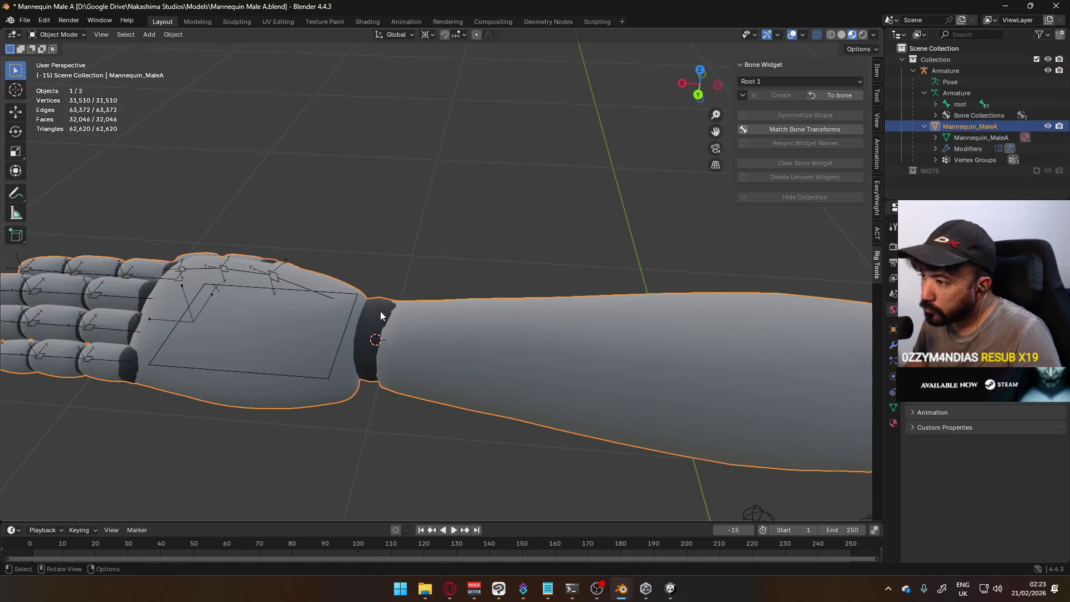
key(Tab)
key(l)
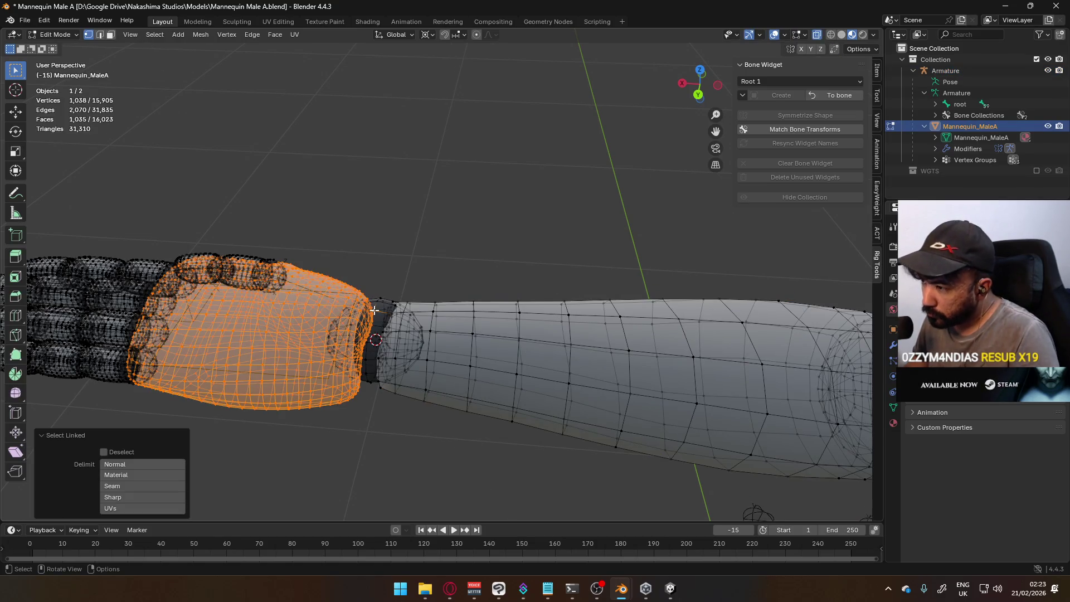
In face select, pick the wrist joint ring, shrink it and turn off X-ray display.
key(ctrl+z)
key(3)
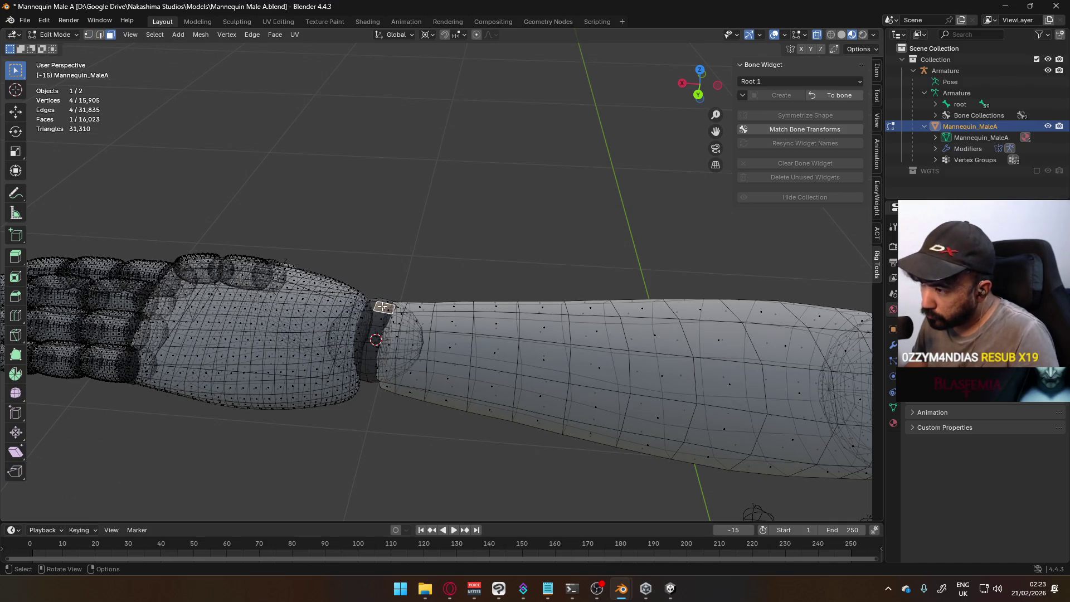
key(l)
mouse_move(457, 254)
middle_down()
mouse_move(480, 194)
mouse_move(466, 251)
middle_up()
key(s)
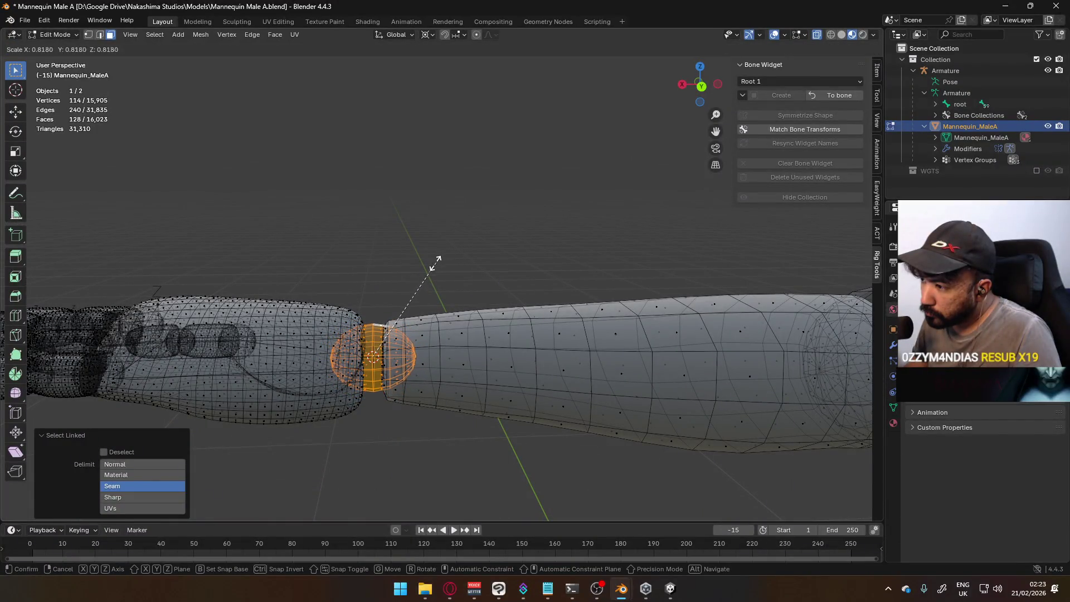
click(436, 261)
key(alt+z)
mouse_move(433, 254)
middle_down()
mouse_move(461, 205)
mouse_move(557, 201)
mouse_move(636, 276)
mouse_move(609, 327)
mouse_move(576, 357)
mouse_move(729, 298)
mouse_move(682, 295)
mouse_move(612, 256)
mouse_move(569, 173)
mouse_move(516, 293)
mouse_move(434, 295)
mouse_move(491, 311)
mouse_move(559, 357)
mouse_move(485, 316)
middle_up()
Check the result in Object Mode, then re-edit and scale the wrist ring to 0.802.
key(Tab)
scroll(578, 257, down, 3)
click(434, 295)
key(KP_7)
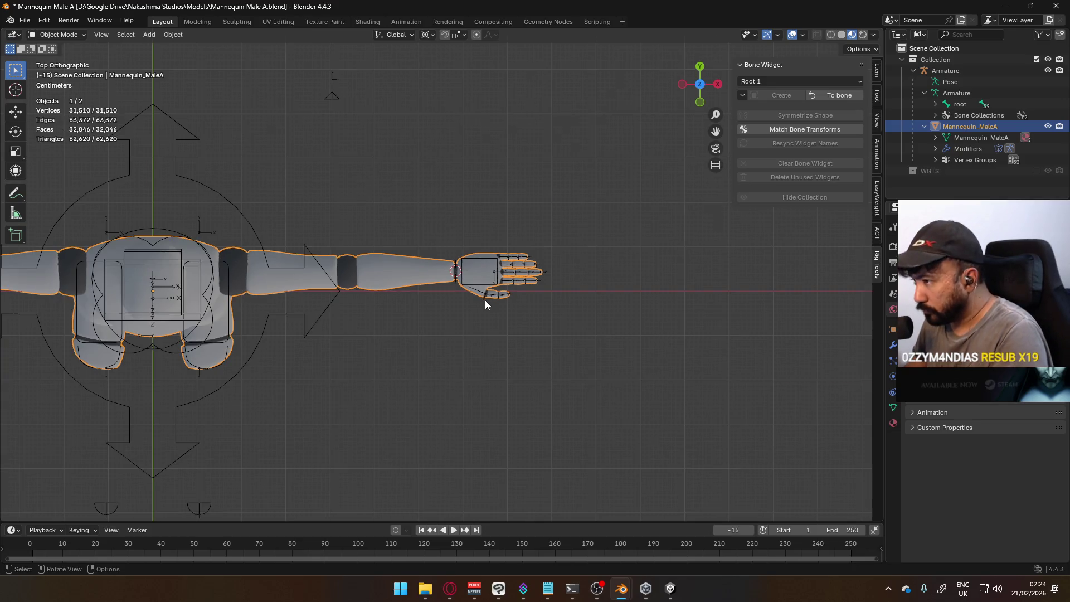
scroll(339, 304, down, 4)
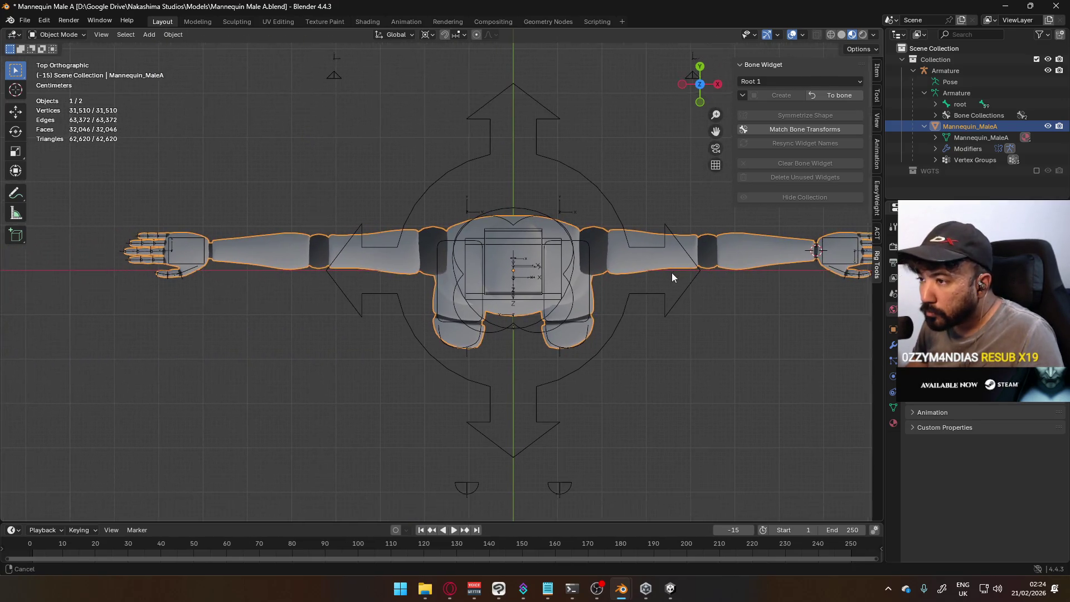
scroll(676, 270, up, 4)
scroll(547, 288, up, 5)
ctrl+click(436, 305)
key(Tab)
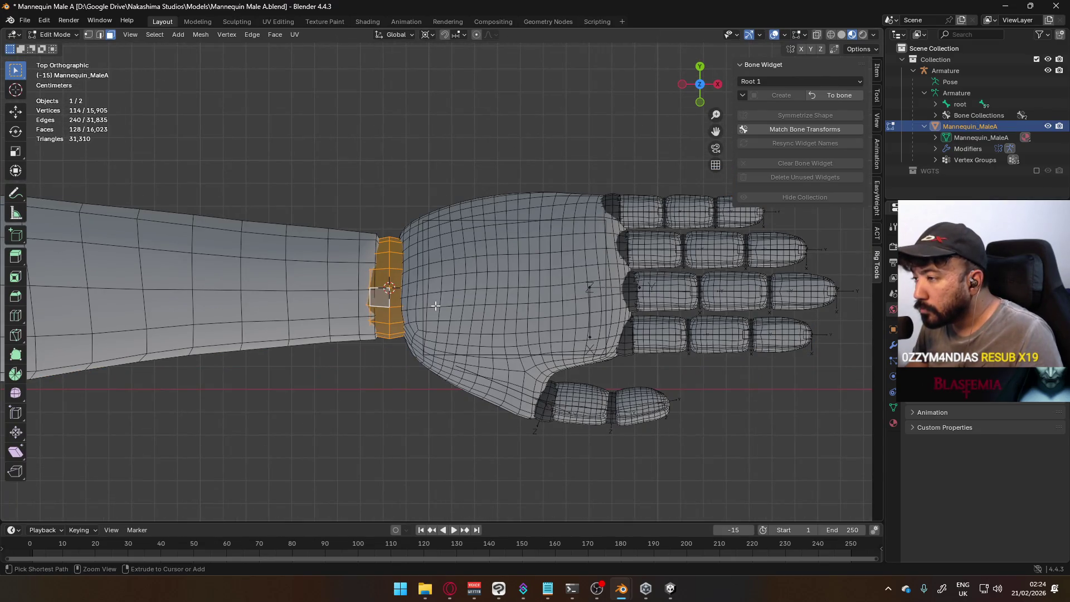
text(s0)
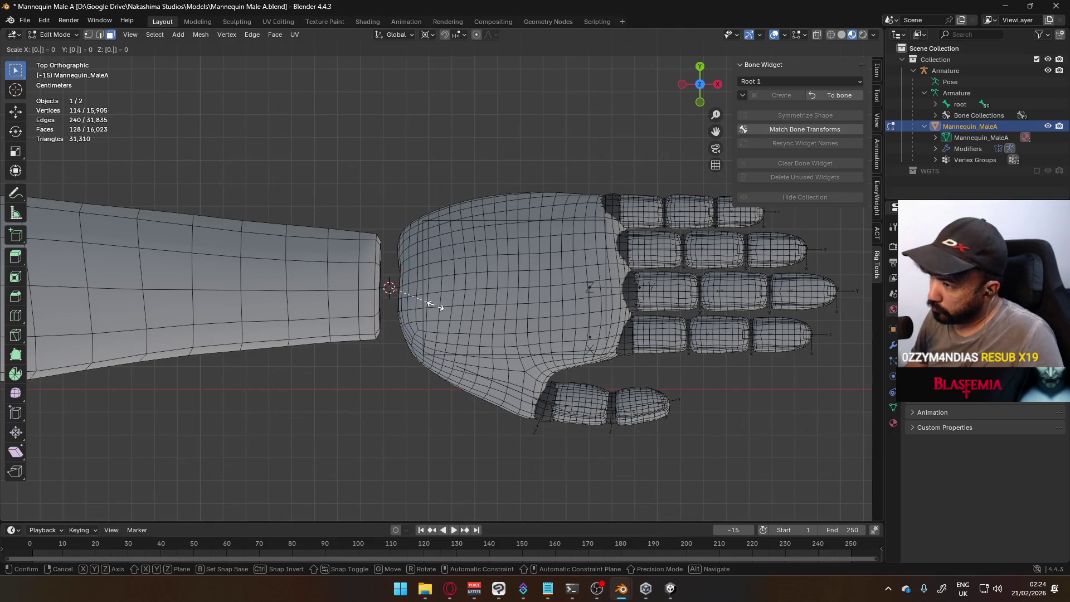
text(.8)
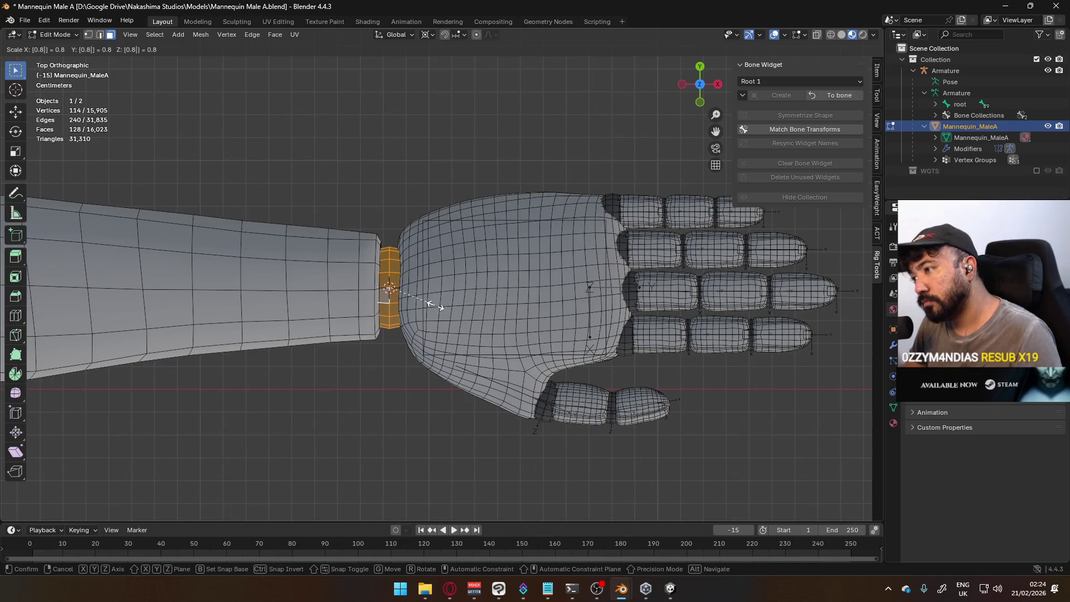
key(Escape)
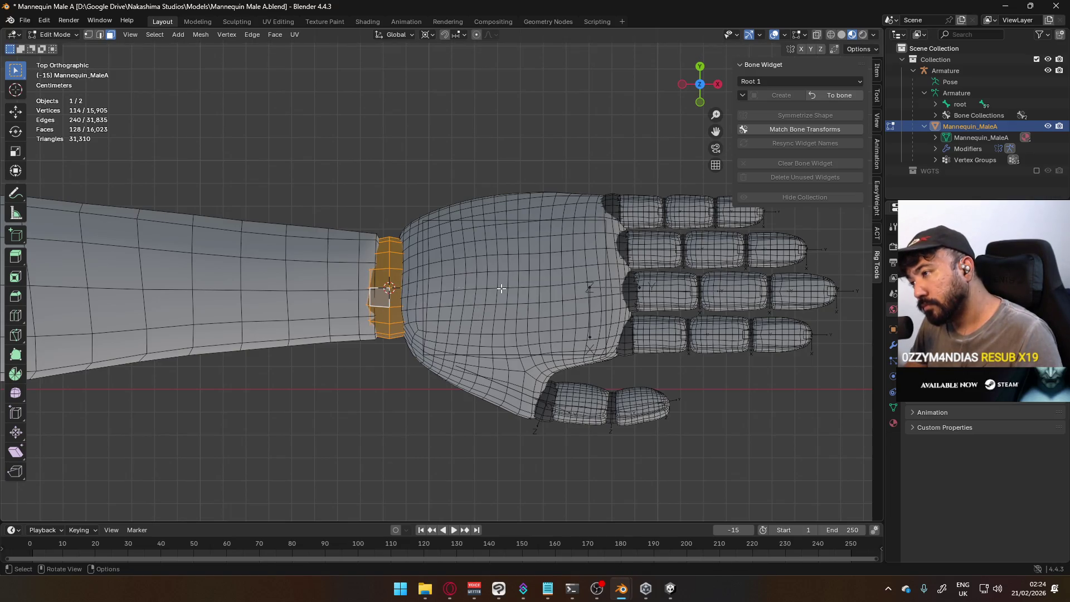
key(s)
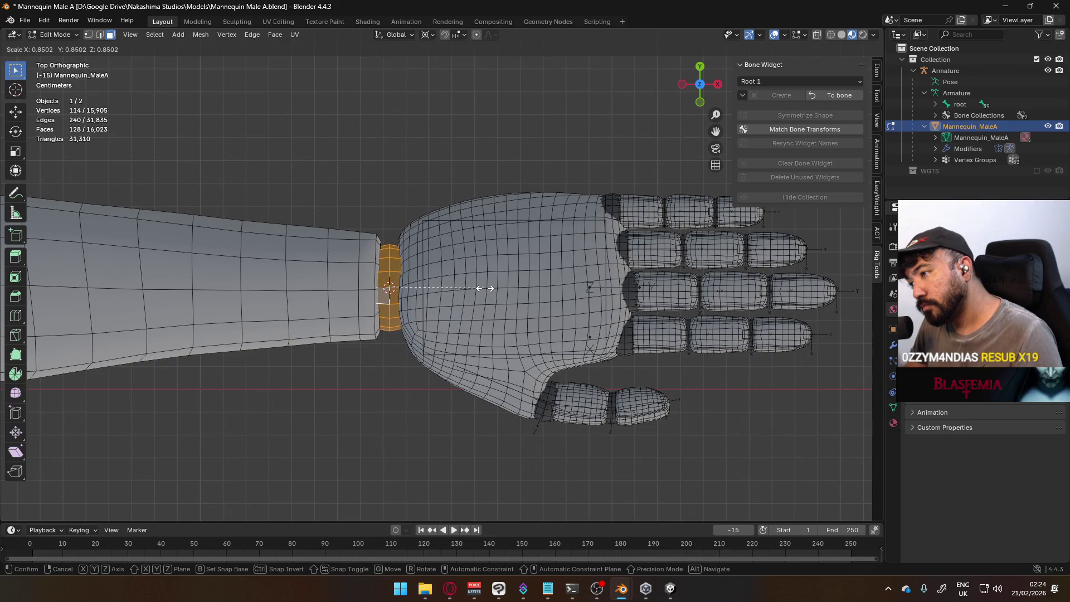
key(Escape)
key(s)
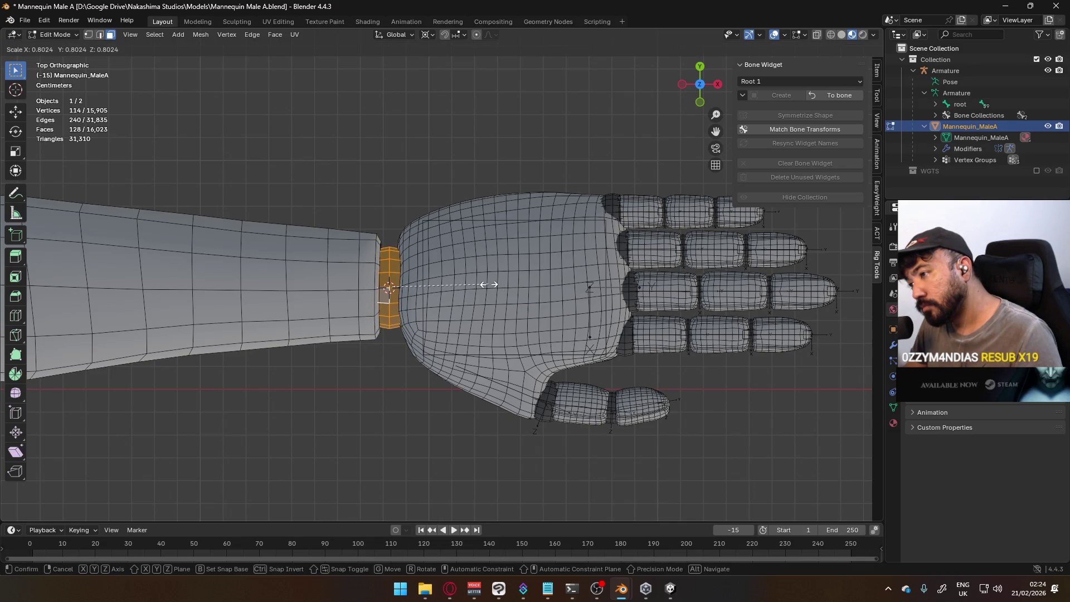
click(494, 285)
Fine-tune the ring's Y scale to about 0.992, cancelling a trial move along Y.
middle_drag(493, 285, 354, 105)
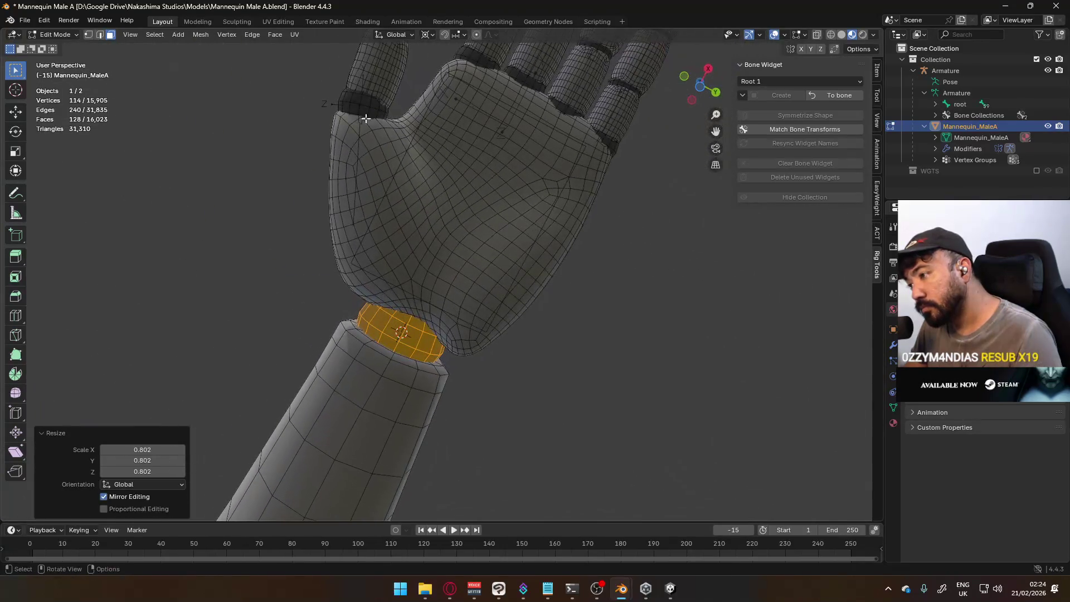
key(s)
key(x)
key(x)
key(y)
click(467, 294)
mouse_move(471, 294)
middle_down()
mouse_move(416, 460)
mouse_move(466, 243)
middle_up()
scroll(466, 243, up, 2)
scroll(465, 243, up, 3)
key(s)
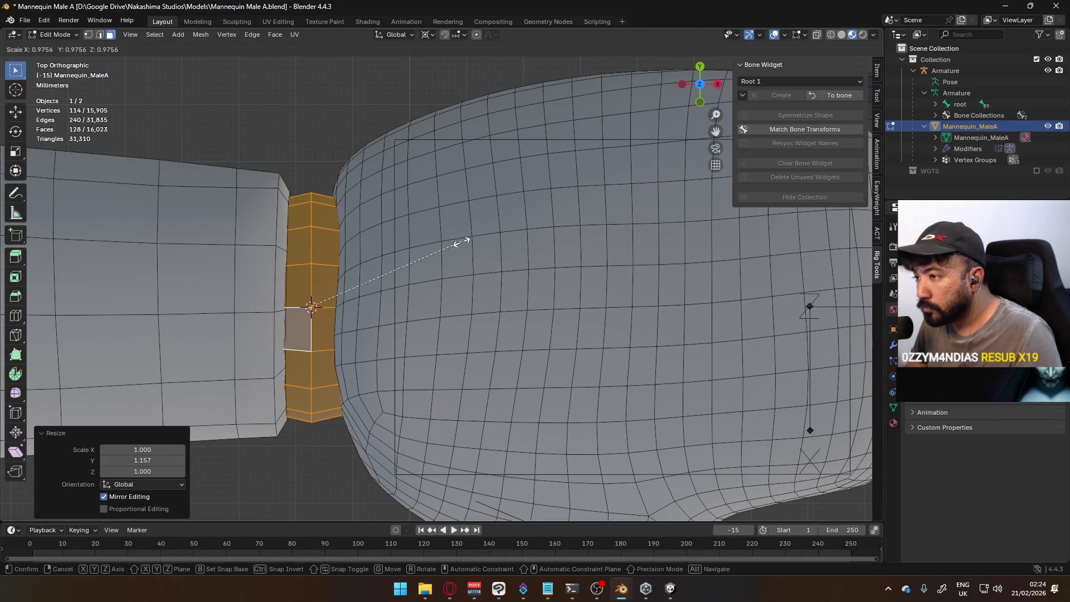
key(y)
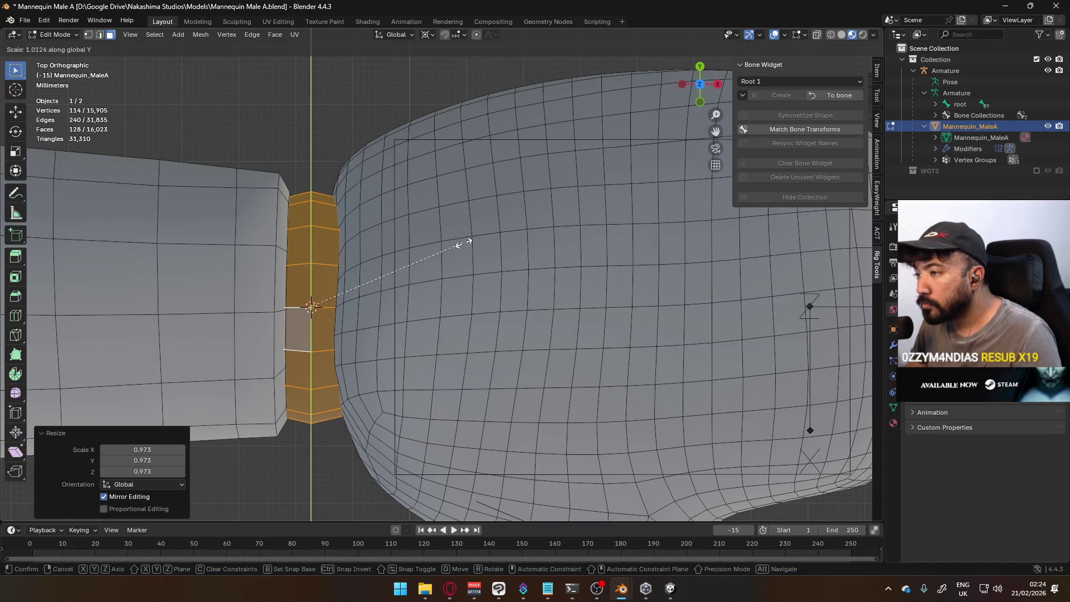
click(461, 243)
key(g)
key(y)
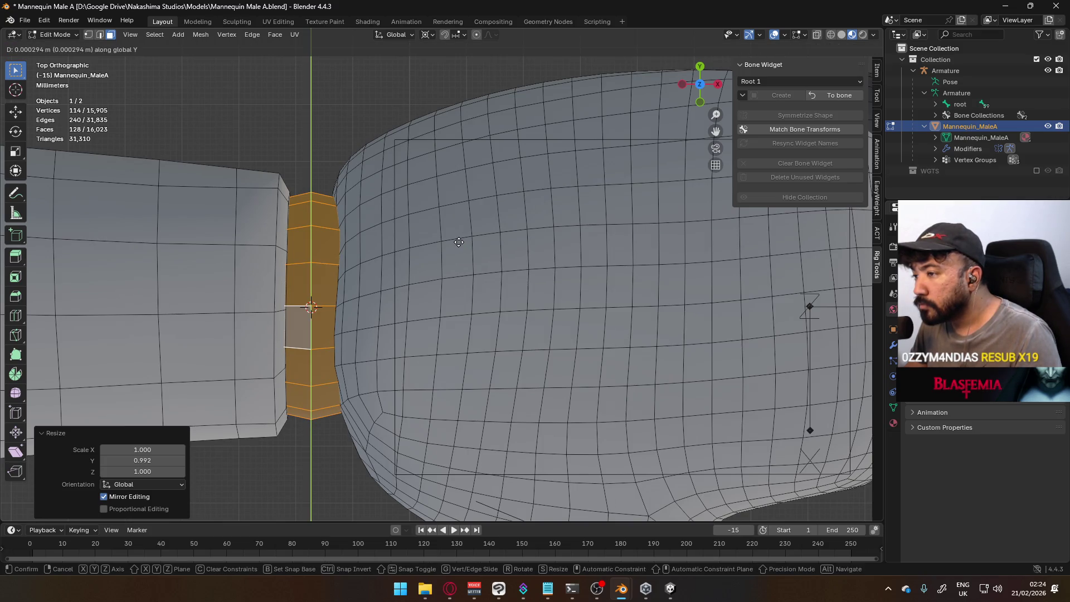
key(Escape)
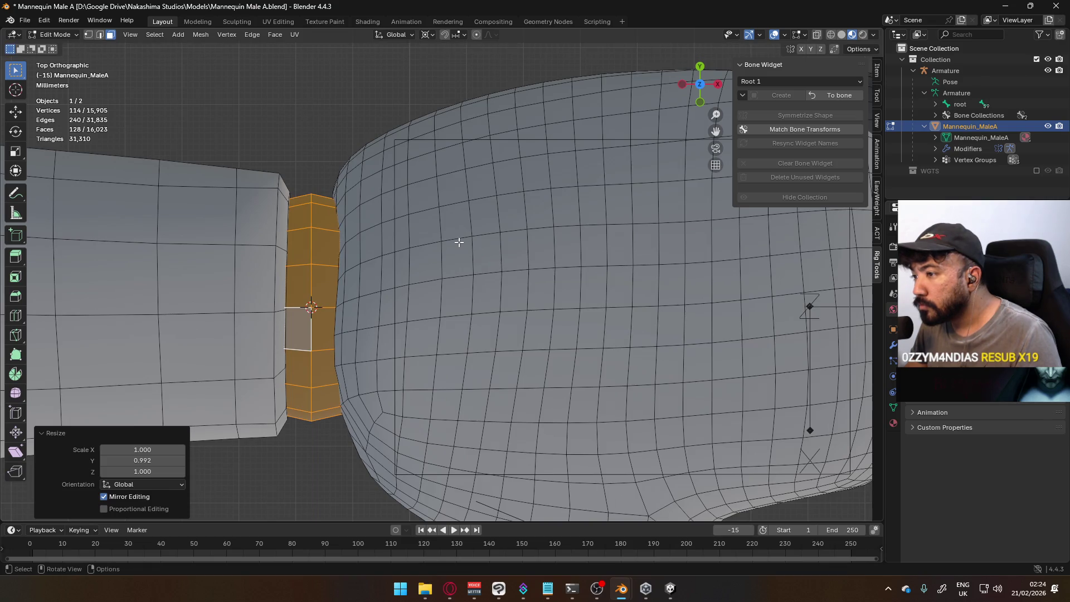
scroll(461, 248, down, 6)
Leave Edit Mode, select the Mannequin_MaleA mesh and save the Mannequin Male A file.
key(Tab)
mouse_move(410, 349)
middle_down()
mouse_move(424, 326)
mouse_move(371, 277)
middle_up()
click(370, 285)
scroll(371, 279, up, 5)
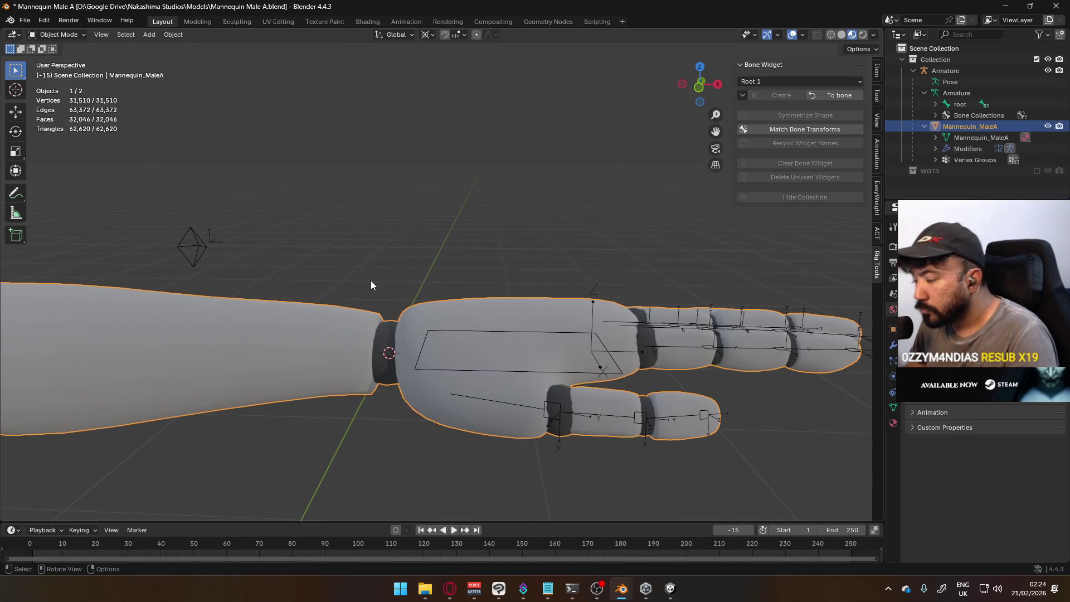
scroll(372, 278, up, 3)
scroll(372, 281, down, 6)
scroll(373, 285, down, 8)
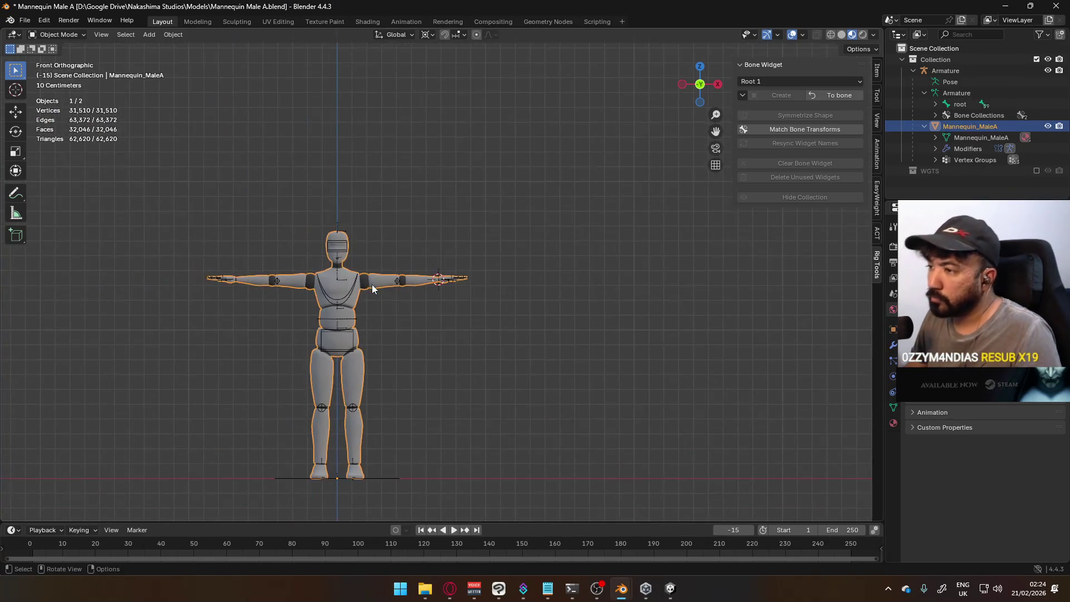
key(ctrl+s)
scroll(372, 285, up, 3)
scroll(492, 162, up, 2)
scroll(414, 282, up, 2)
scroll(415, 282, down, 5)
mouse_move(441, 286)
middle_down()
mouse_move(215, 265)
mouse_move(455, 285)
middle_up()
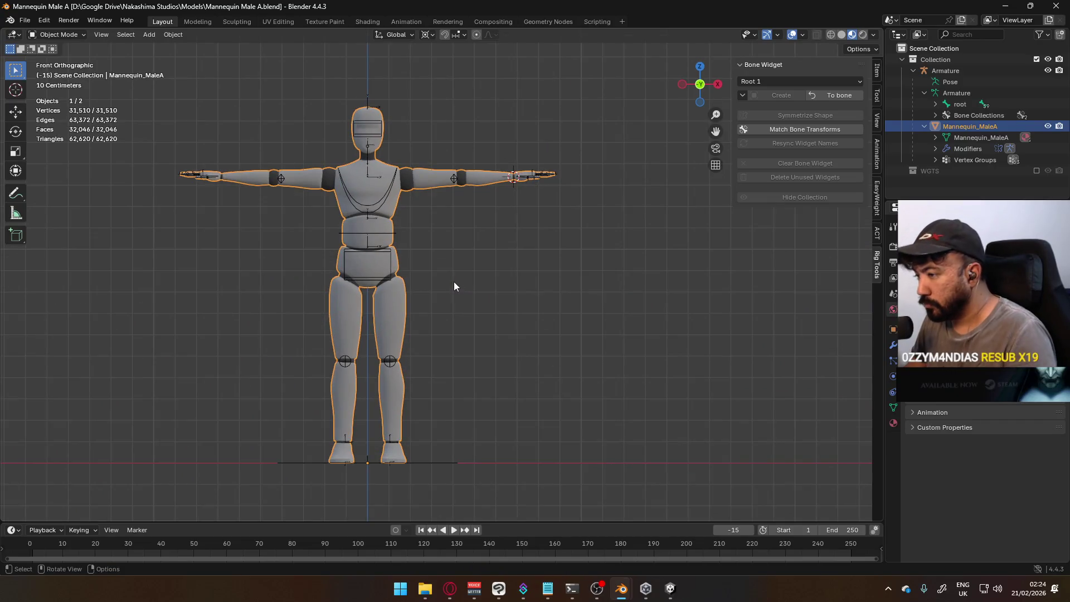
scroll(446, 312, up, 2)
mouse_move(411, 434)
shift+middle_down()
mouse_move(542, 240)
mouse_move(488, 369)
shift+middle_up()
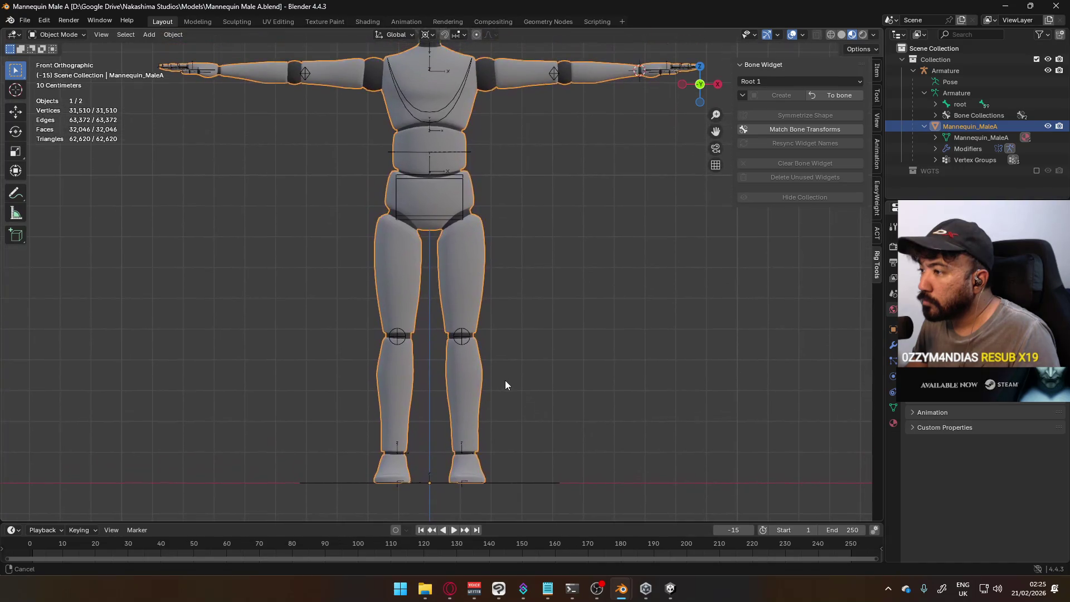
Select the mannequin armature and switch it into Pose Mode, viewed from the side.
click(468, 338)
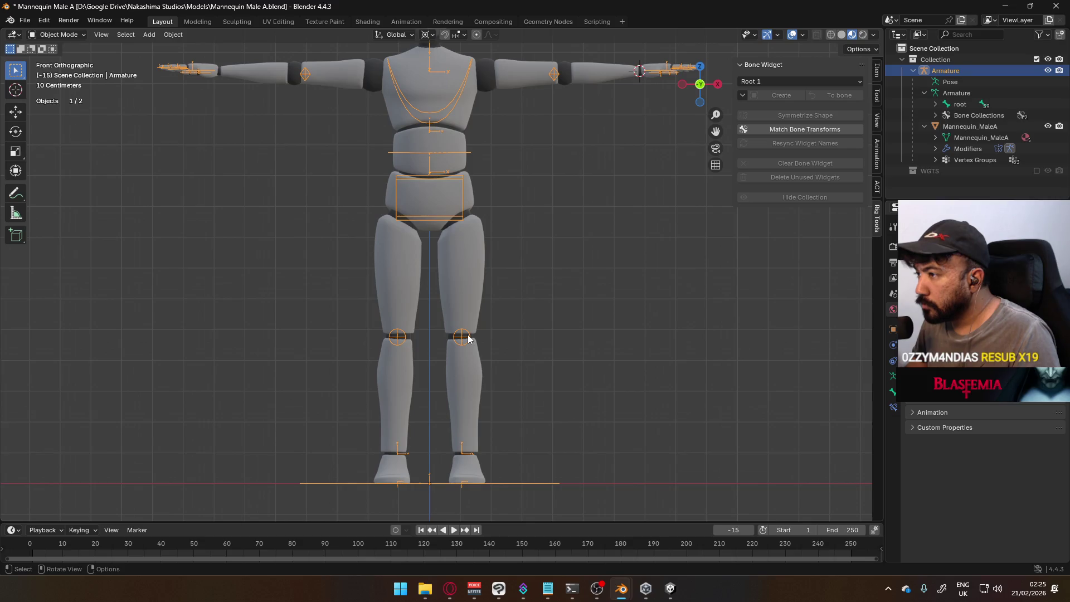
scroll(469, 338, down, 3)
scroll(469, 338, up, 1)
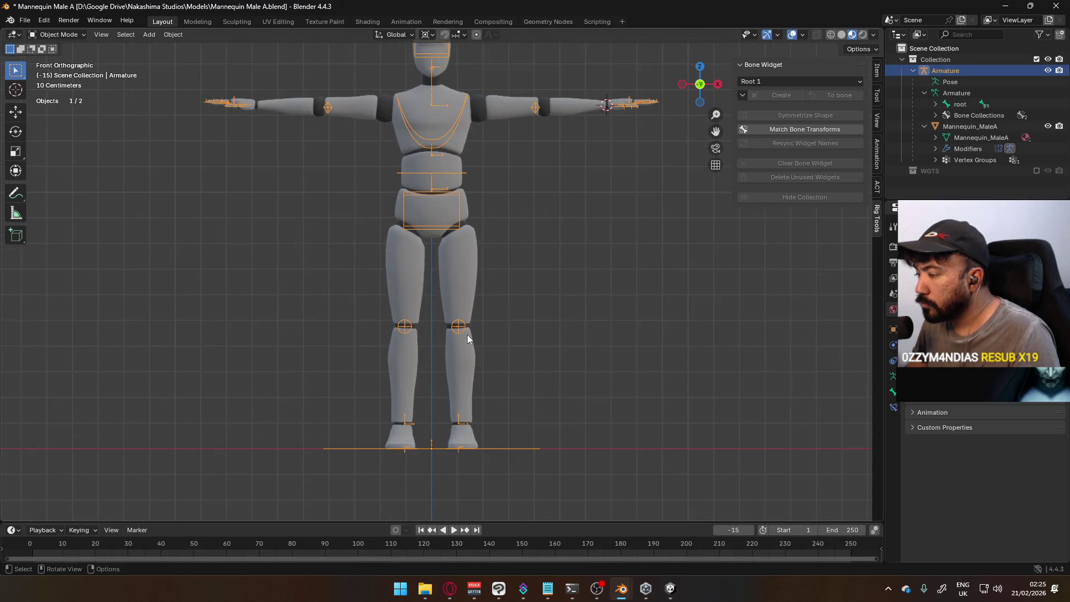
scroll(465, 309, up, 3)
scroll(461, 280, down, 3)
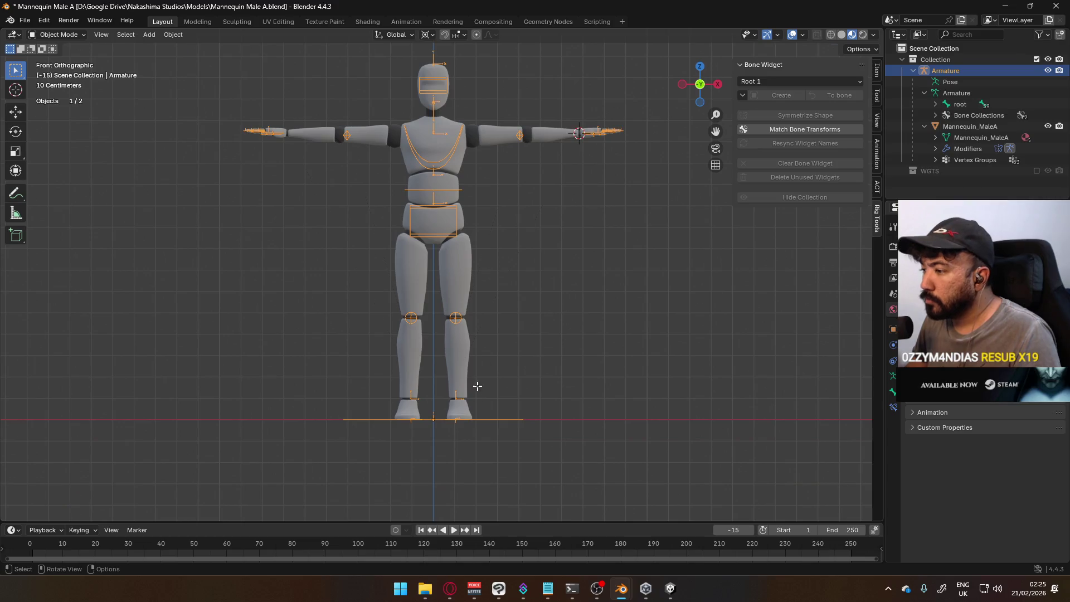
key(Tab)
key(KP_3)
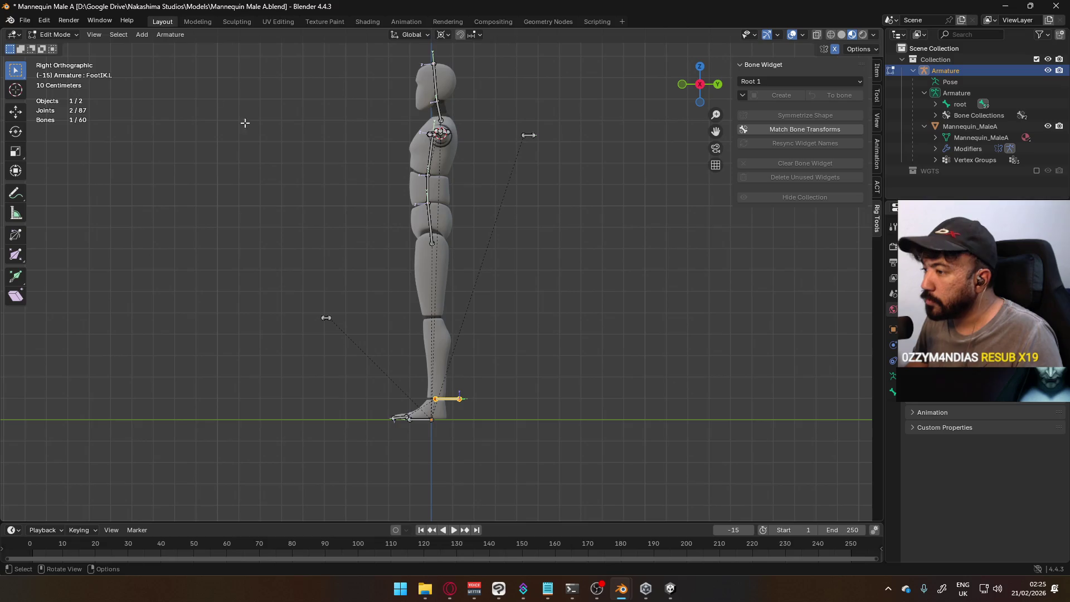
click(68, 35)
click(52, 72)
Test raising the left foot IK control vertically, then undo and cancel the moves.
key(g)
key(z)
click(474, 261)
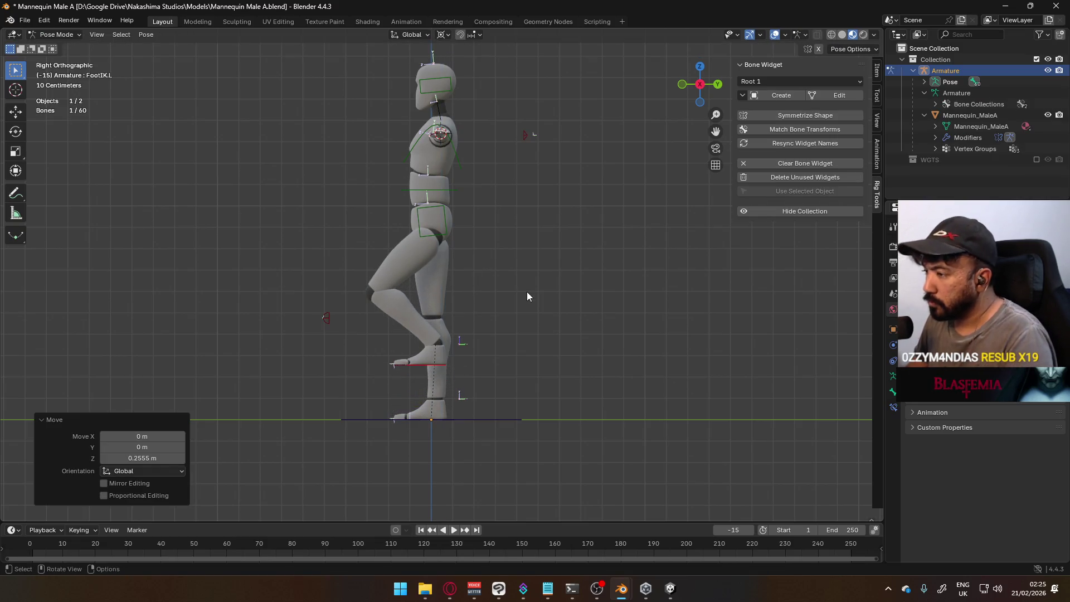
key(KP_1)
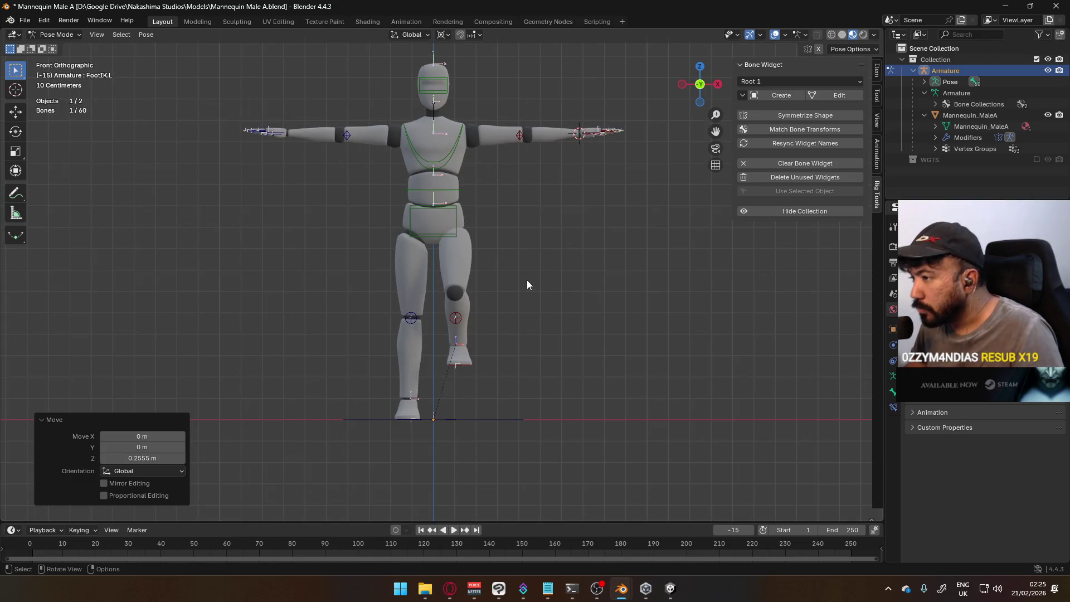
key(ctrl+z)
key(g)
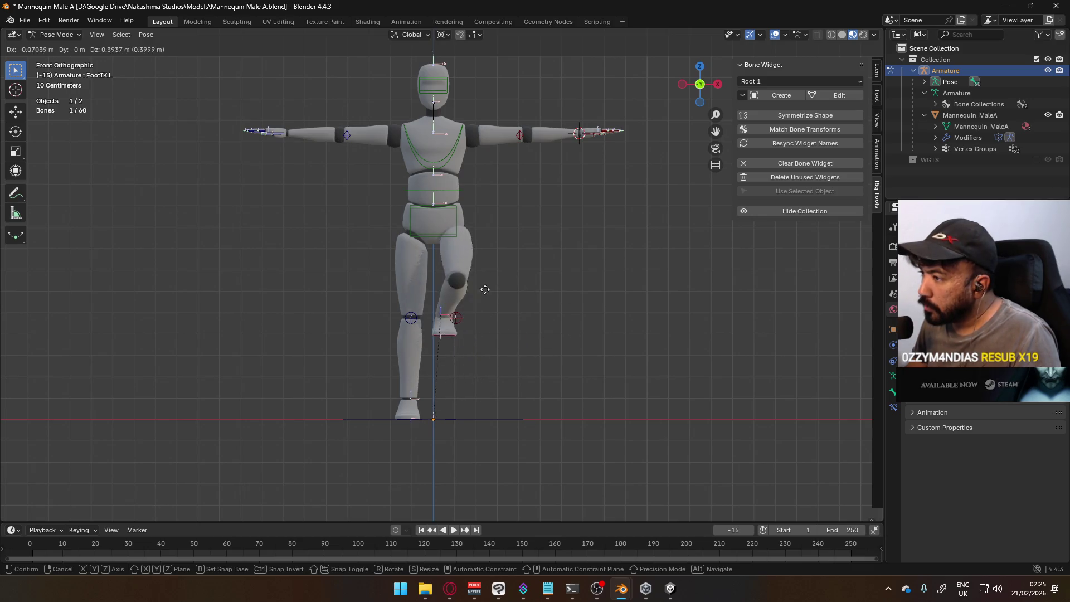
key(Escape)
scroll(500, 353, up, 1)
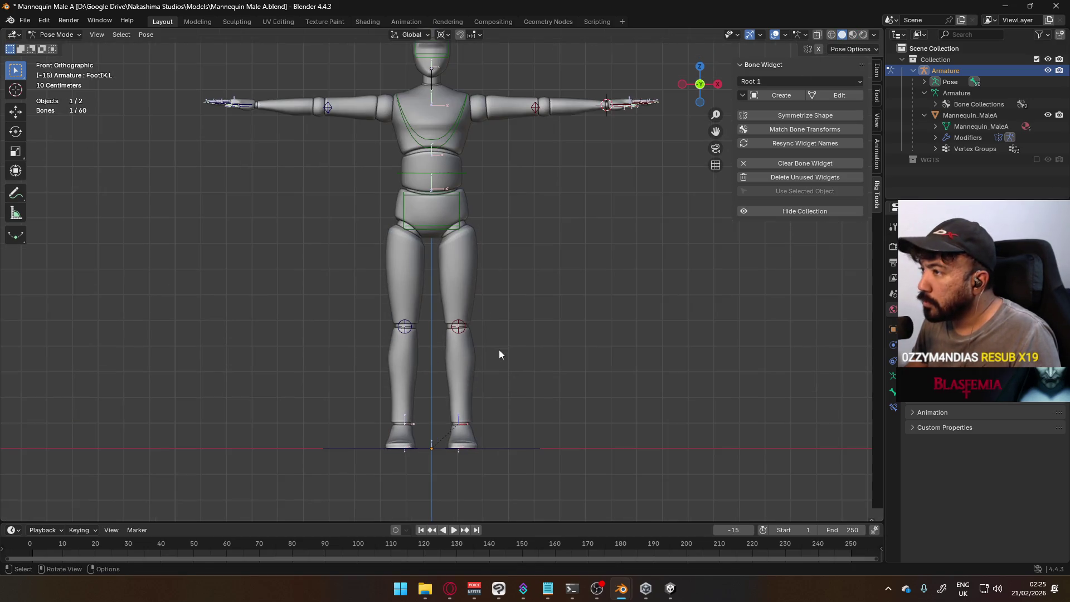
key(g)
key(z)
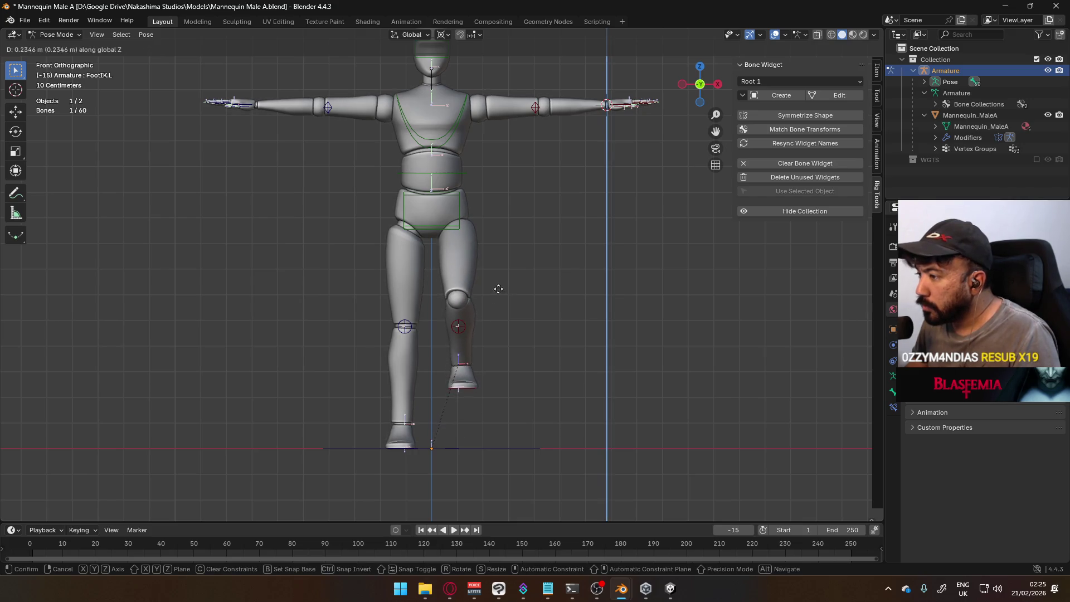
key(Escape)
key(KP_3)
key(KP_1)
scroll(498, 287, down, 3)
scroll(500, 289, down, 3)
scroll(501, 286, up, 6)
scroll(502, 287, up, 2)
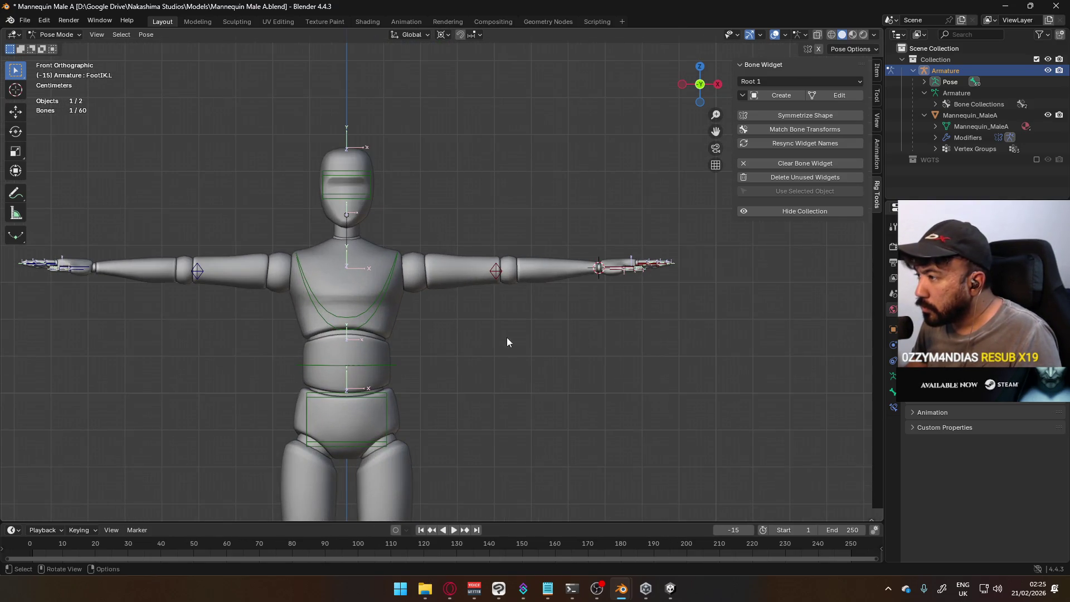
scroll(477, 284, down, 2)
scroll(477, 178, up, 3)
Test rotating the hand IK control, cancel it, and return the armature to Object Mode in T-pose.
mouse_move(477, 286)
shift+middle_down()
mouse_move(476, 178)
mouse_move(489, 146)
shift+middle_up()
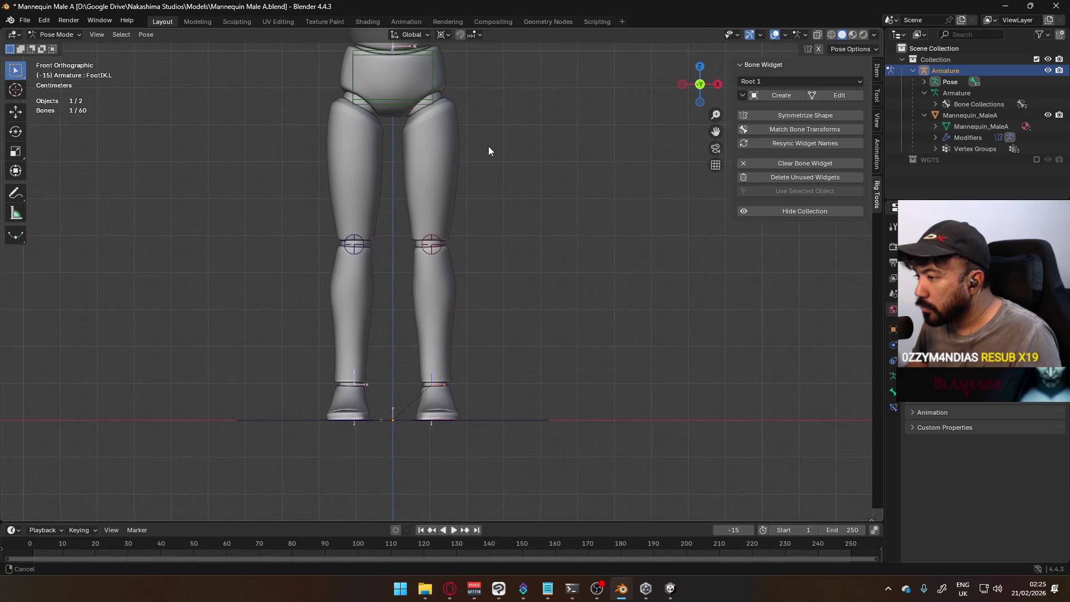
scroll(435, 329, up, 3)
shift+middle_drag(435, 329, 433, 380)
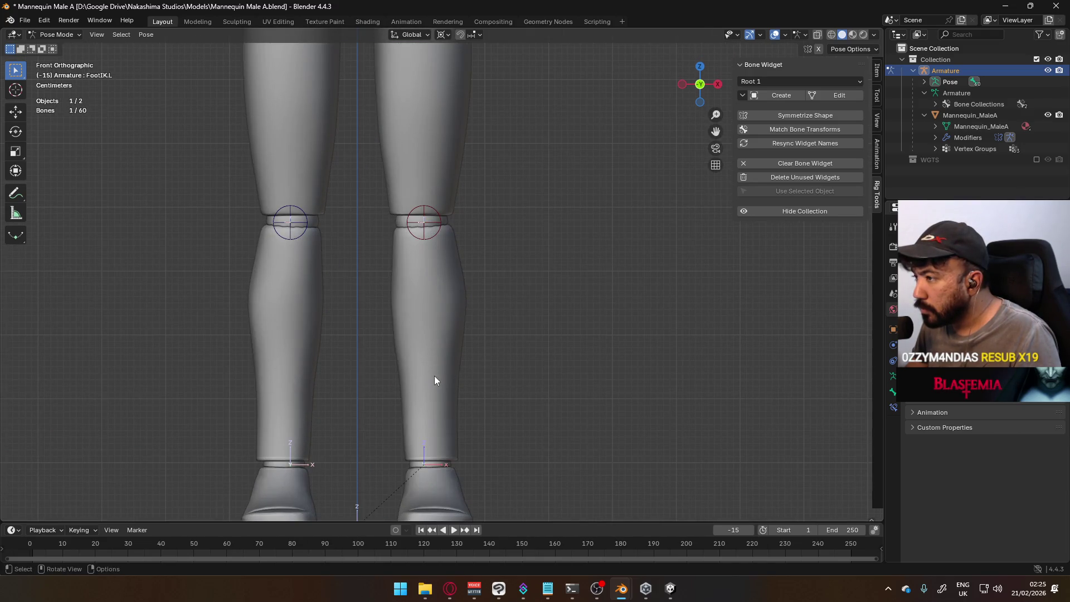
scroll(436, 369, down, 3)
scroll(452, 193, down, 3)
mouse_move(487, 162)
middle_down()
mouse_move(454, 222)
mouse_move(371, 228)
mouse_move(449, 338)
middle_up()
scroll(453, 223, up, 2)
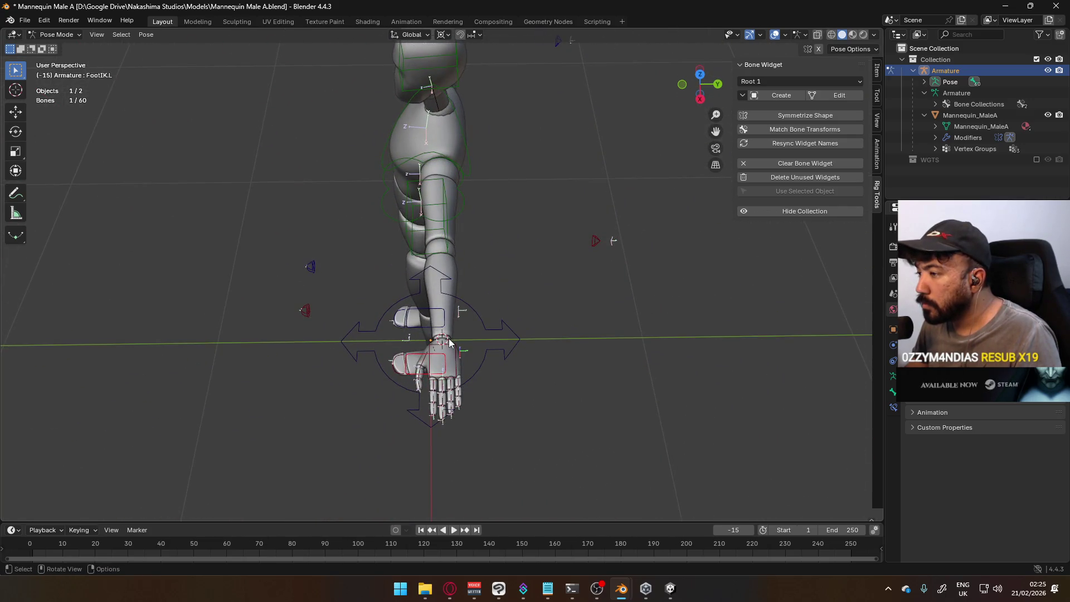
key(r)
key(Escape)
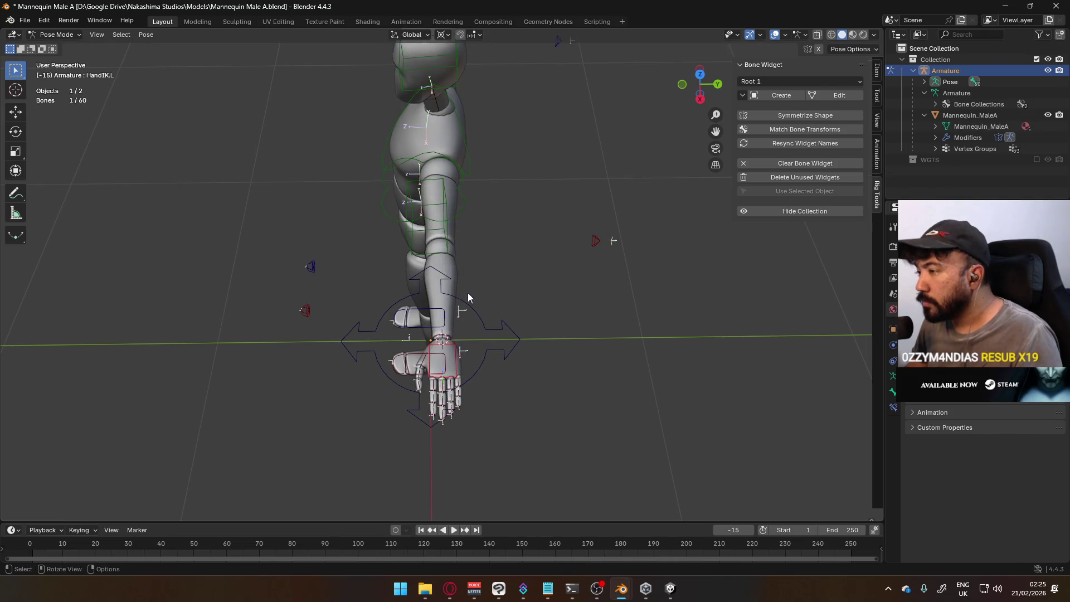
scroll(468, 293, down, 5)
key(KP_1)
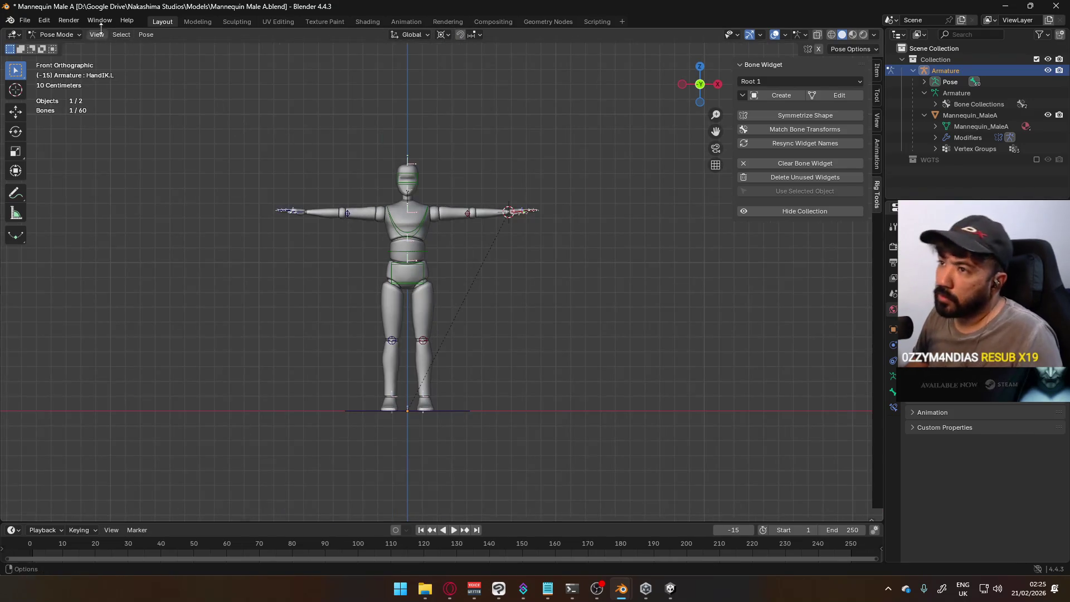
click(67, 33)
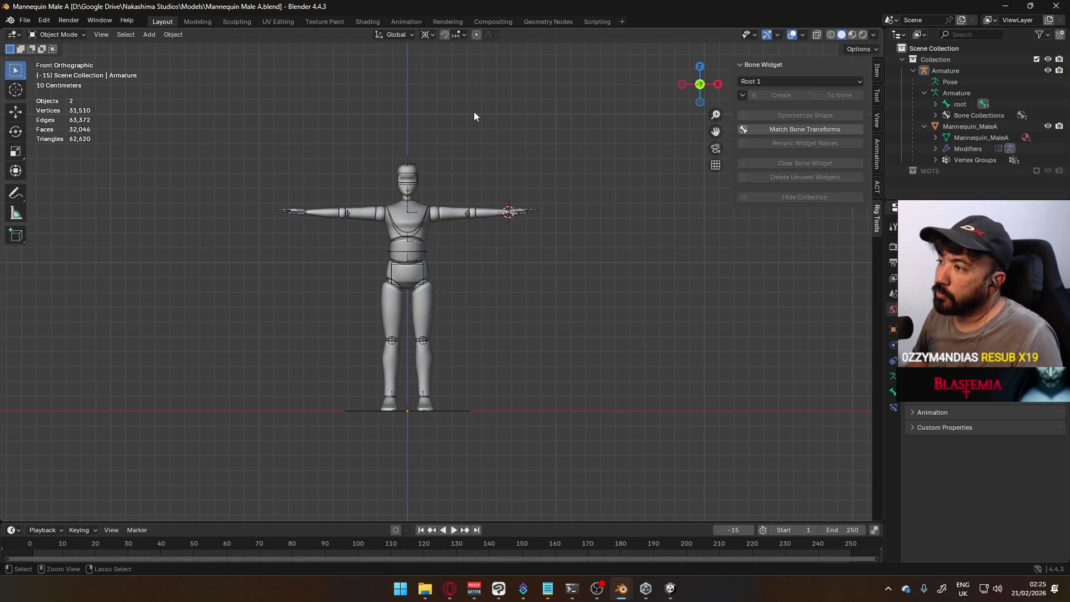
Save the Mannequin Male A file and switch to the Player Viewmodel Generic window.
key(ctrl+s)
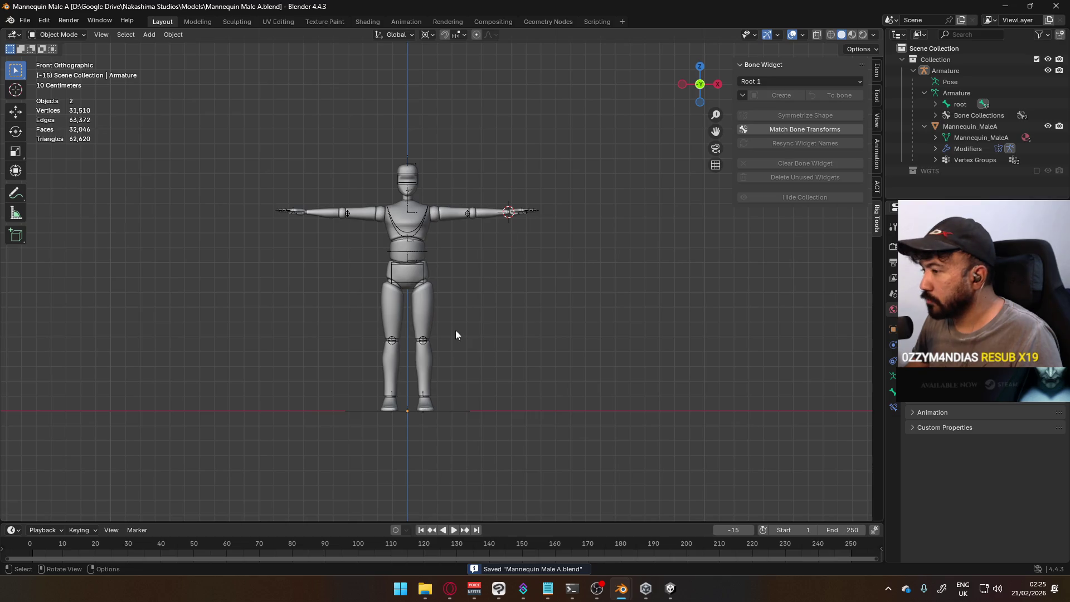
mouse_move(520, 282)
middle_down()
mouse_move(299, 250)
mouse_move(528, 304)
middle_up()
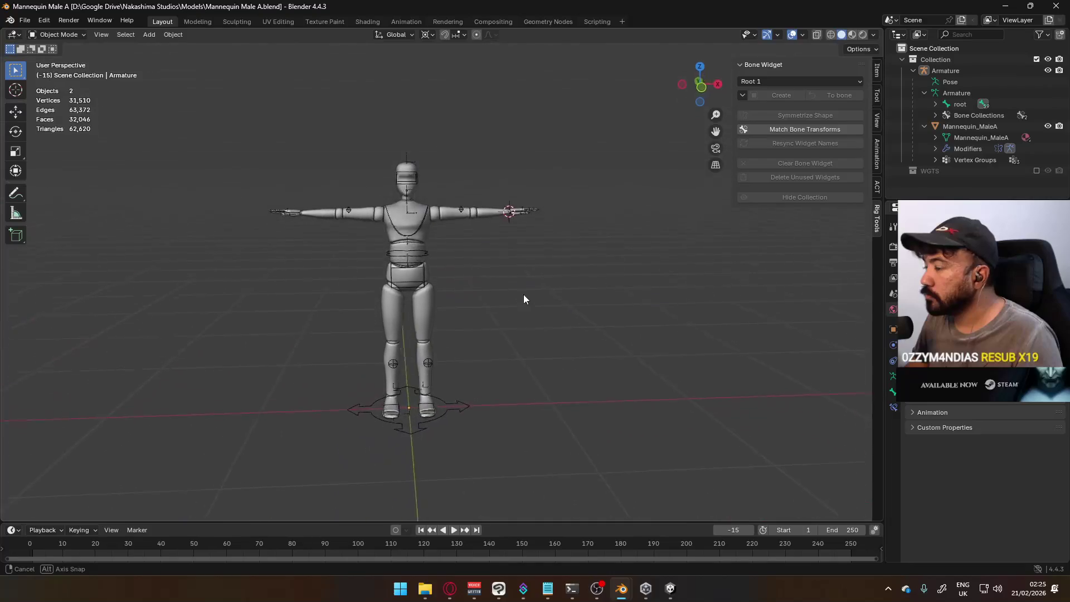
mouse_move(621, 589)
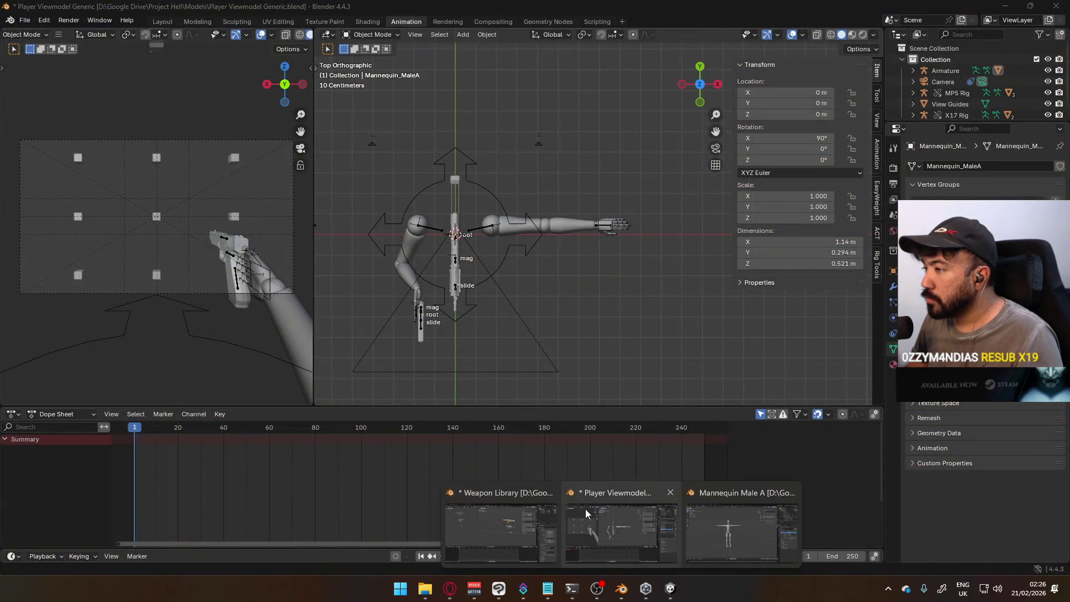
click(586, 509)
Delete the old Armature and Mannequin_MaleA arm mesh from the viewmodel scene.
click(554, 228)
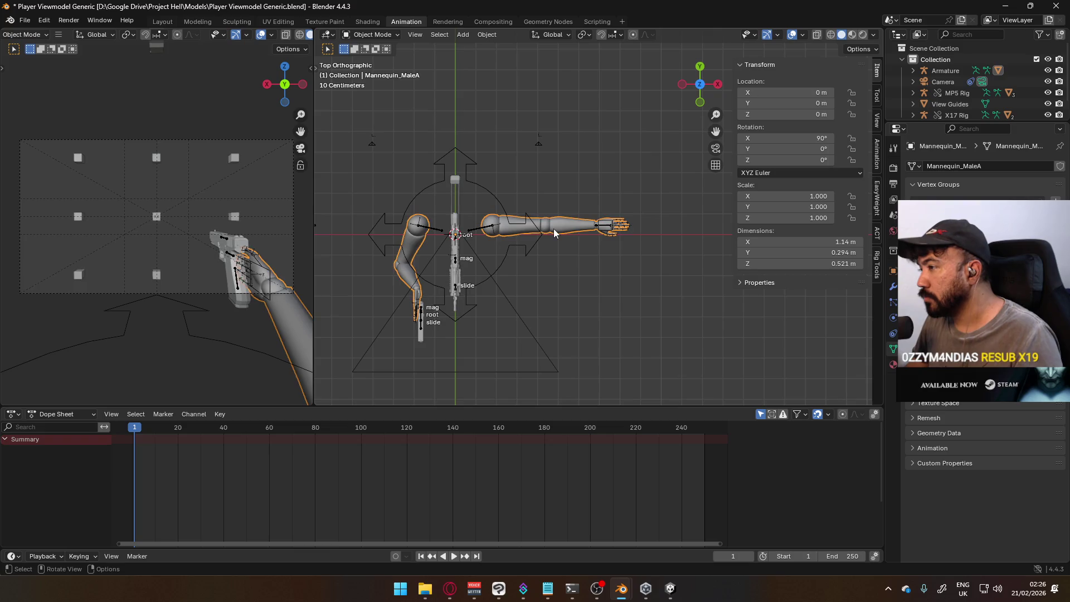
click(956, 73)
key(Delete)
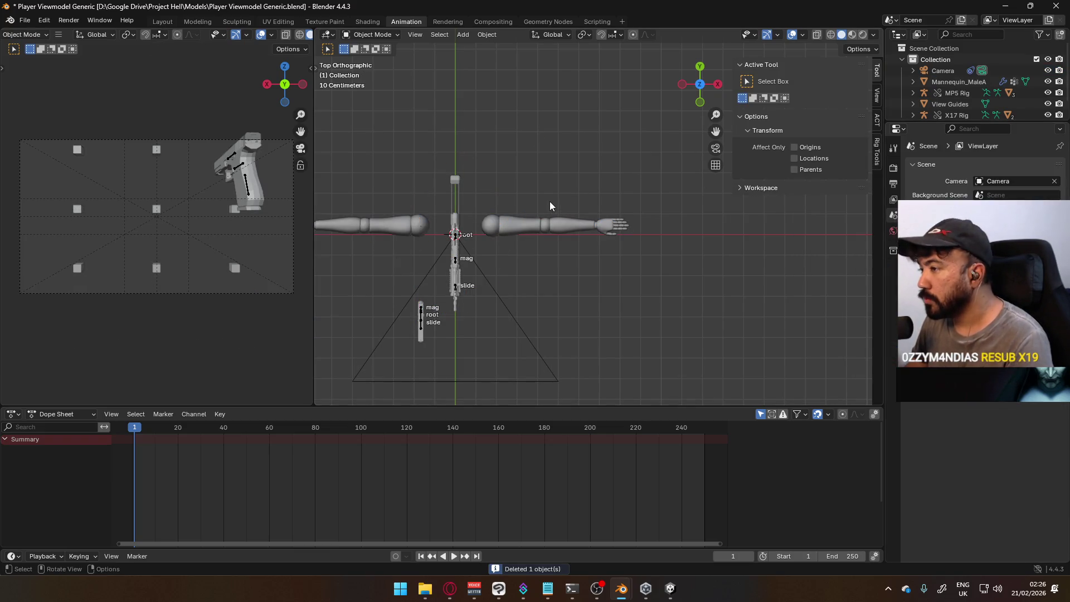
click(958, 80)
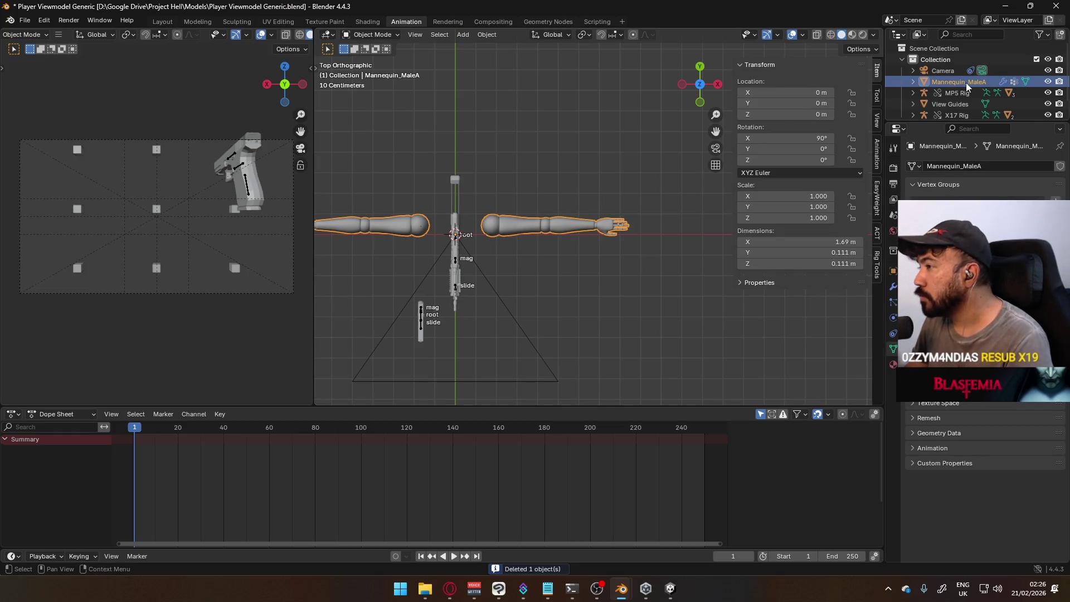
key(Delete)
scroll(490, 212, down, 4)
scroll(492, 213, up, 2)
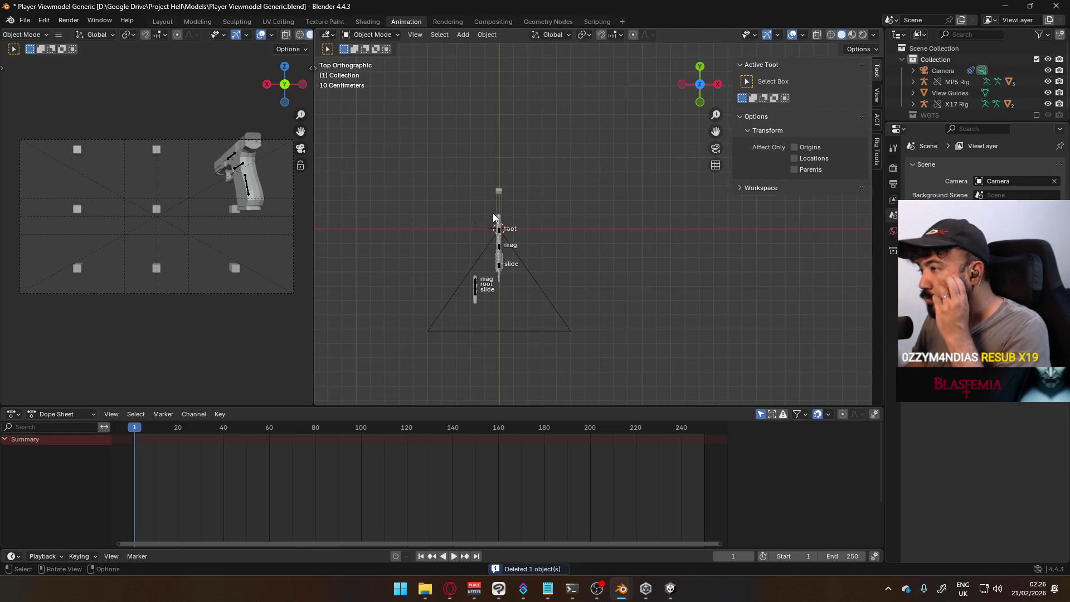
click(25, 21)
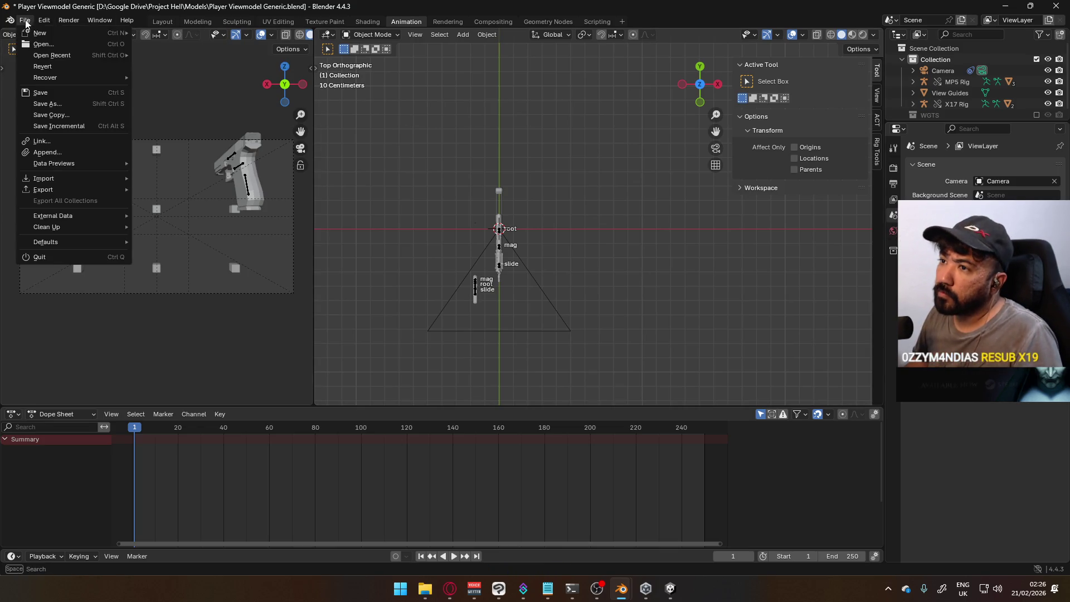
Link Armature and Mannequin_MaleA from Mannequin Male A.blend into the viewmodel scene.
click(85, 145)
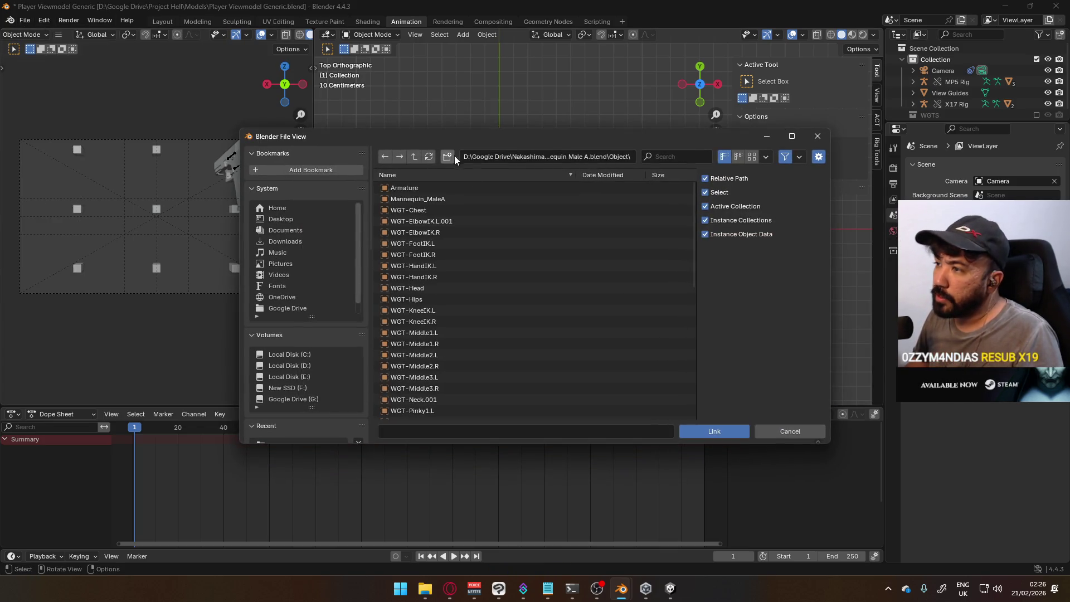
click(434, 200)
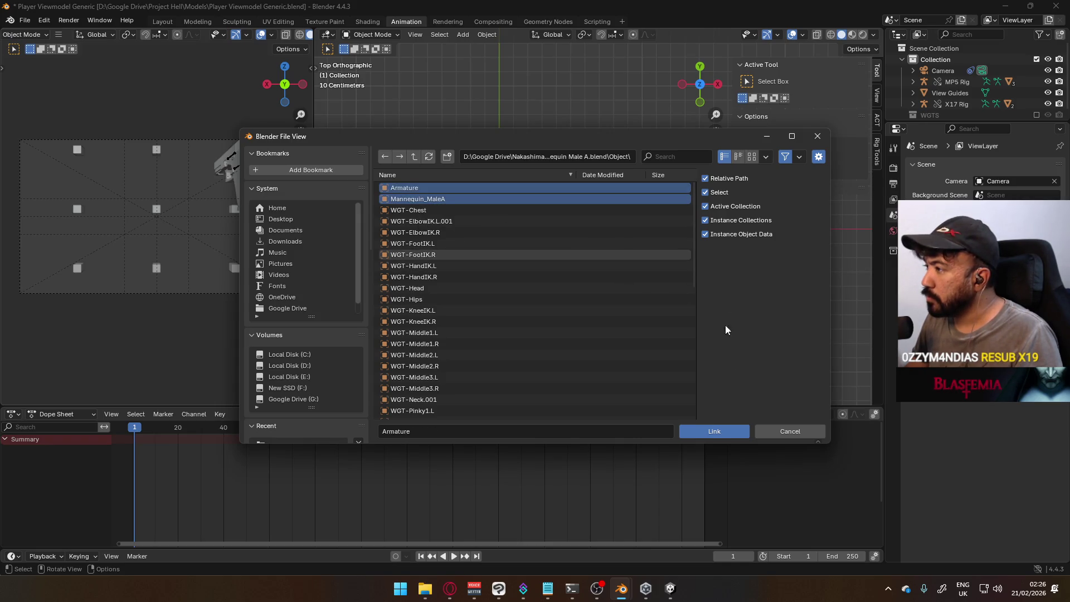
click(715, 432)
scroll(509, 276, up, 1)
scroll(514, 276, up, 2)
scroll(515, 274, down, 2)
Inspect the linked mannequin and armature from the front, looking through their object options for a library command.
click(560, 225)
key(KP_1)
scroll(567, 225, up, 2)
scroll(523, 209, down, 3)
scroll(527, 226, up, 1)
scroll(529, 234, up, 1)
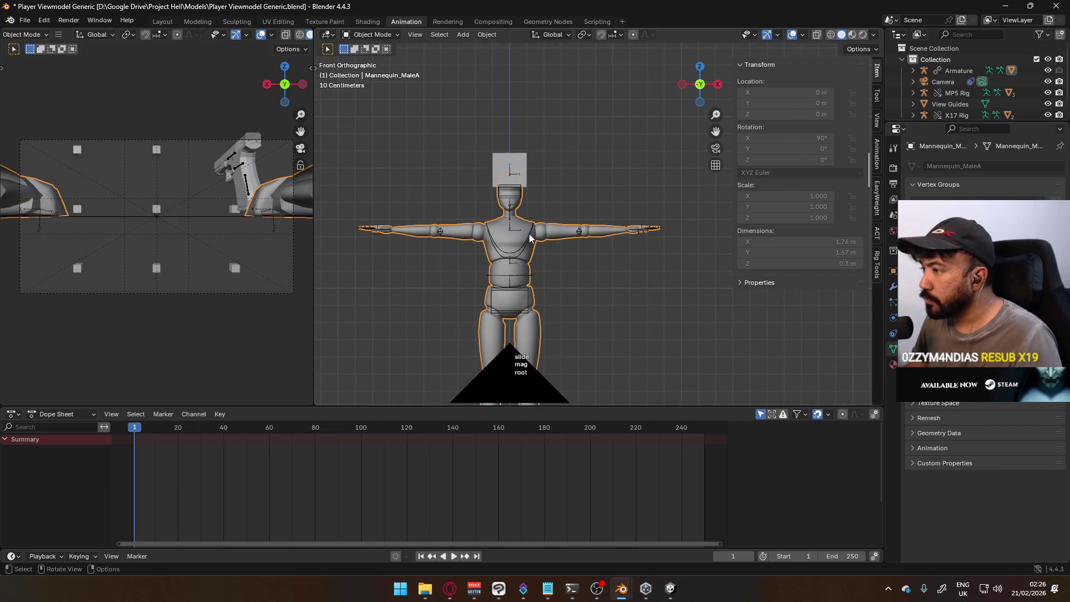
click(530, 238)
click(548, 236)
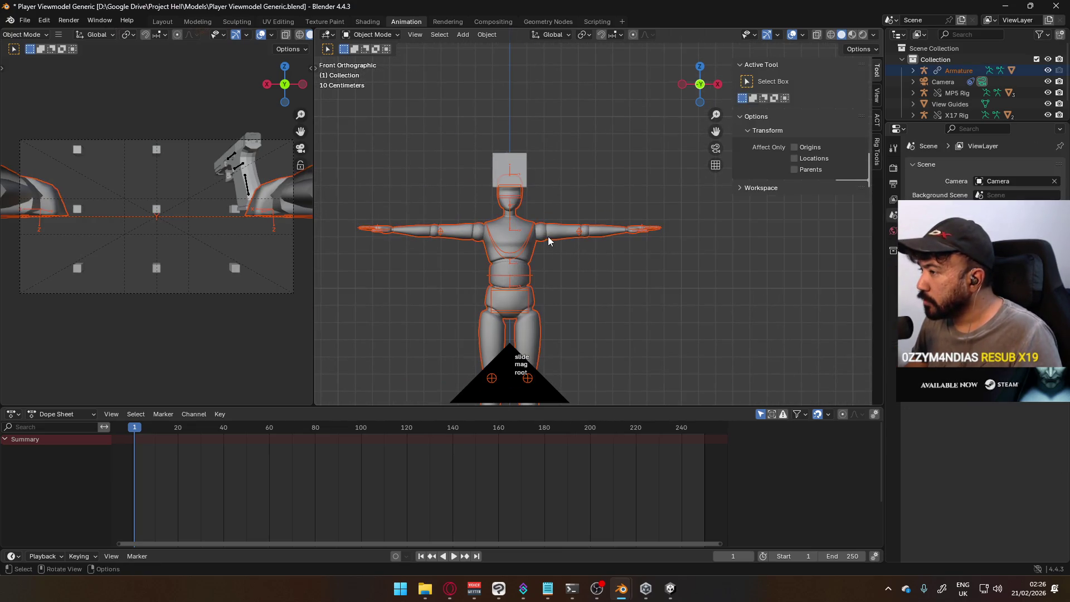
right_click(548, 237)
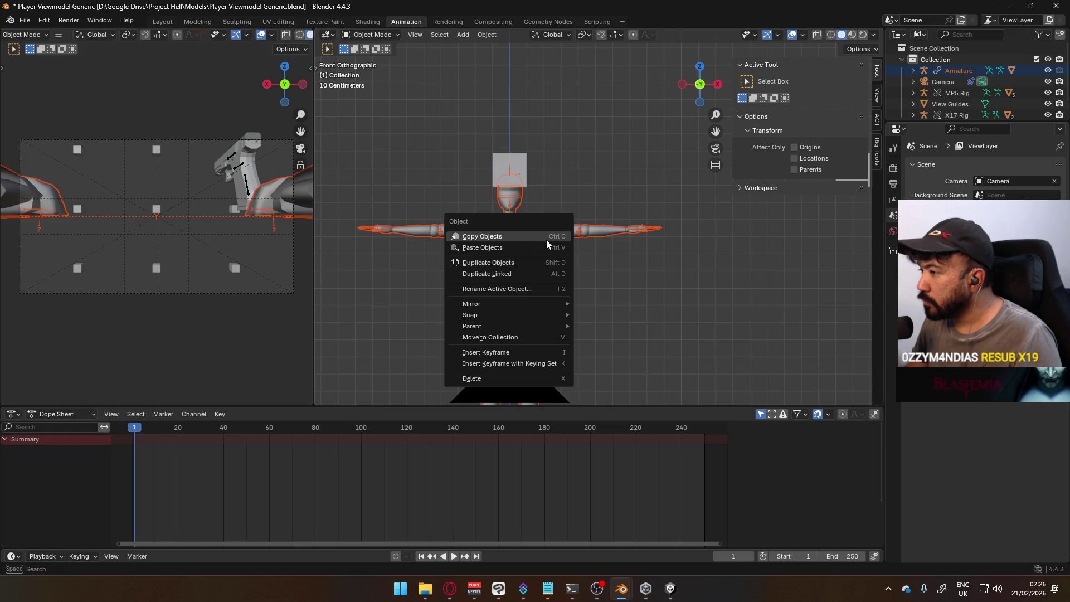
right_click(940, 72)
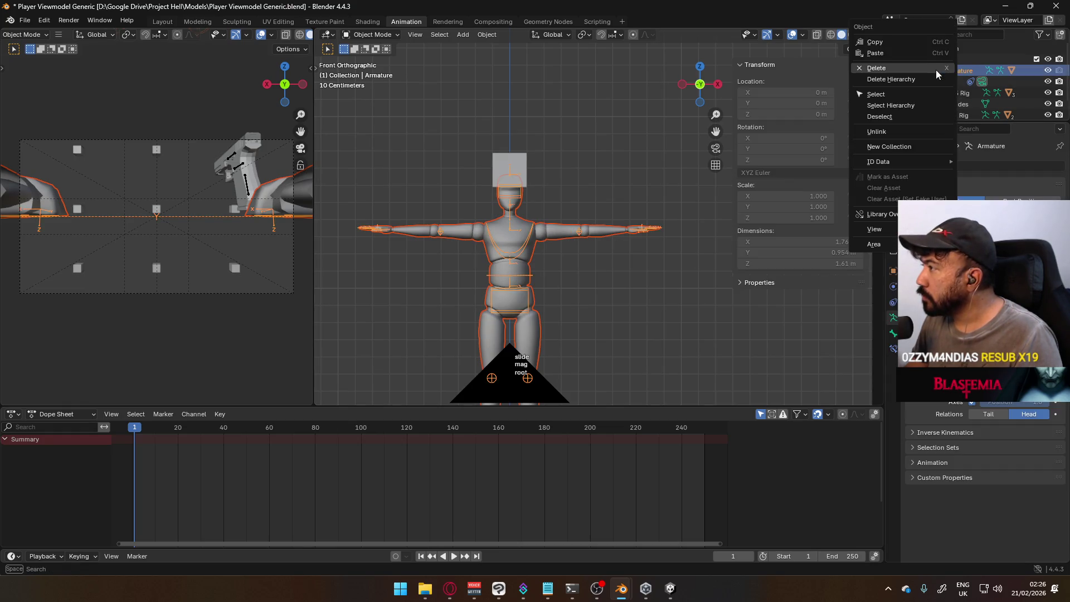
right_click(531, 235)
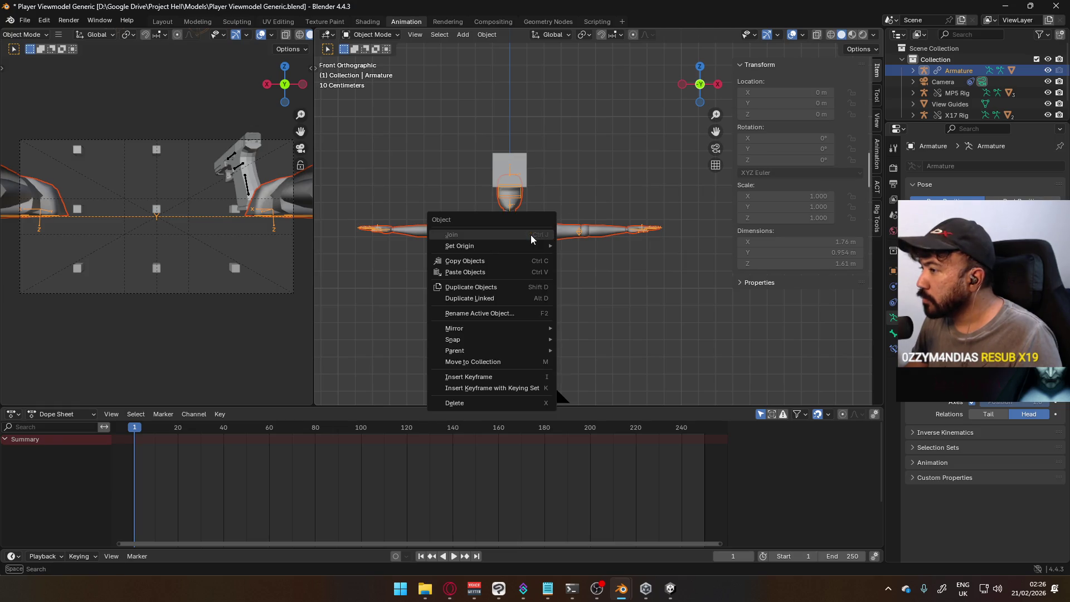
key(F3)
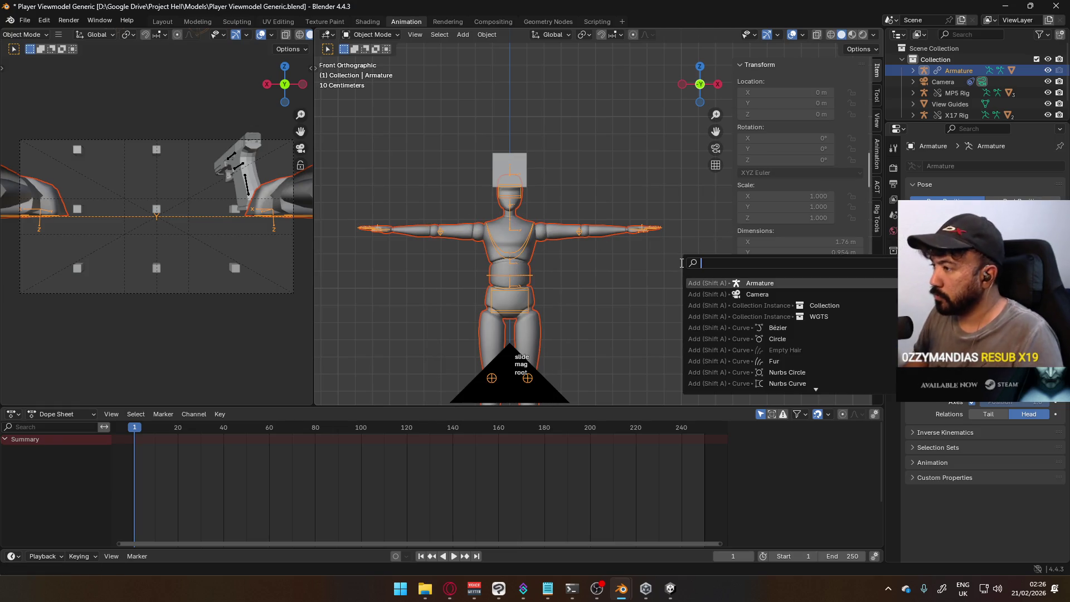
text(library)
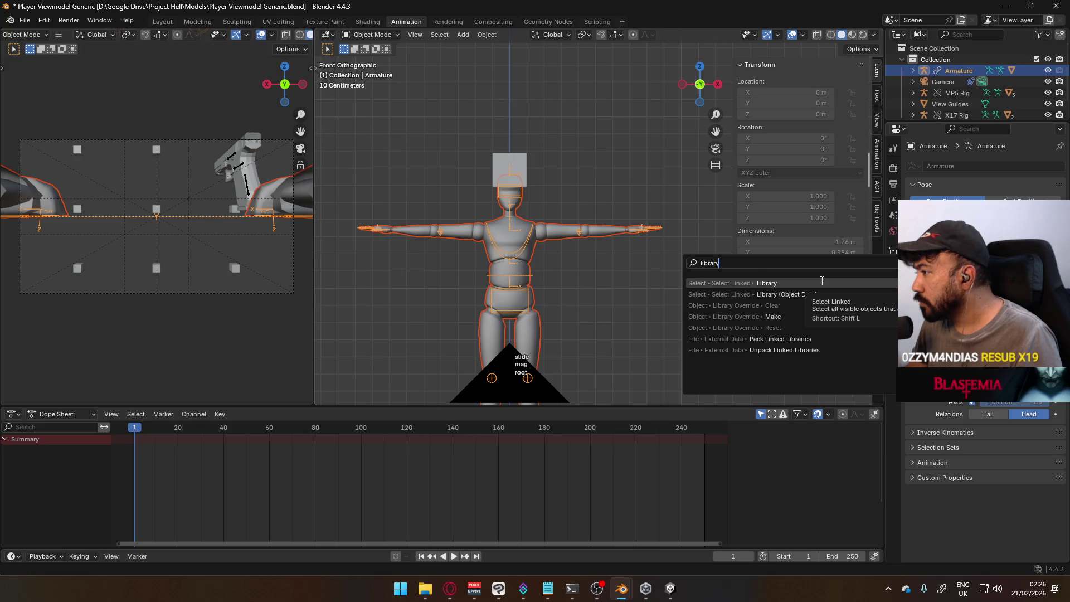
Make the linked armature a library override, then attempt Edit Mode on the mannequin mesh (refused).
click(811, 315)
click(533, 251)
click(519, 239)
key(Tab)
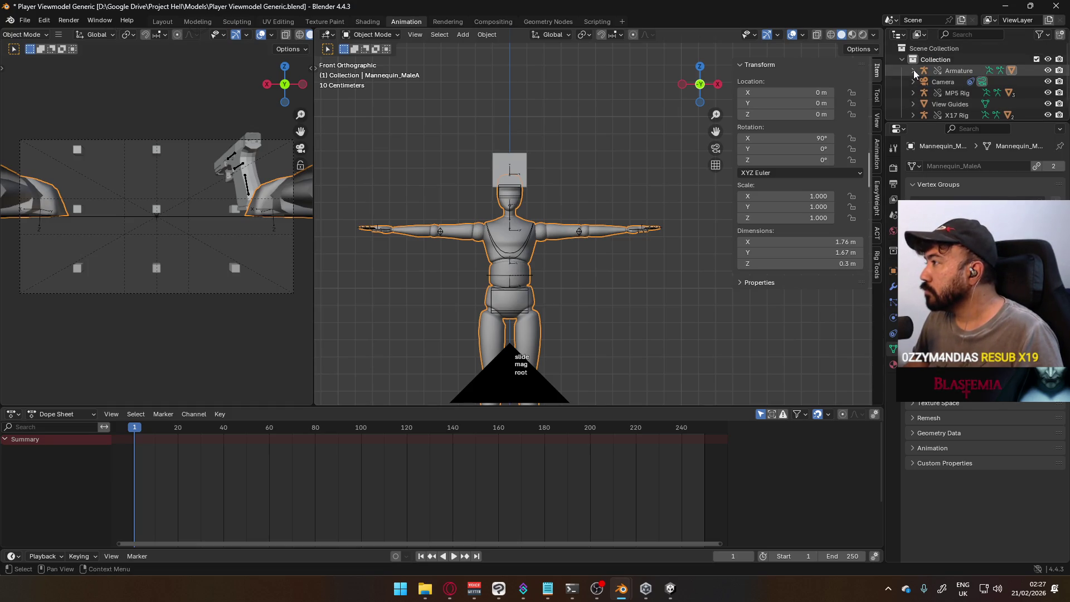
Check the armature's ID Data options in the Outliner and retry editing the mannequin mesh.
click(914, 70)
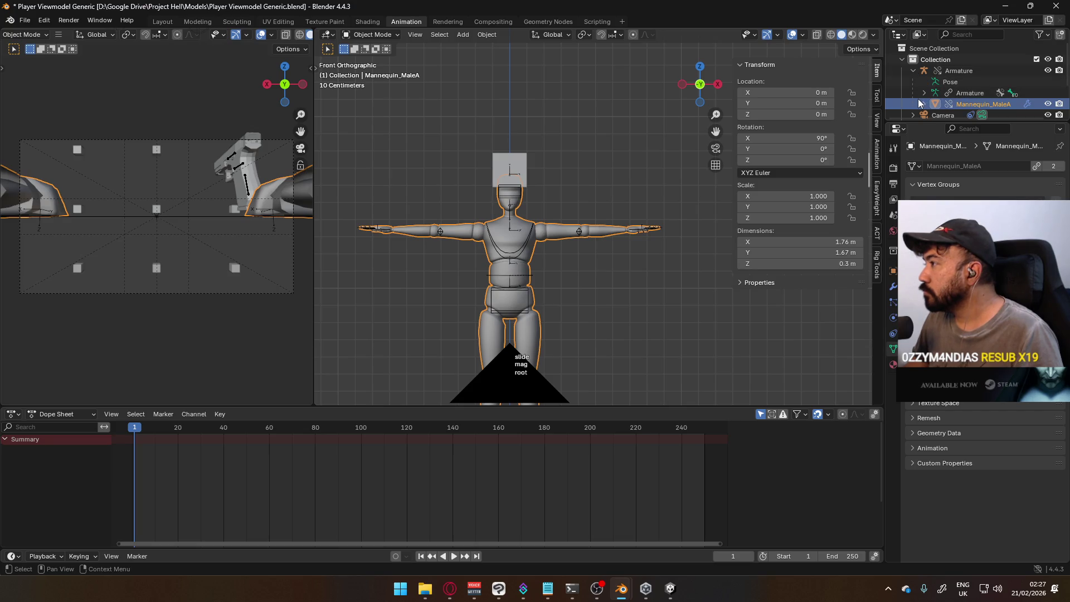
right_click(959, 93)
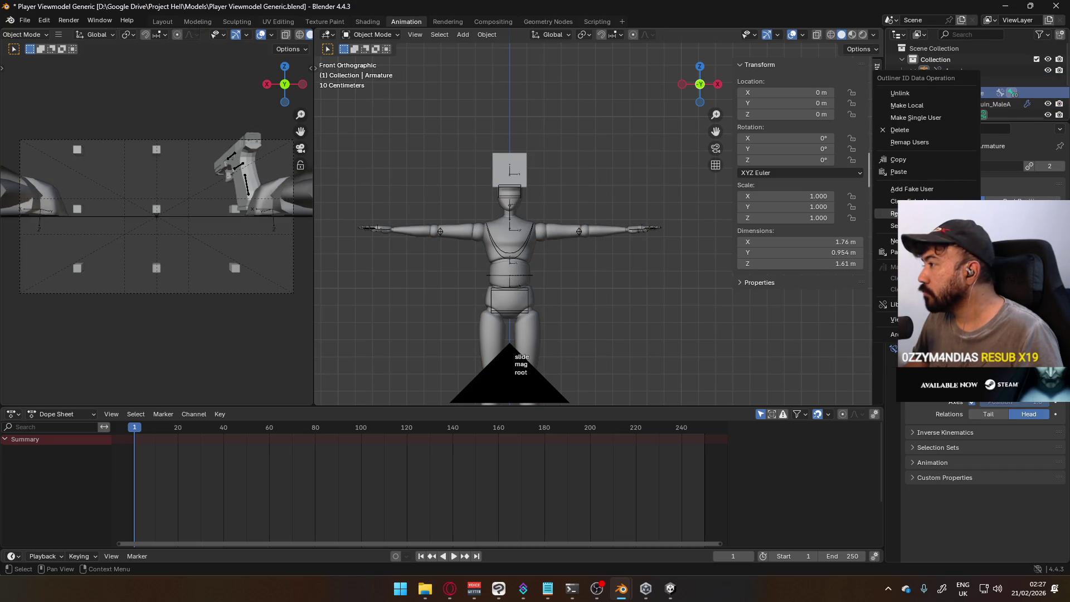
click(912, 226)
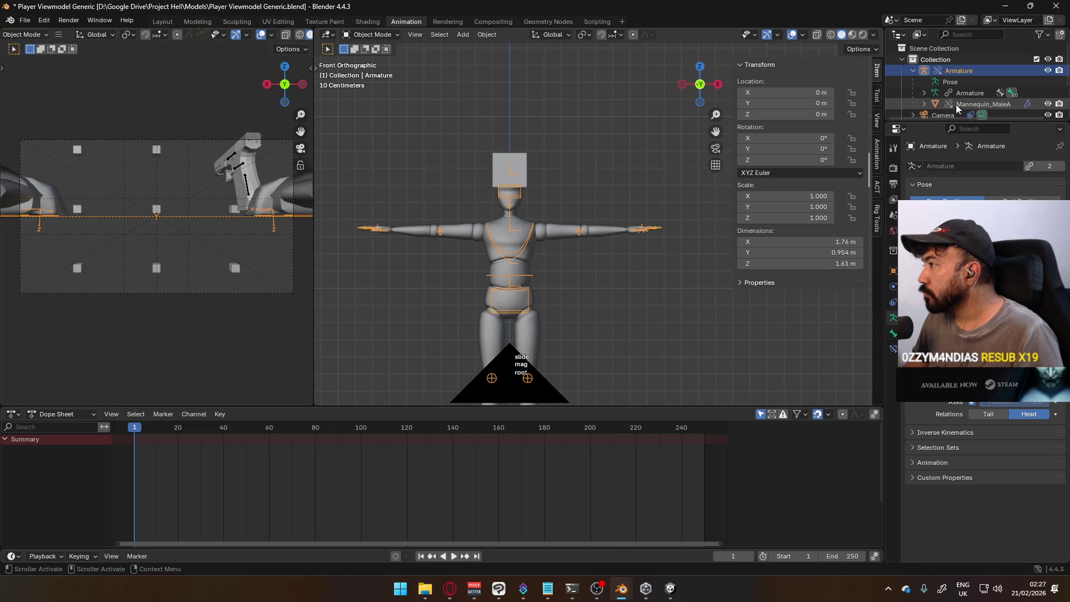
right_click(978, 93)
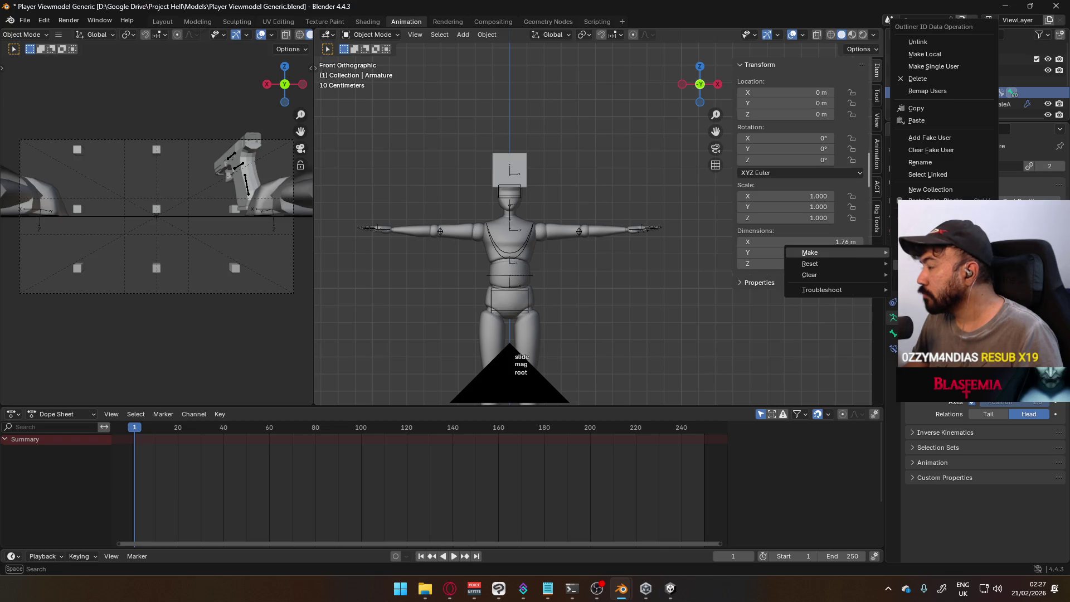
click(566, 228)
key(Tab)
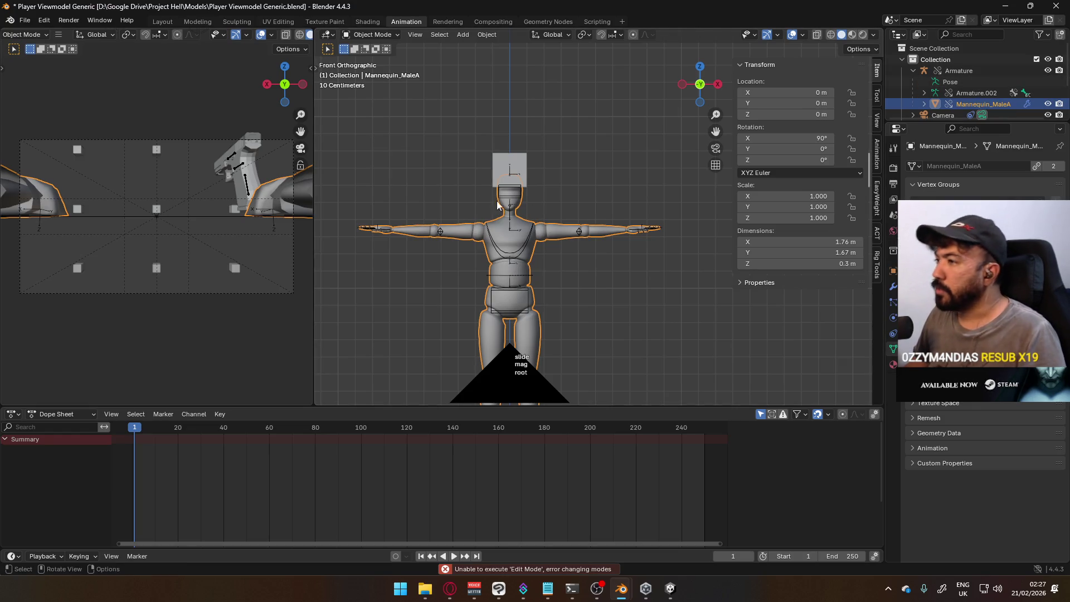
Box-select the mannequin and its armature and delete them from the scene.
drag(377, 201, 481, 256)
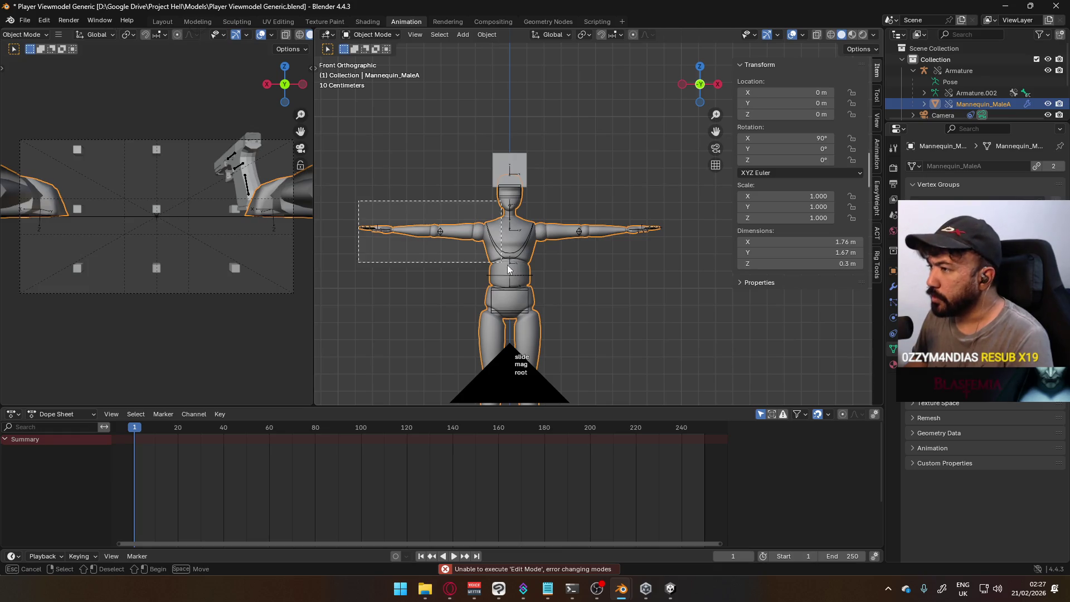
key(Delete)
scroll(600, 265, down, 4)
scroll(598, 219, up, 3)
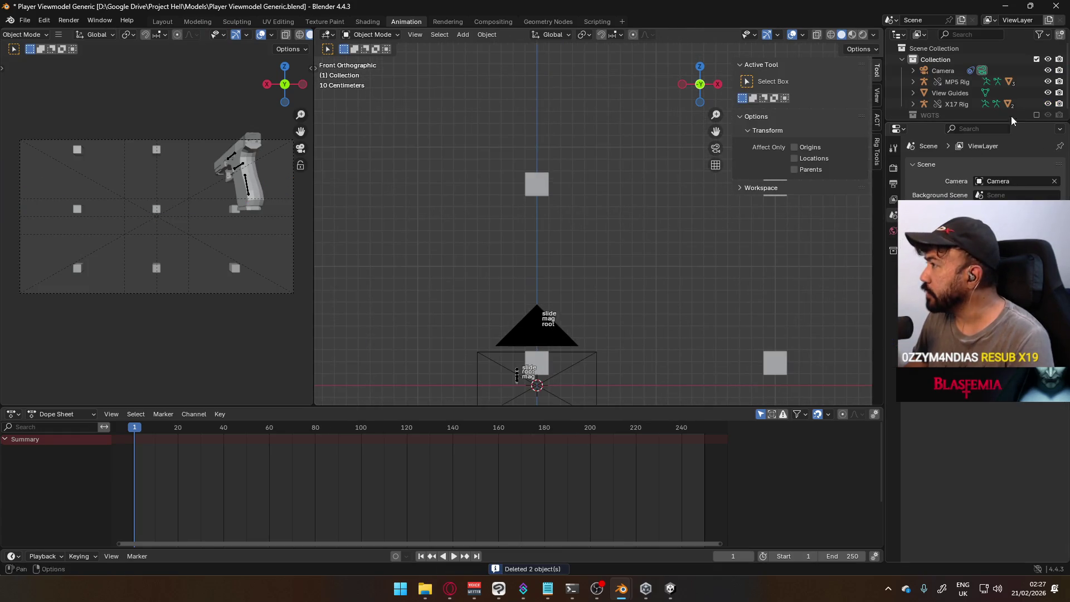
Select X17 Rig, clear its location and rotation to zero, and switch it to Pose Mode.
click(953, 95)
click(961, 83)
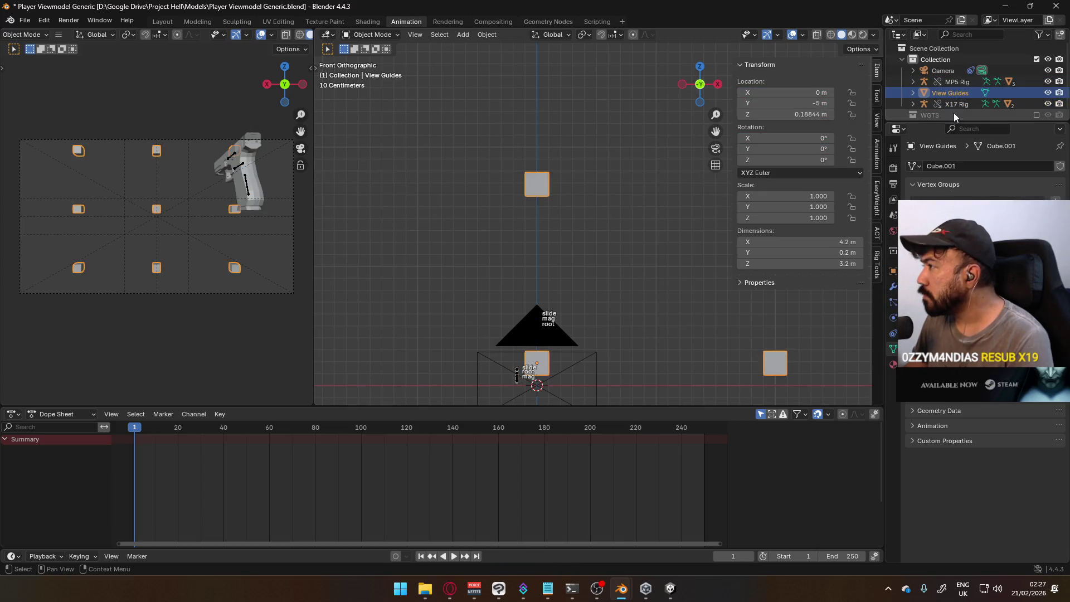
mouse_move(680, 194)
middle_down()
mouse_move(437, 204)
mouse_move(584, 232)
middle_up()
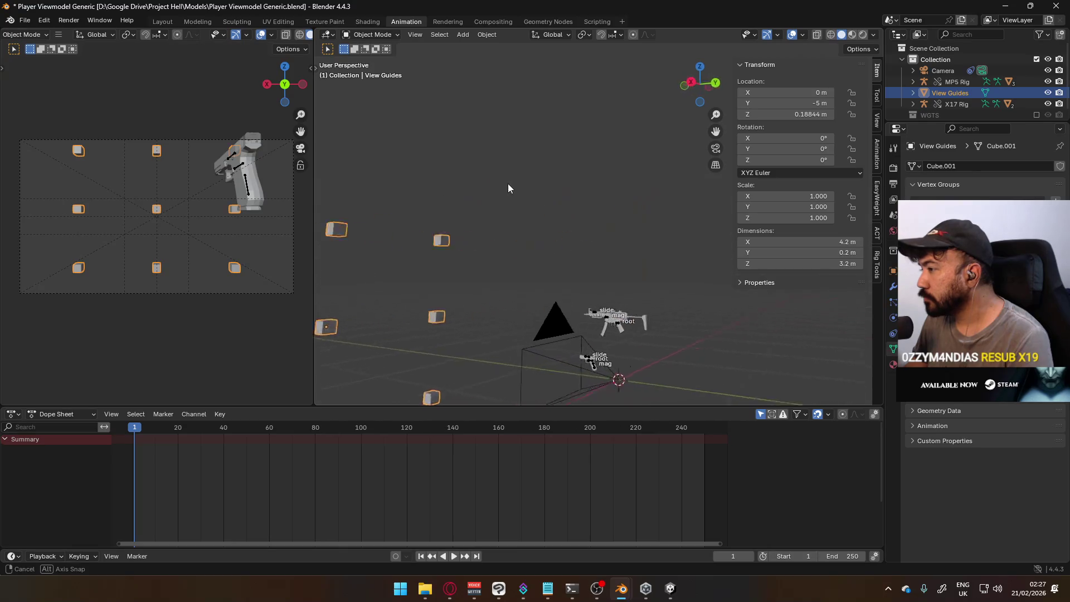
key(KP_3)
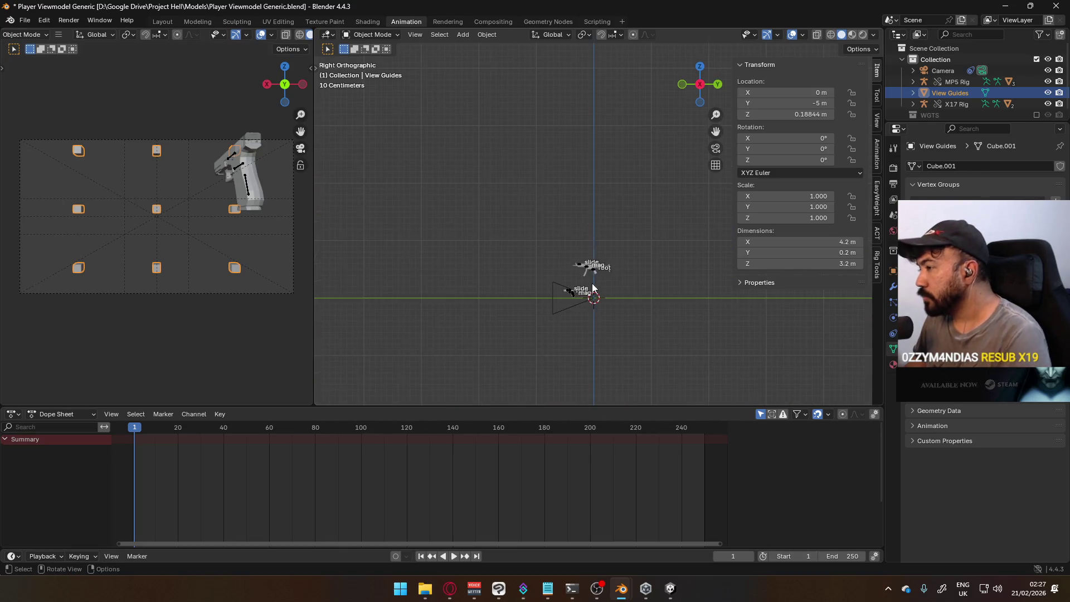
scroll(603, 290, up, 3)
click(959, 103)
scroll(661, 305, down, 3)
scroll(645, 217, up, 4)
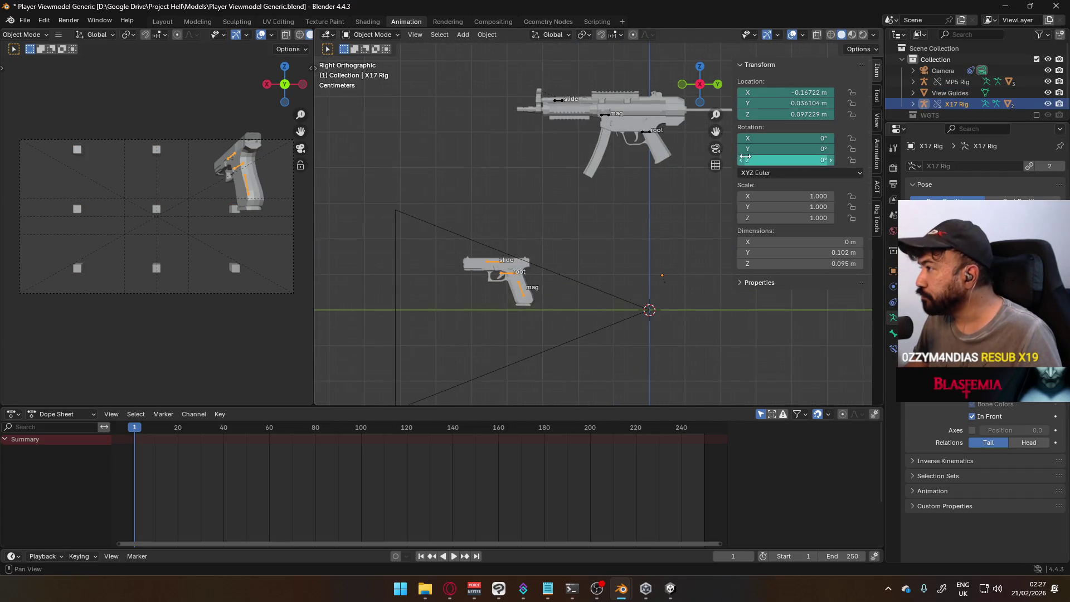
key(alt+g)
key(alt+r)
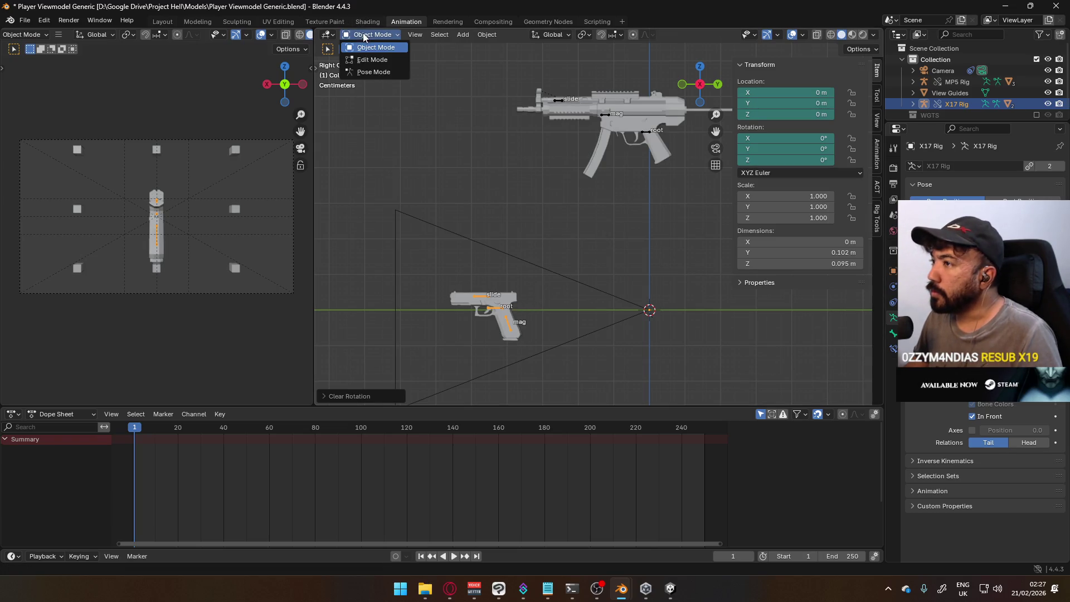
click(377, 75)
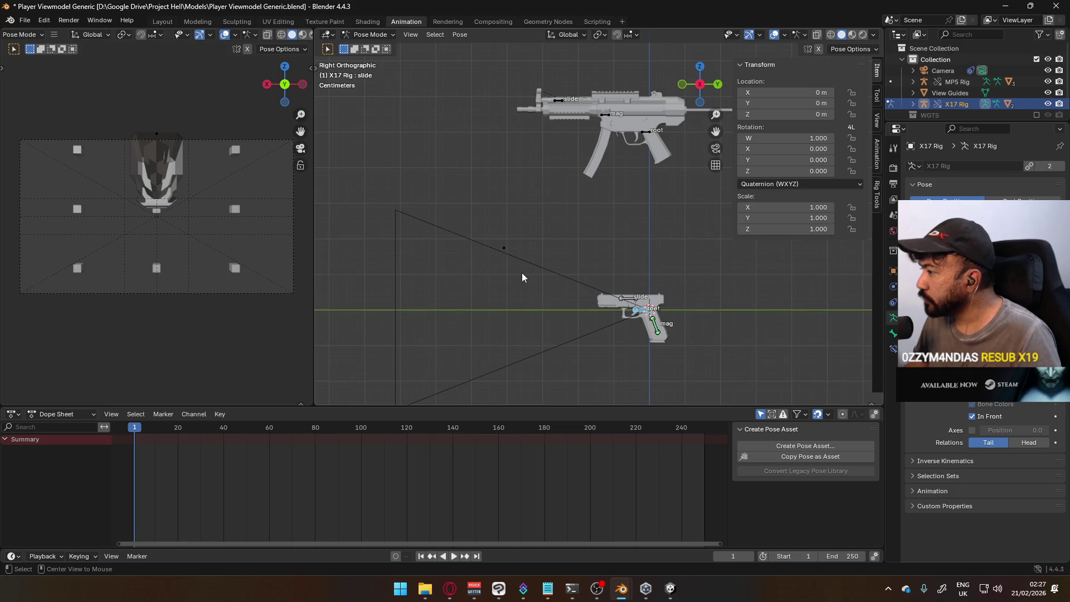
click(366, 36)
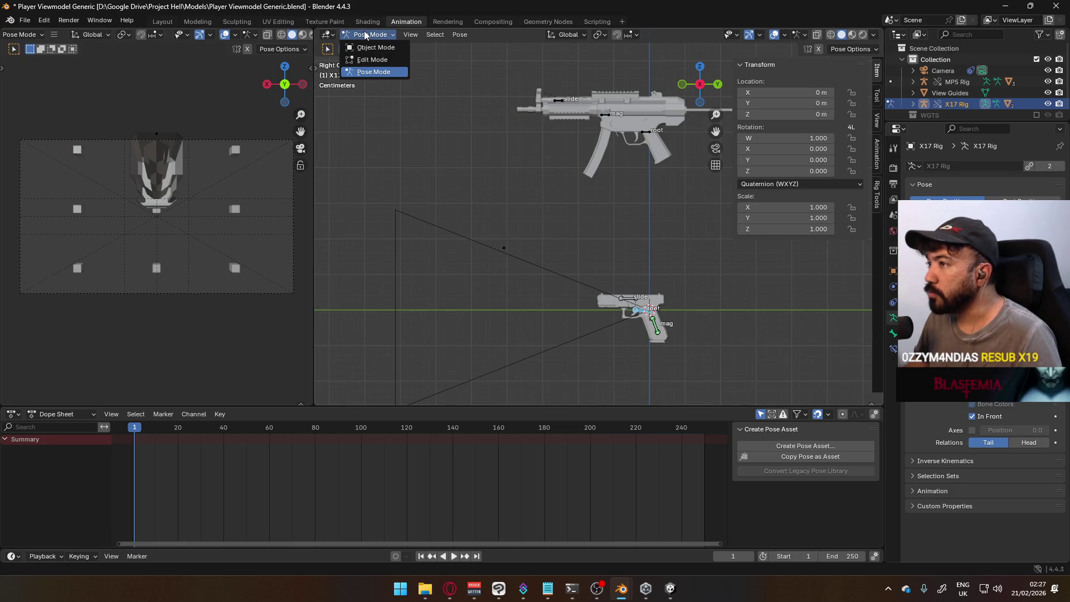
click(366, 47)
click(644, 316)
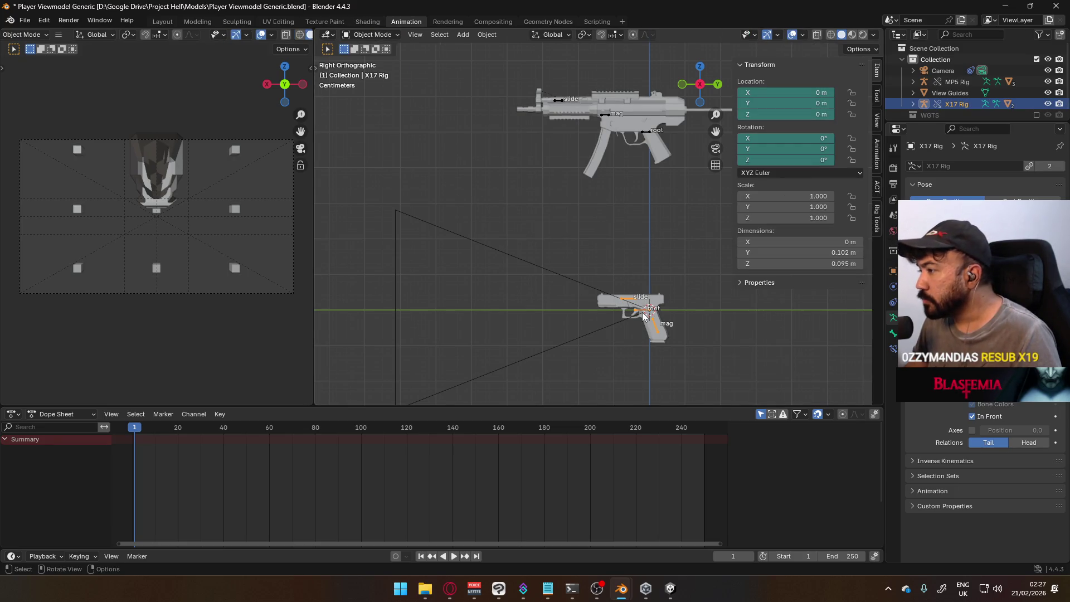
click(372, 34)
click(377, 75)
mouse_move(498, 259)
middle_down()
mouse_move(699, 241)
mouse_move(654, 260)
middle_up()
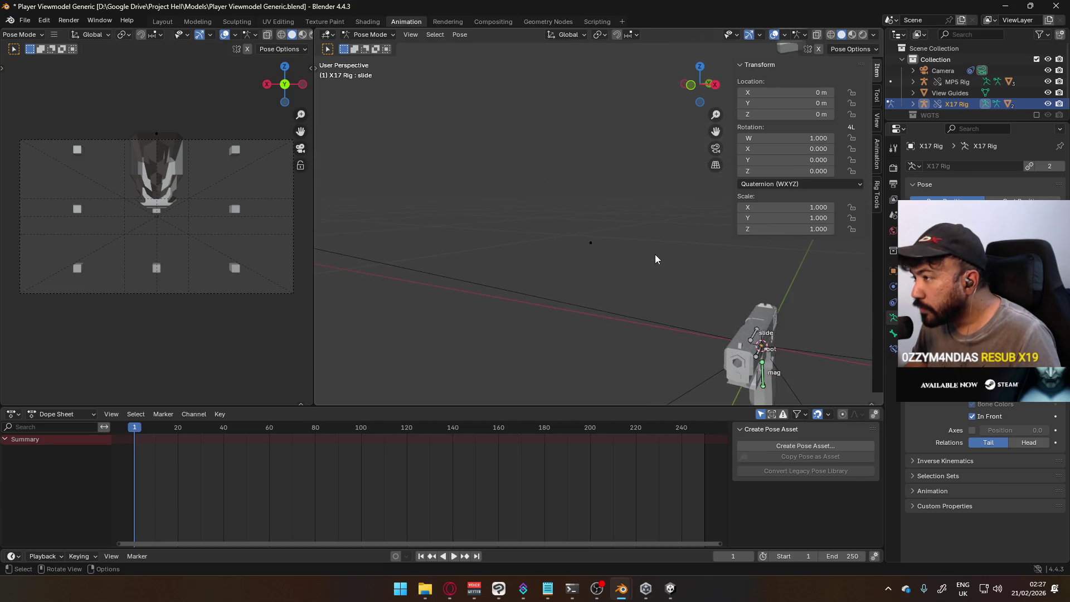
scroll(655, 260, up, 2)
click(381, 35)
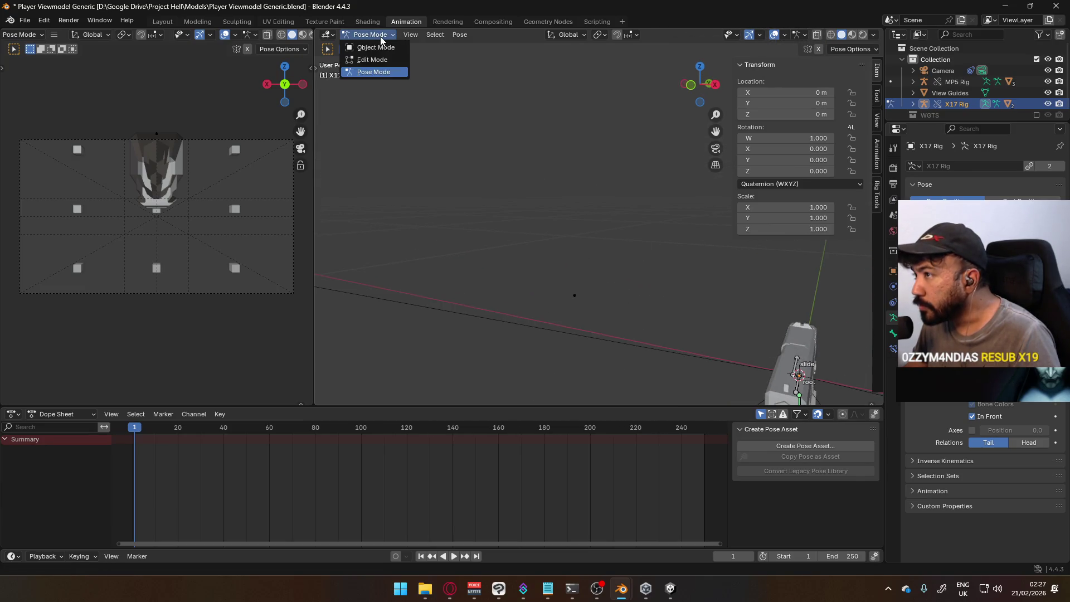
click(373, 59)
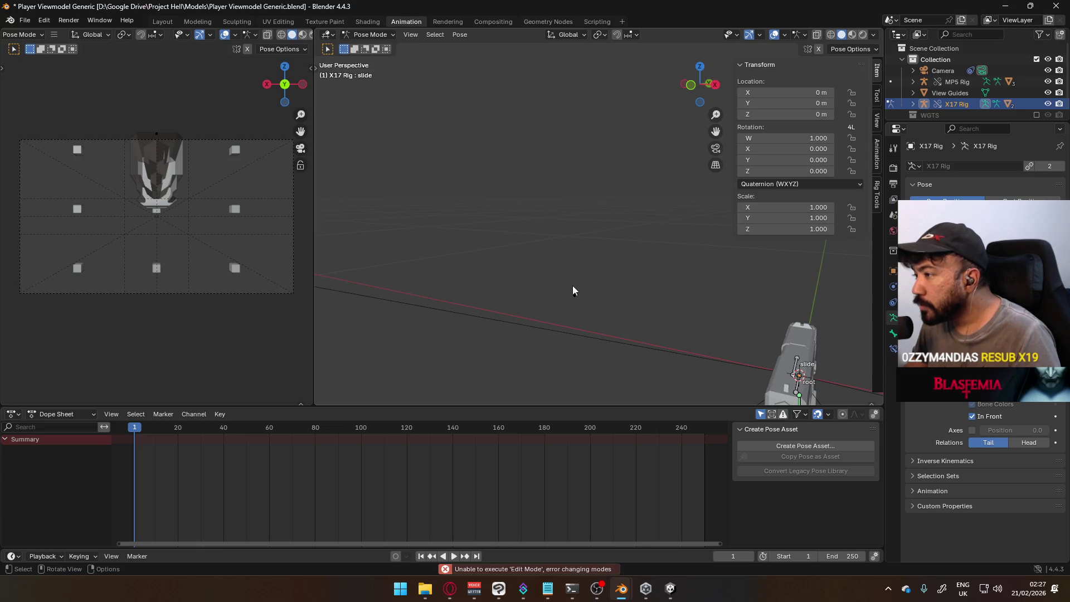
middle_drag(589, 276, 743, 307)
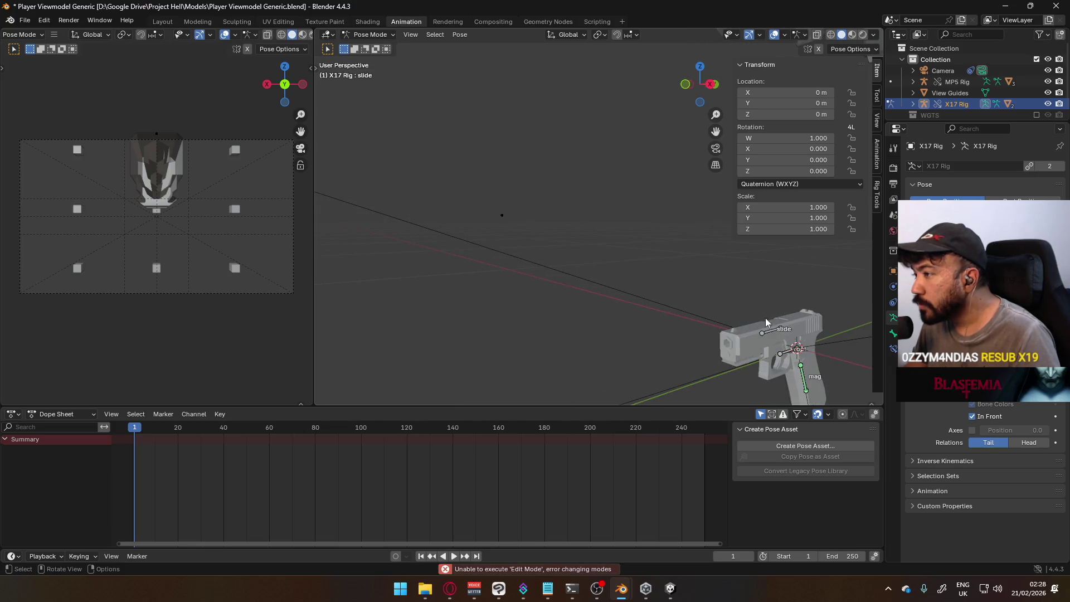
scroll(742, 307, down, 3)
click(371, 34)
scroll(552, 188, up, 4)
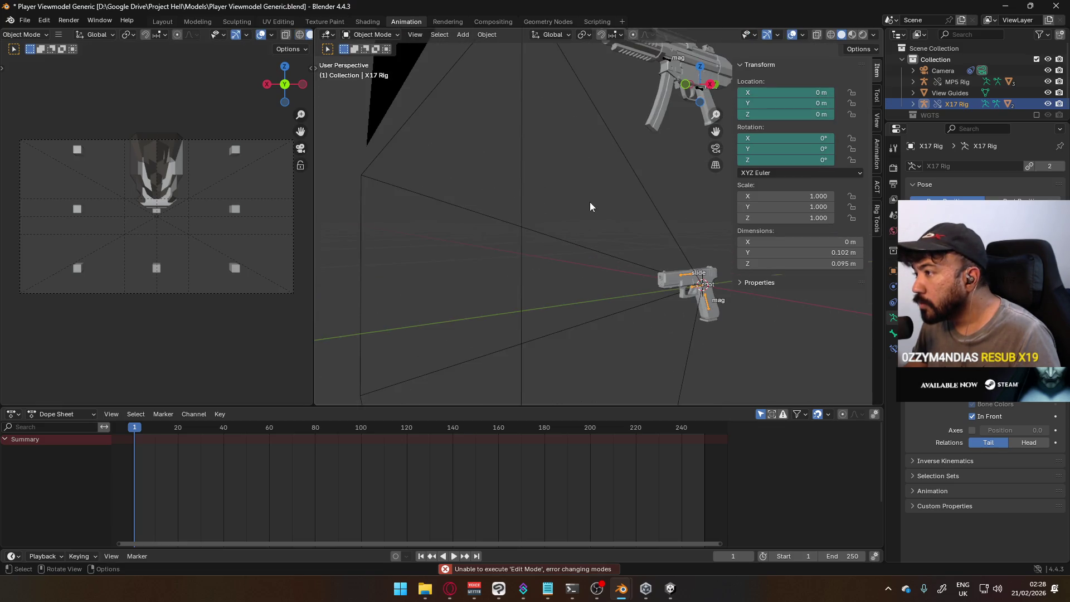
middle_drag(588, 202, 715, 299)
click(372, 35)
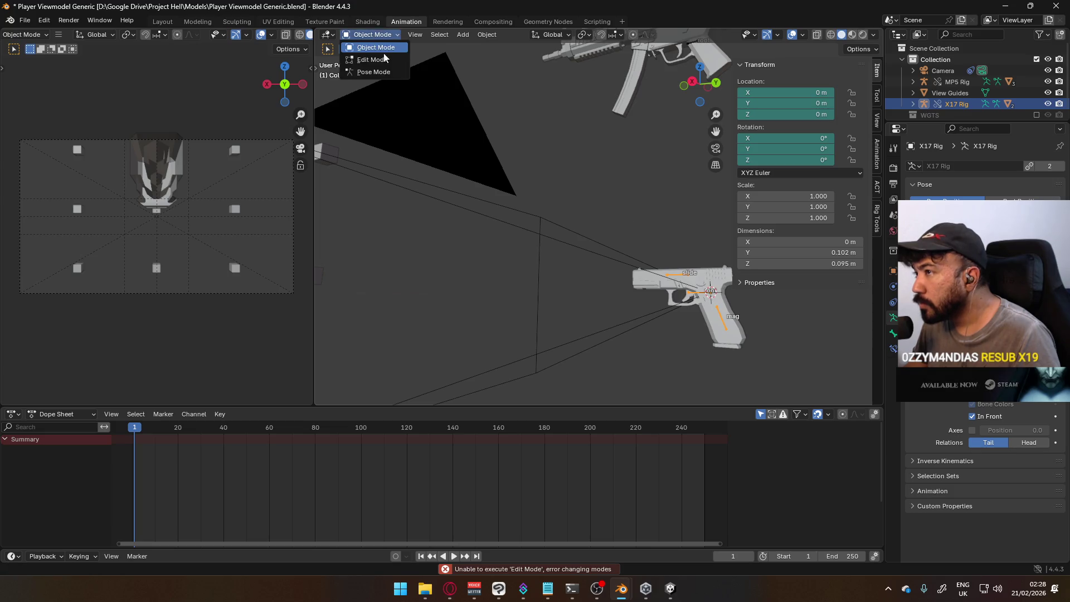
click(368, 68)
key(g)
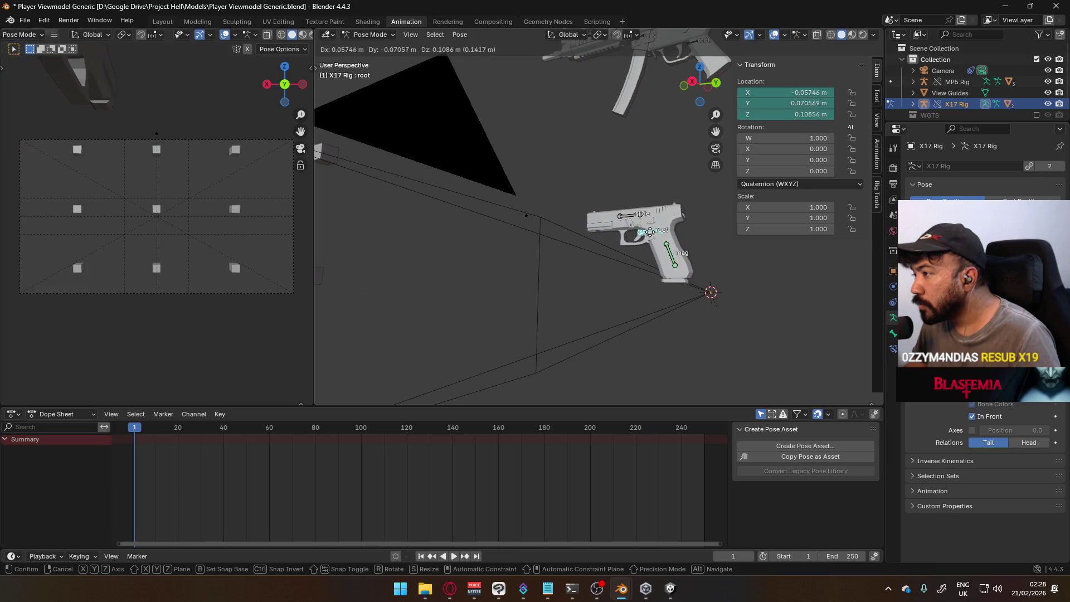
Shift the pistol up and left via its root bone, checking the slide and mag bones in Pose Mode.
click(652, 232)
click(624, 210)
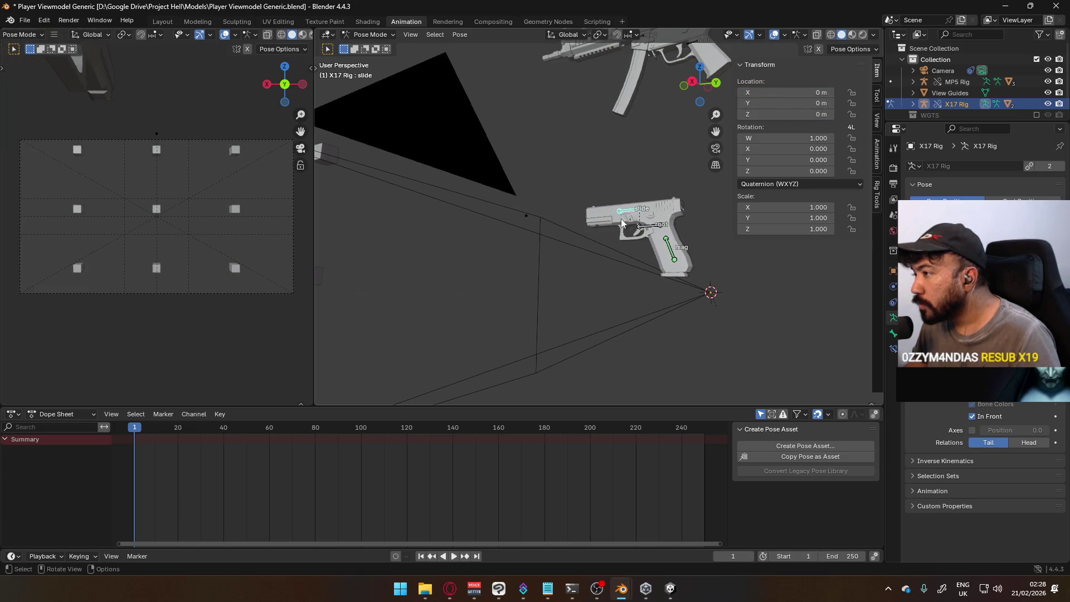
click(370, 35)
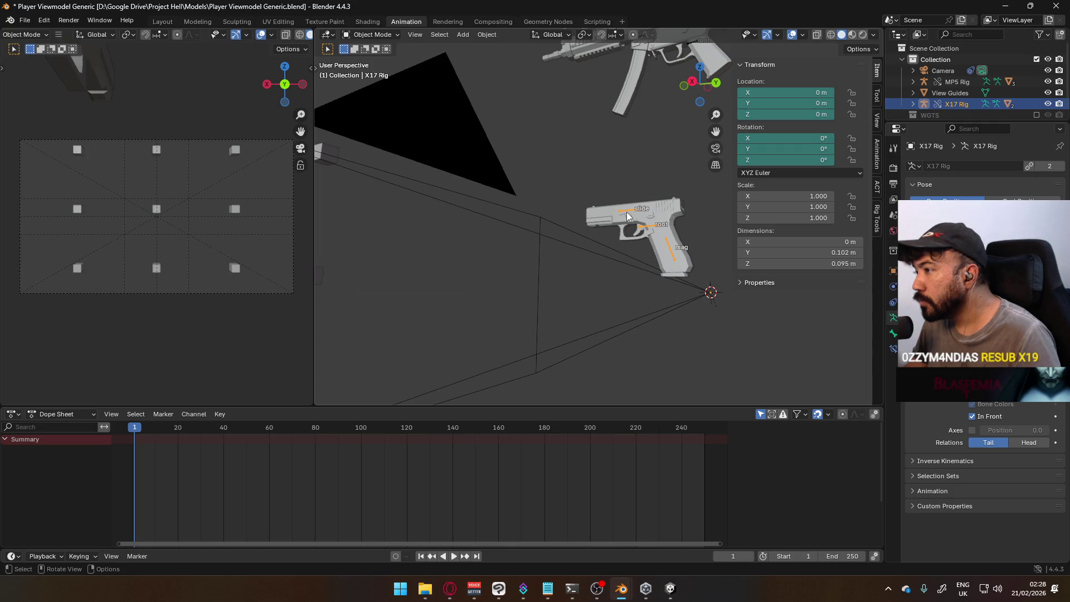
key(Tab)
click(389, 34)
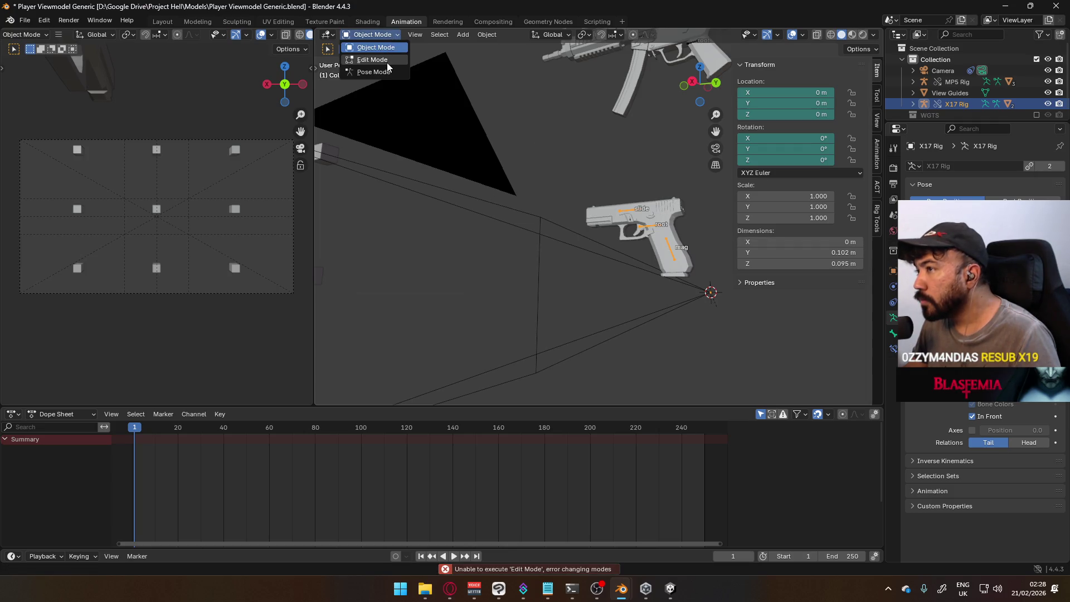
click(386, 70)
click(666, 252)
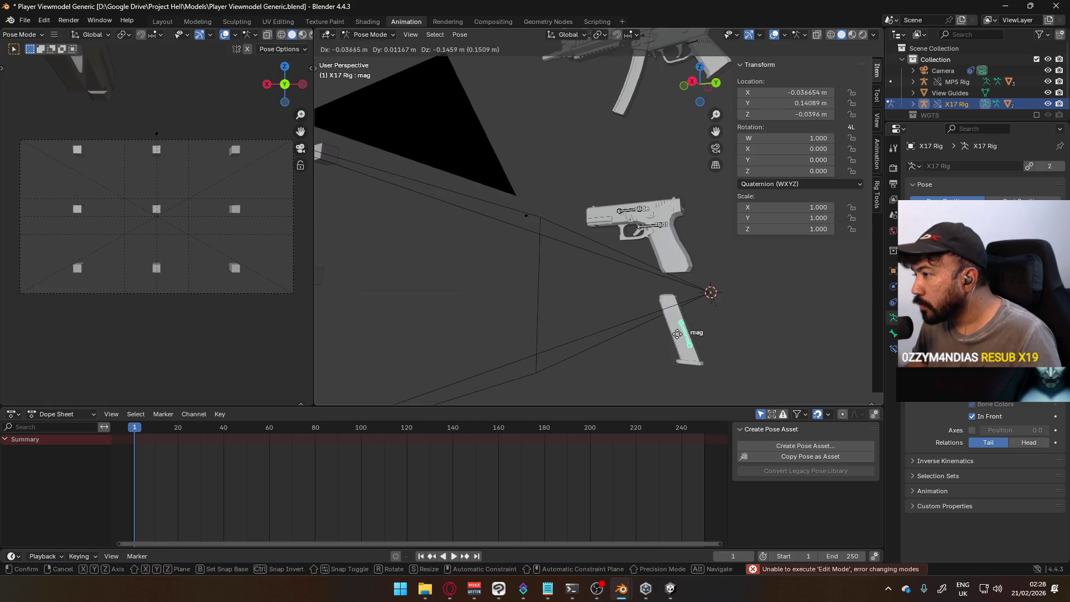
Return to Object Mode and select the X17 Body mesh.
key(ctrl+Tab)
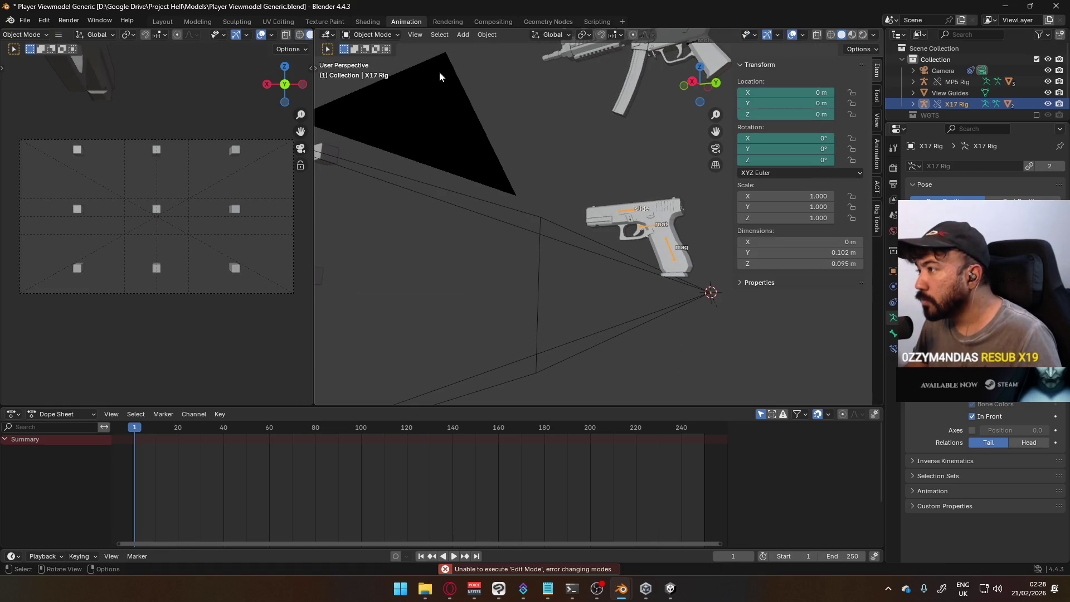
click(656, 214)
Clear and undo the X17 Body location, then reset the X17 Rig's location to the origin instead.
key(alt+g)
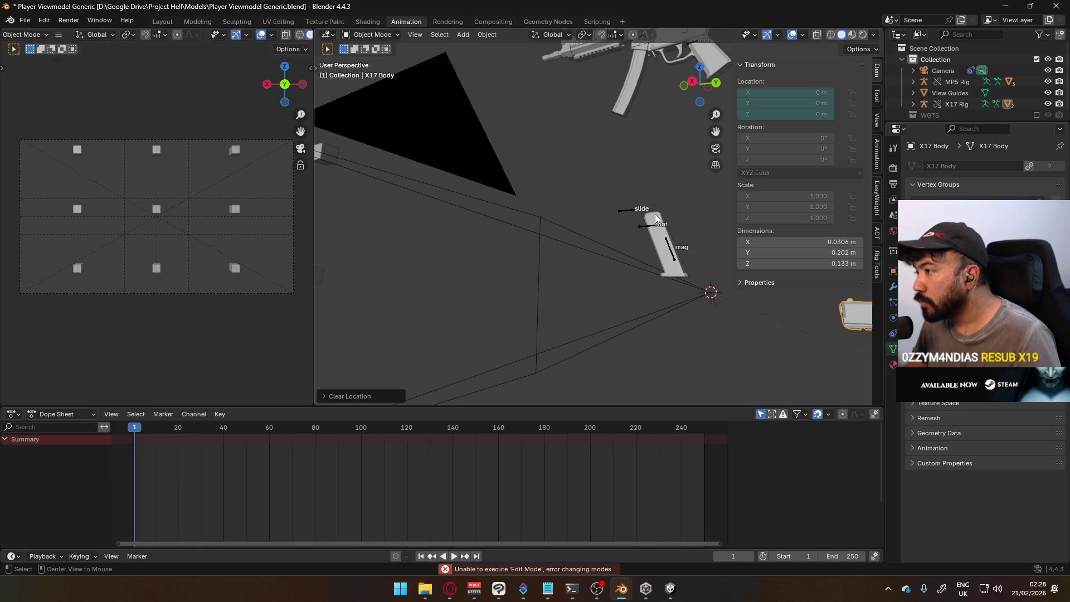
scroll(666, 215, down, 4)
middle_drag(685, 231, 592, 219)
key(KP_3)
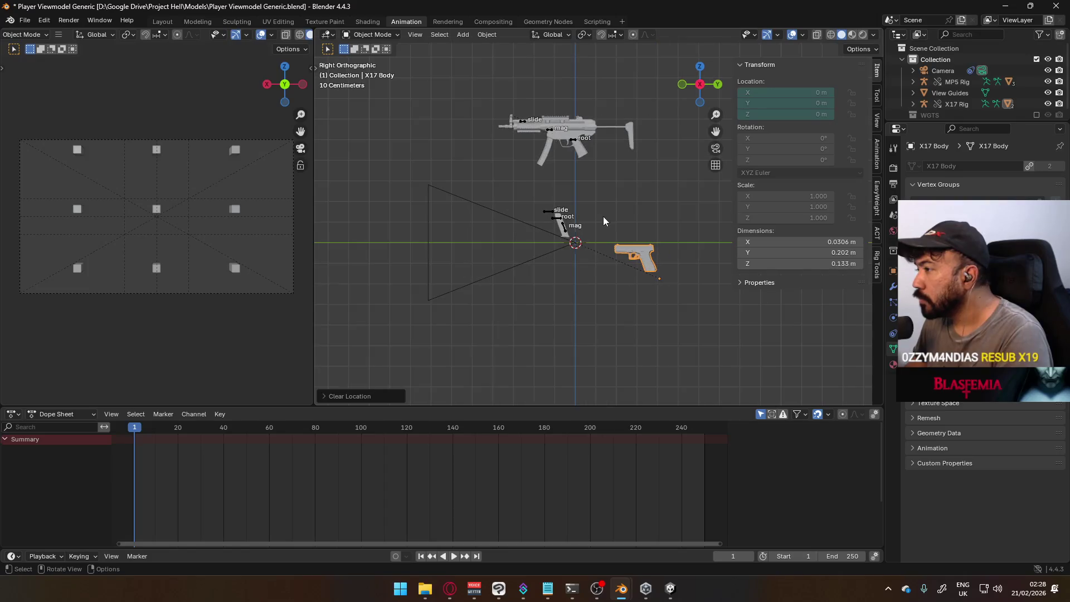
key(ctrl+z)
click(567, 231)
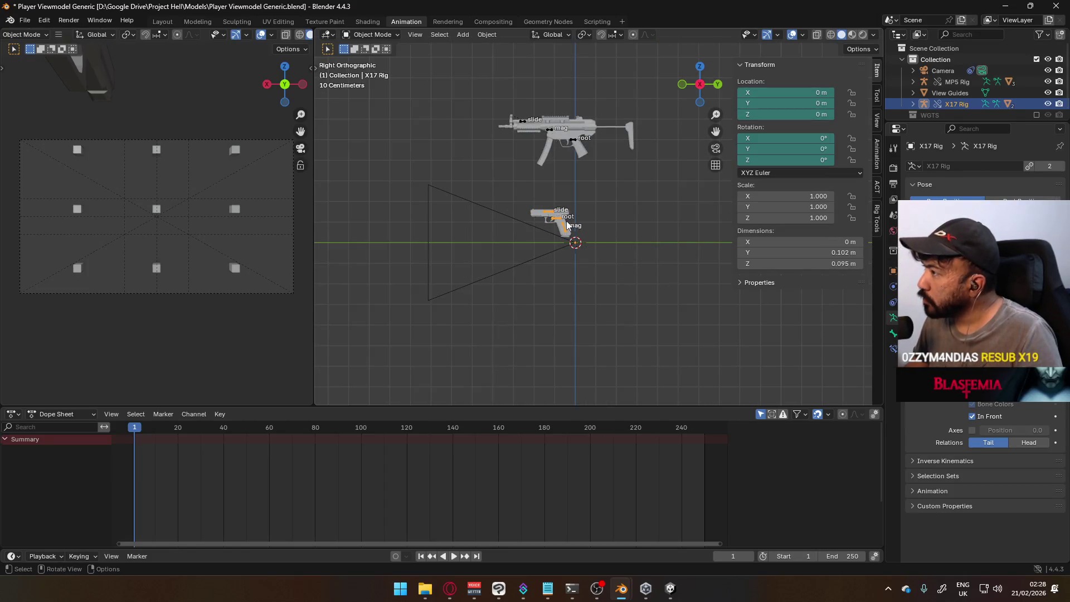
key(alt+g)
In Pose Mode select all pistol bones and clear their pose transforms, then return to Object Mode.
click(372, 35)
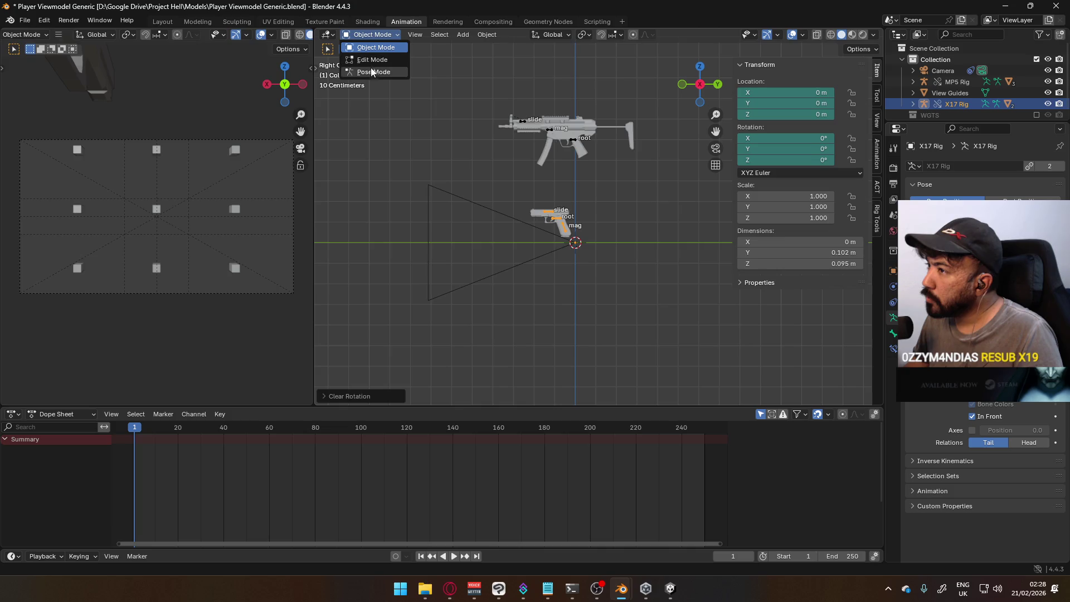
click(368, 73)
key(a)
key(alt+g)
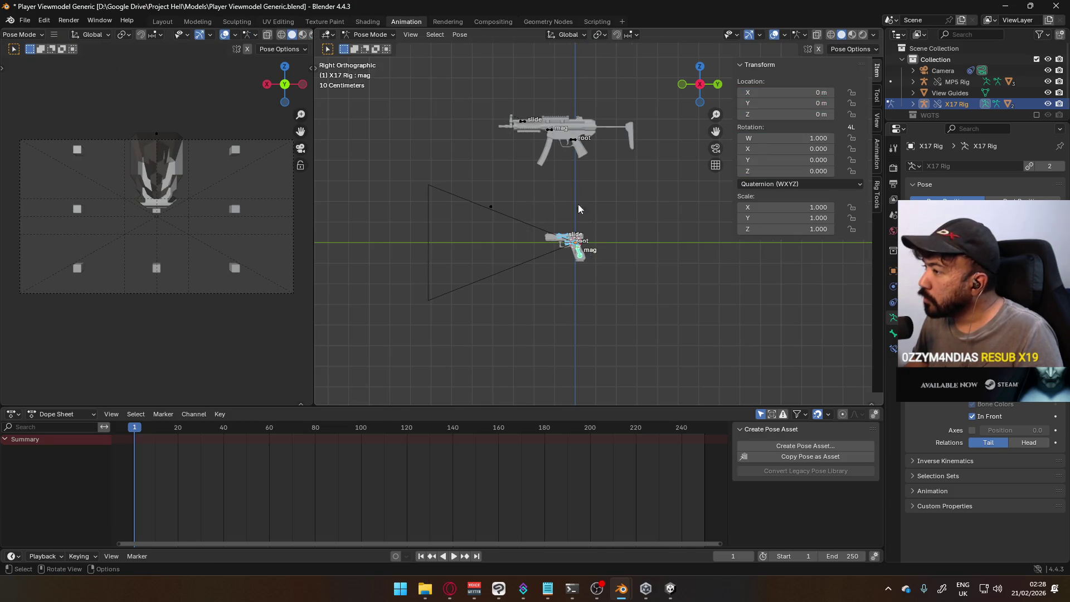
scroll(501, 191, up, 2)
click(376, 37)
click(391, 61)
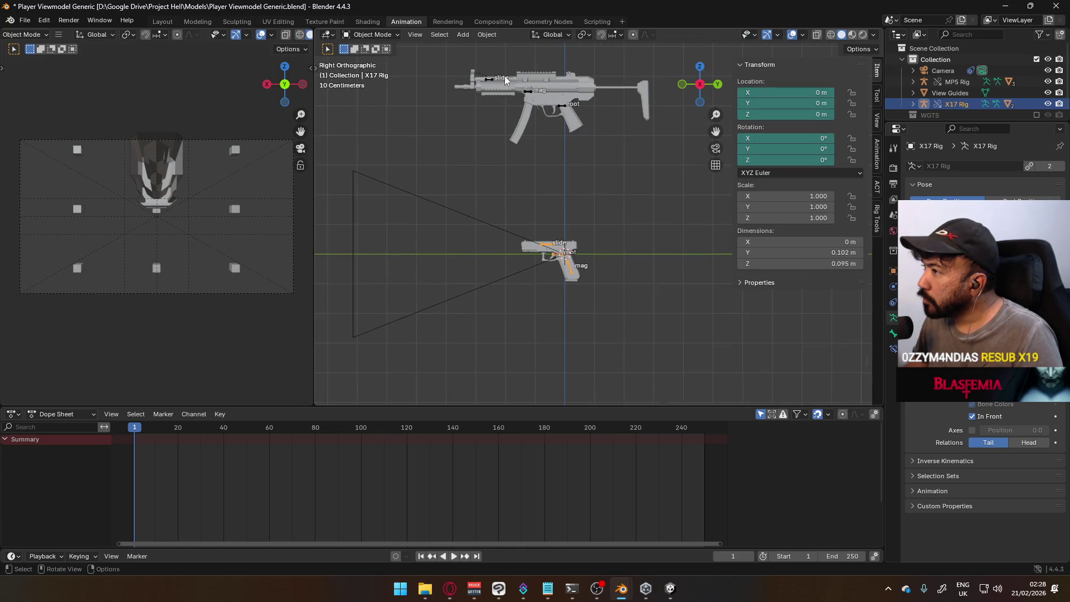
Attempt Edit Mode on the X17 Rig (errors) and fall back to Pose Mode.
click(372, 35)
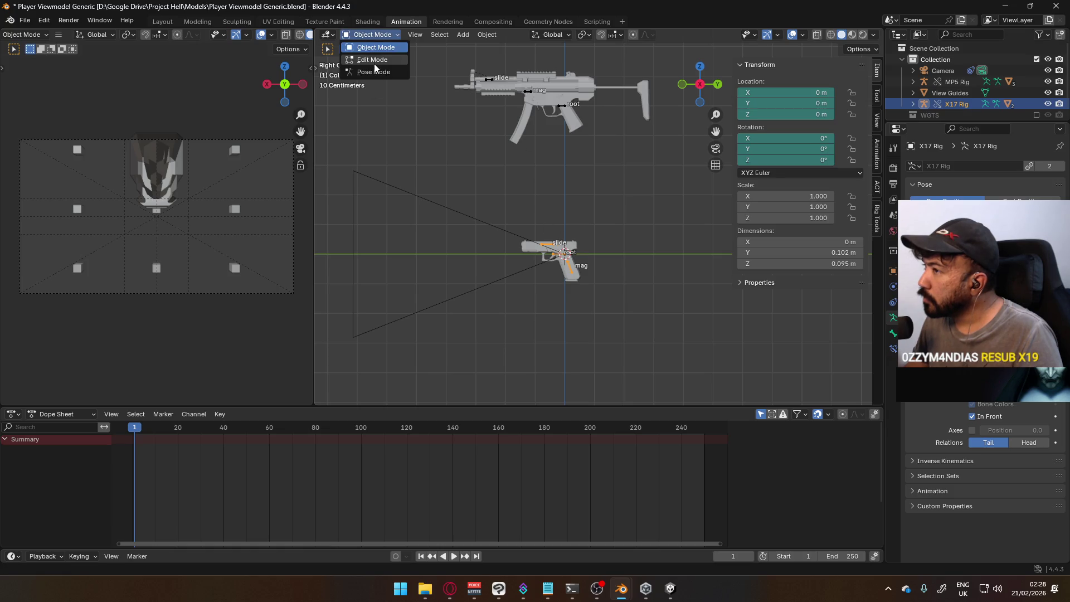
click(374, 61)
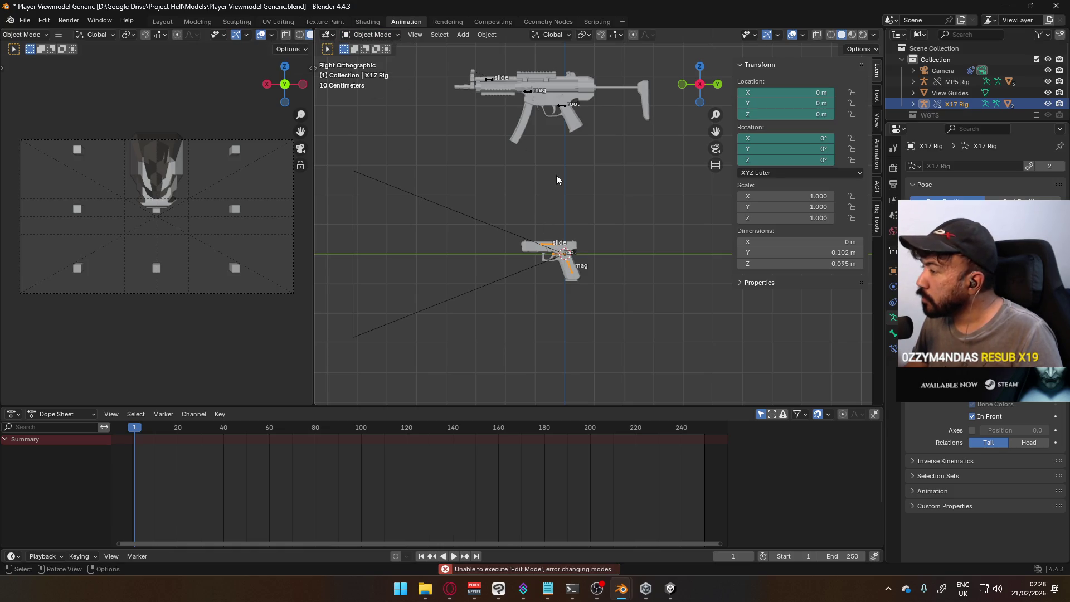
click(372, 35)
click(372, 72)
mouse_move(541, 199)
middle_down()
mouse_move(586, 176)
mouse_move(628, 237)
middle_up()
key(g)
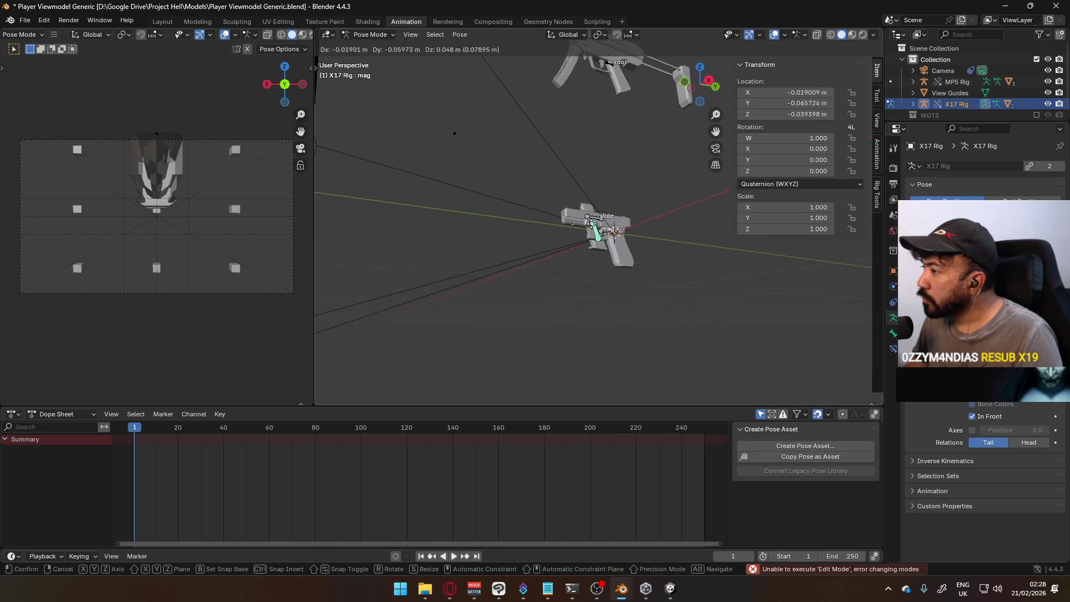
click(645, 320)
mouse_move(645, 320)
middle_down()
mouse_move(678, 315)
mouse_move(639, 225)
middle_up()
scroll(648, 228, up, 2)
scroll(648, 227, down, 3)
key(alt+g)
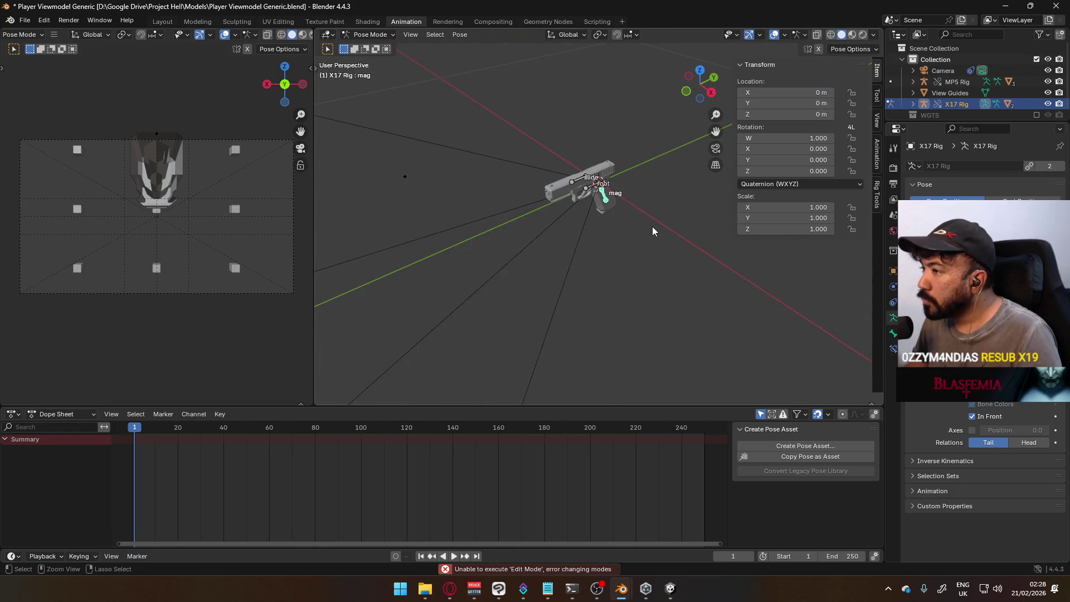
mouse_move(441, 175)
middle_down()
mouse_move(500, 159)
mouse_move(443, 57)
mouse_move(461, 125)
mouse_move(445, 126)
middle_up()
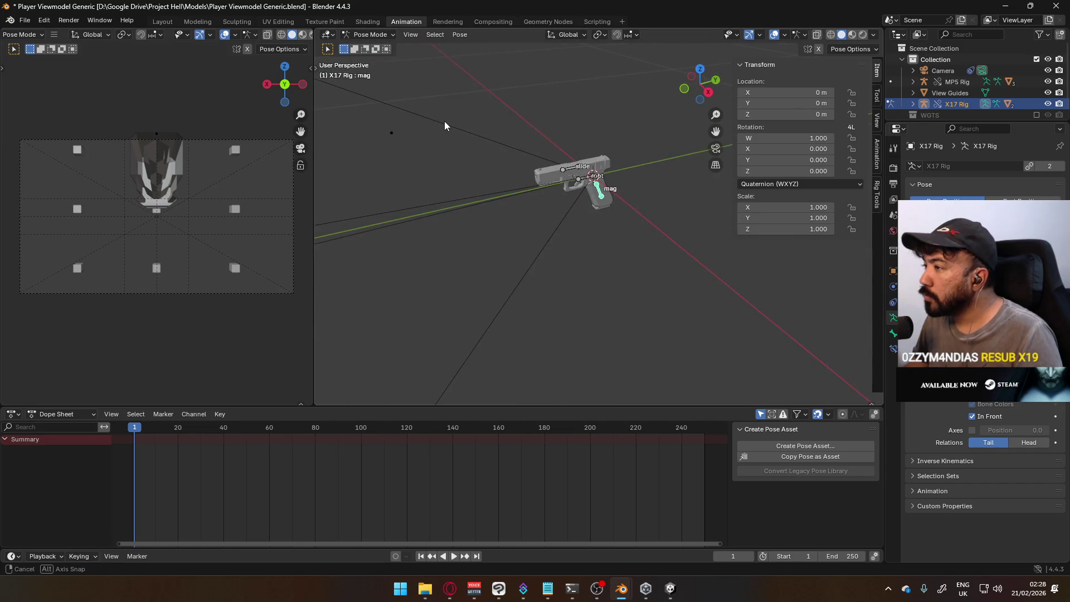
key(Tab)
click(371, 35)
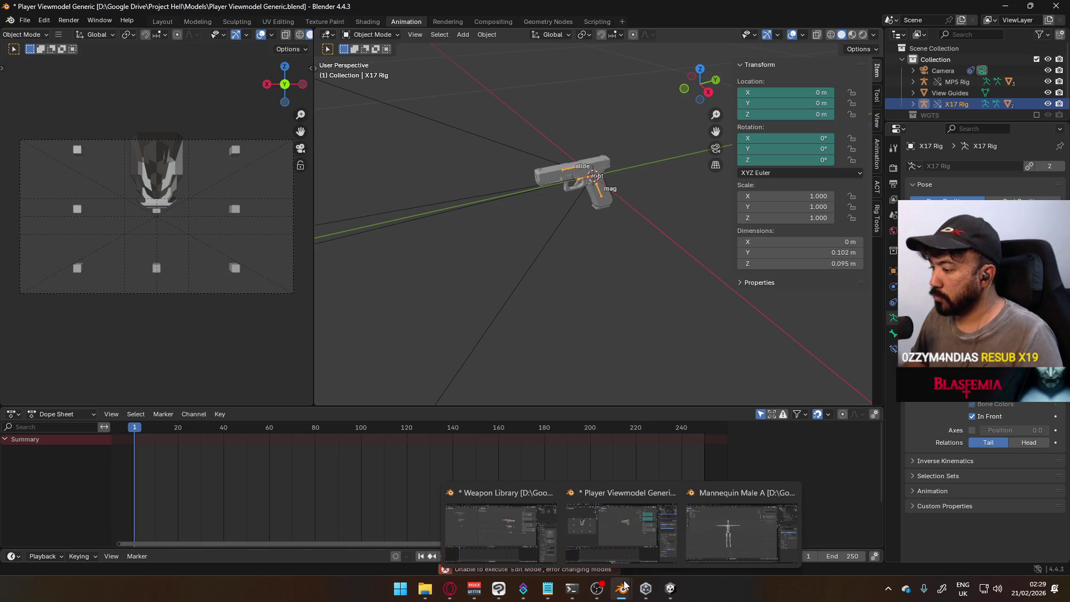
In the Weapon Library window select the X17 Rig, cancelling a stray move of the pistol body.
mouse_move(622, 589)
click(511, 530)
scroll(621, 312, up, 2)
scroll(621, 322, up, 2)
click(623, 332)
scroll(663, 333, up, 2)
key(g)
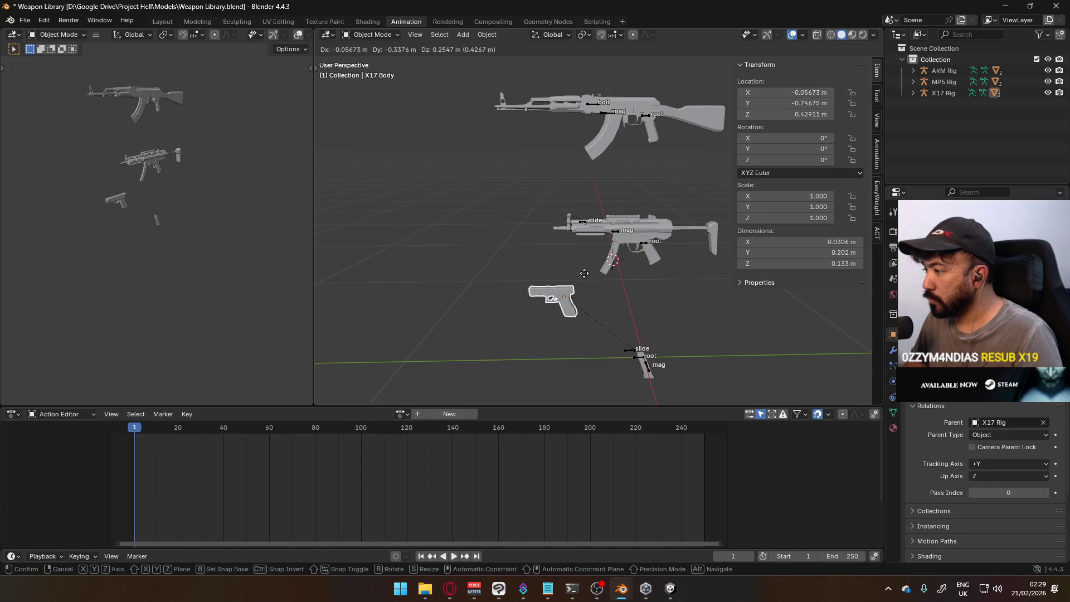
right_click(658, 356)
click(640, 360)
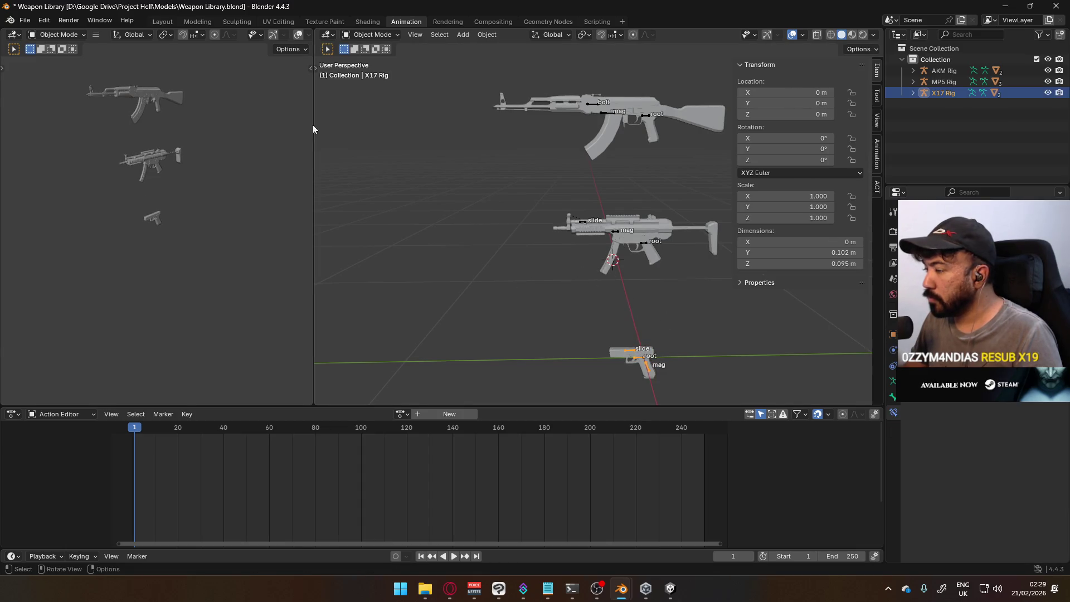
click(375, 37)
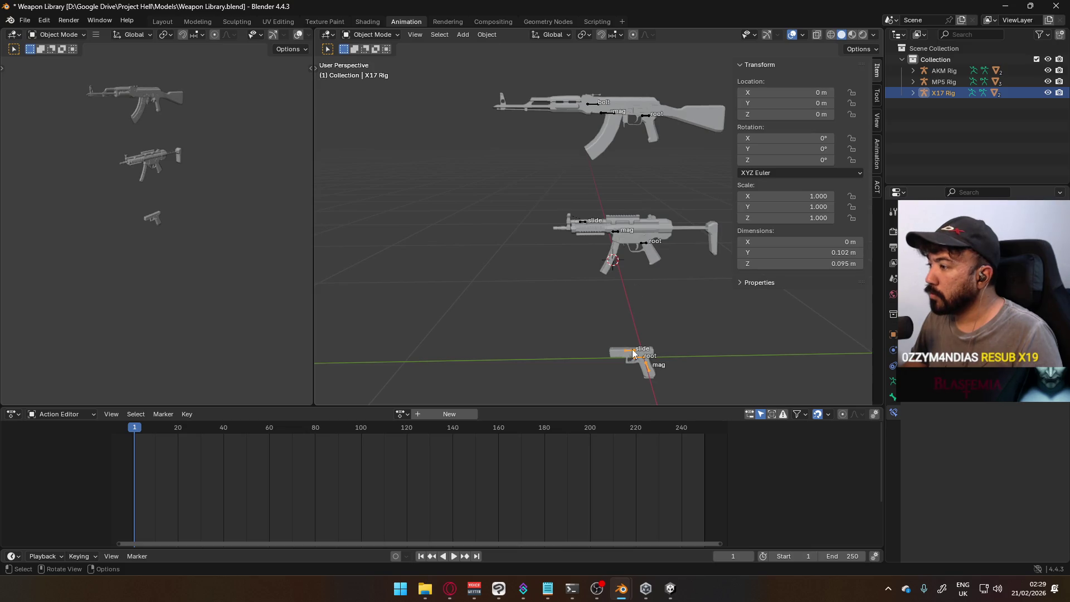
key(ctrl+z)
Clear the X17 Rig's location to the world origin in Object Mode and enter Pose Mode.
click(369, 37)
click(377, 75)
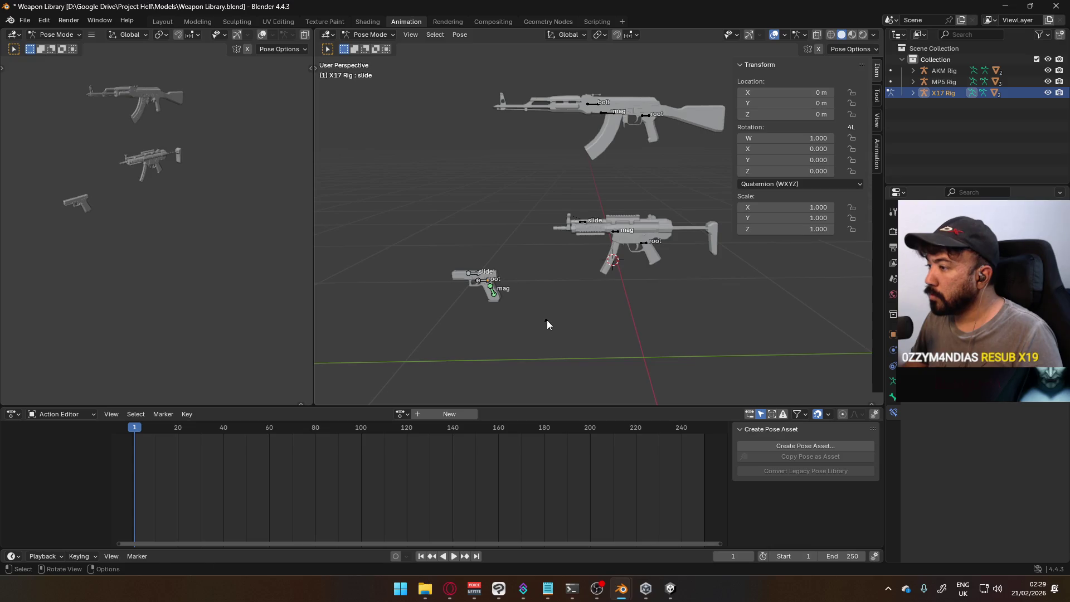
click(372, 35)
click(379, 62)
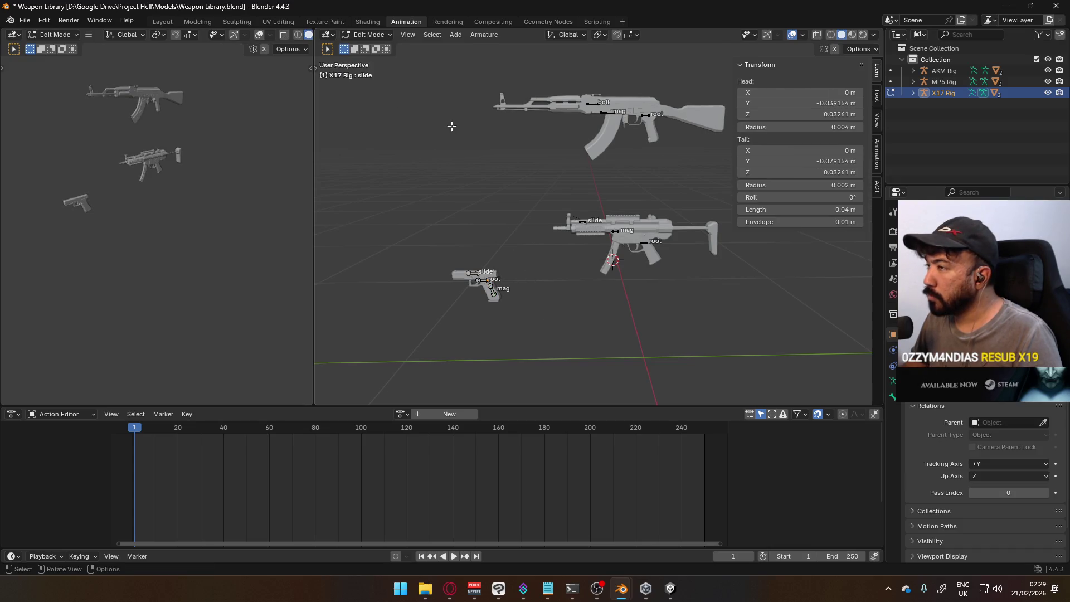
click(372, 34)
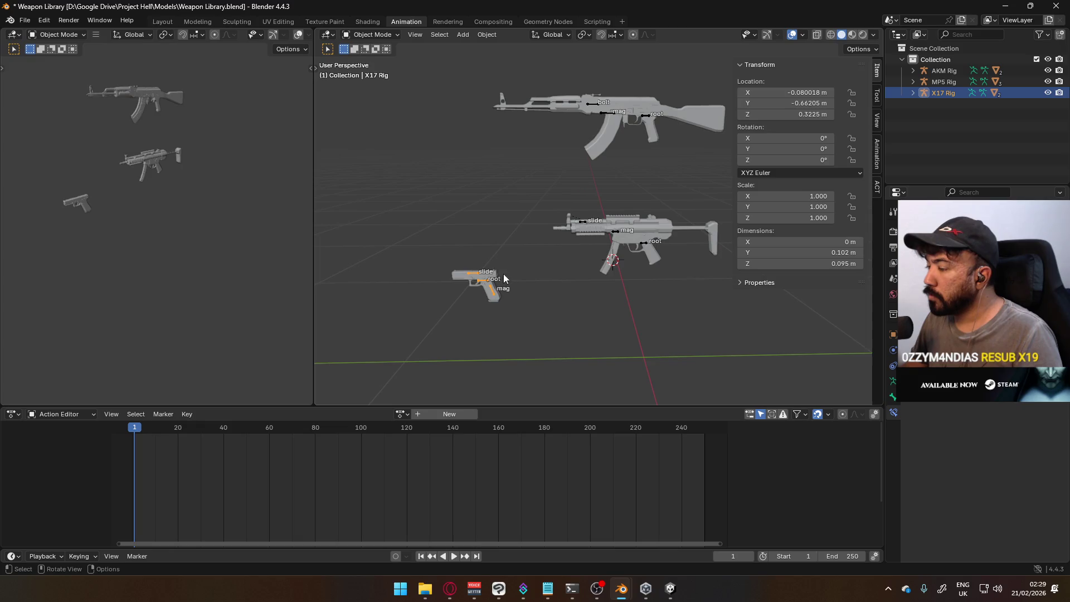
key(alt+g)
click(373, 35)
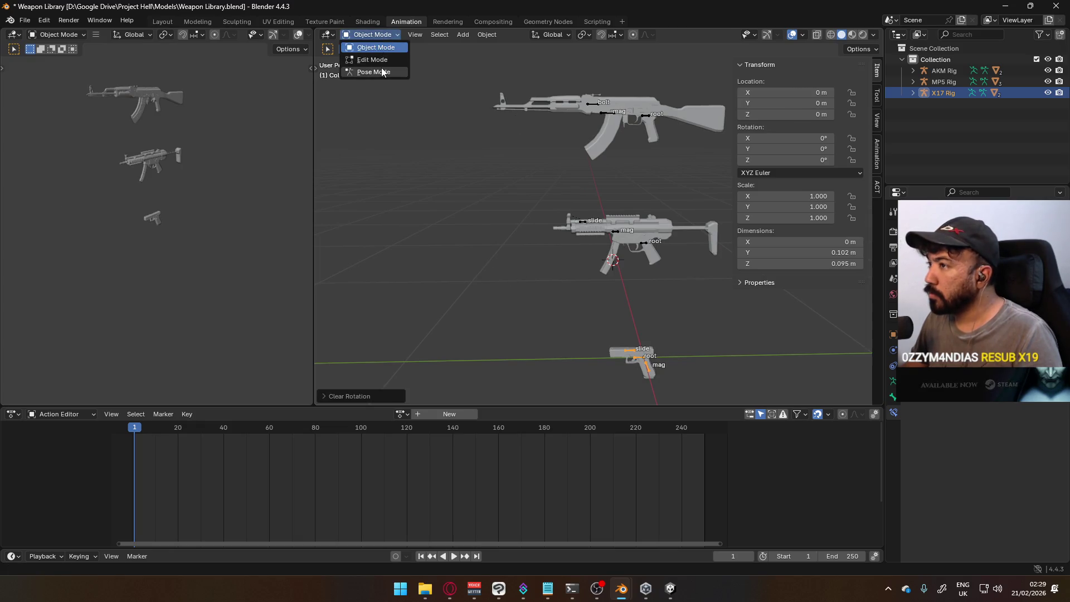
click(376, 76)
scroll(574, 348, up, 4)
scroll(577, 217, up, 3)
mouse_move(577, 217)
middle_down()
mouse_move(541, 231)
mouse_move(628, 232)
mouse_move(702, 210)
middle_up()
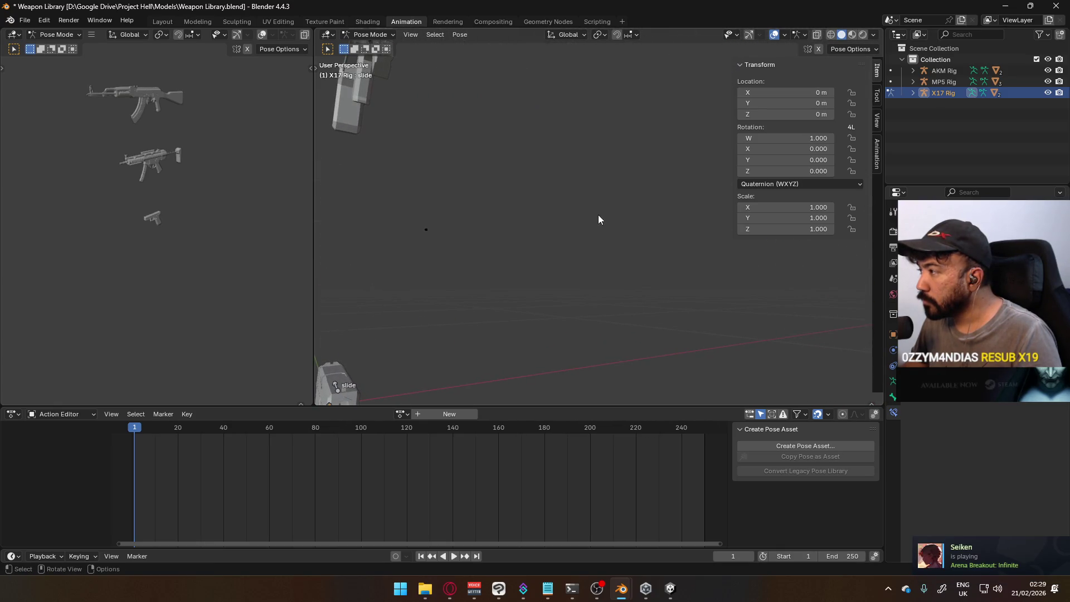
Orbit around the pistol's bones while toggling the rig between Edit and Pose Mode.
mouse_move(440, 239)
middle_down()
mouse_move(545, 156)
mouse_move(540, 188)
middle_up()
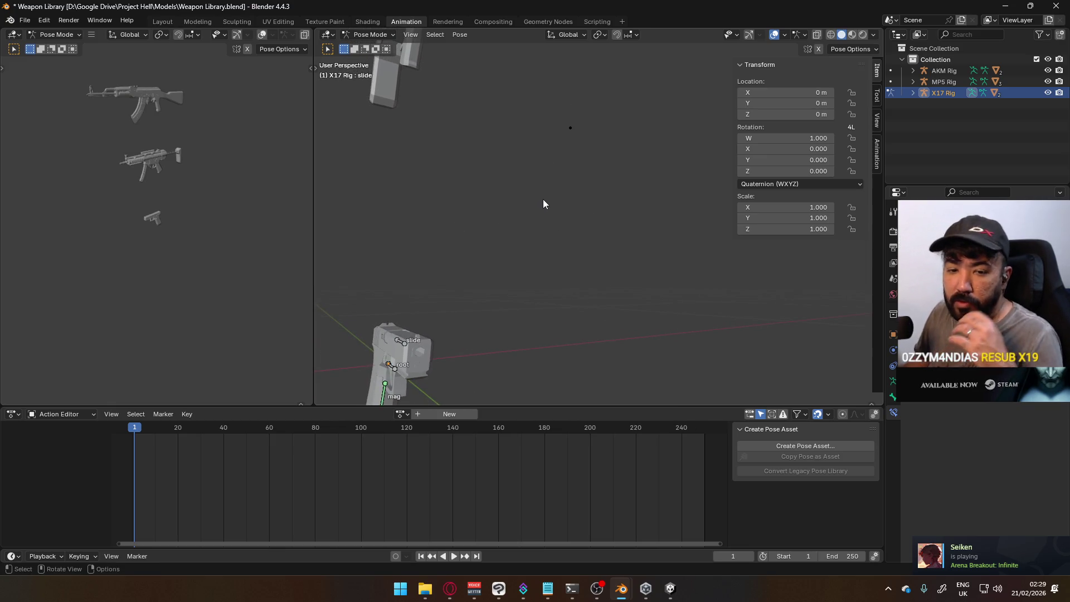
mouse_move(554, 193)
middle_down()
mouse_move(577, 201)
mouse_move(527, 202)
mouse_move(537, 212)
middle_up()
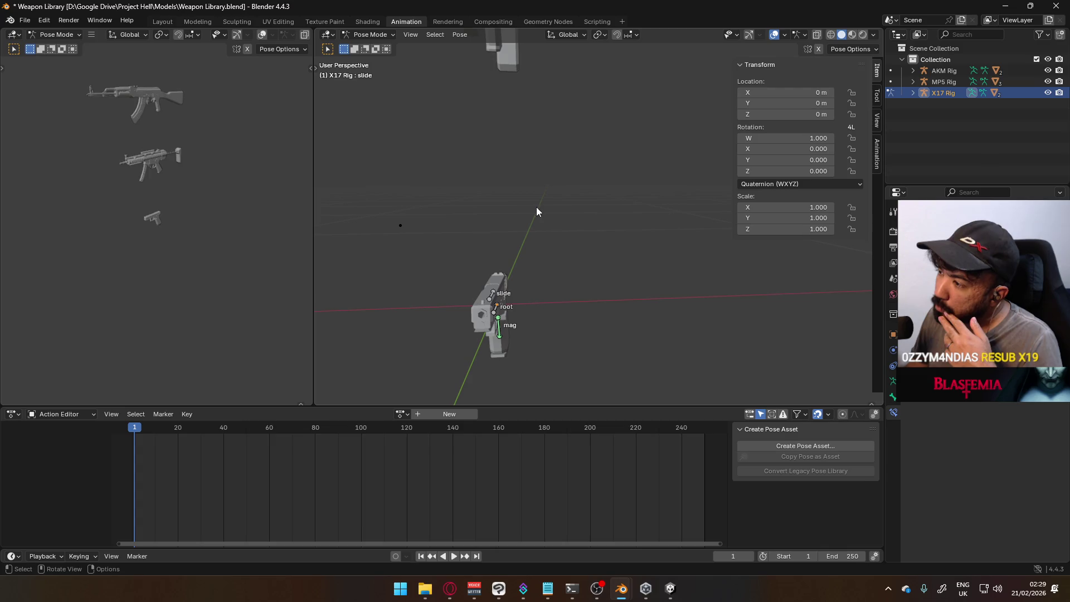
click(382, 35)
click(373, 60)
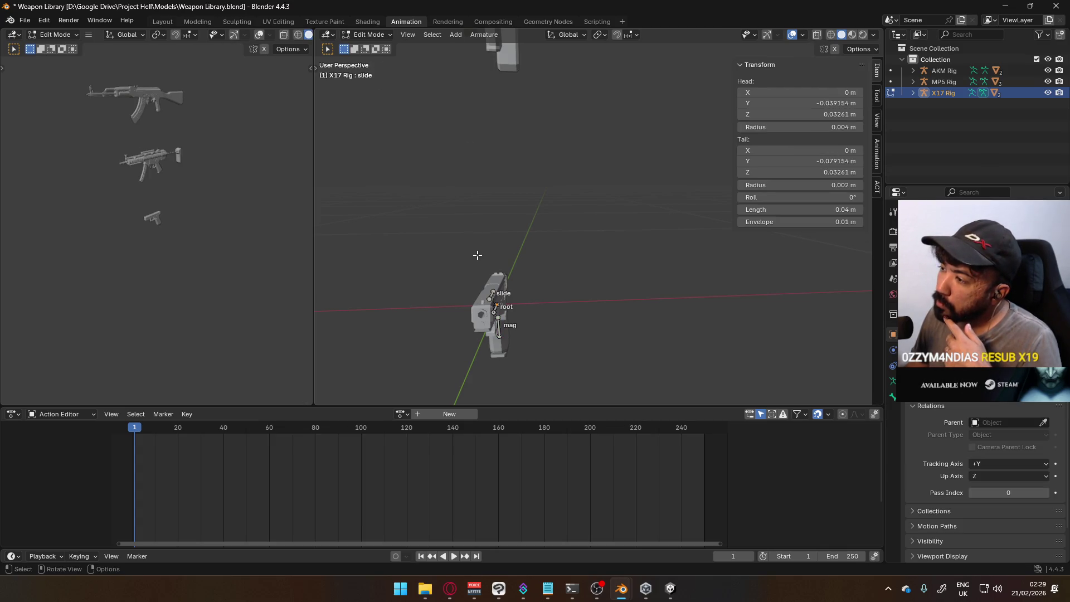
click(387, 36)
click(380, 71)
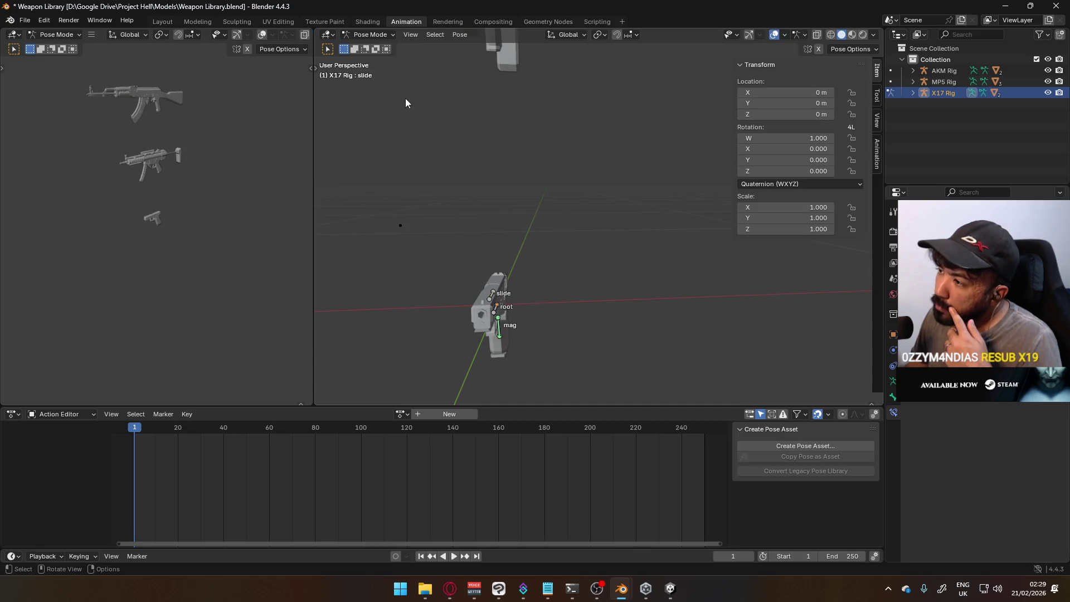
mouse_move(412, 138)
middle_down()
mouse_move(445, 115)
mouse_move(450, 146)
mouse_move(437, 125)
mouse_move(502, 162)
middle_up()
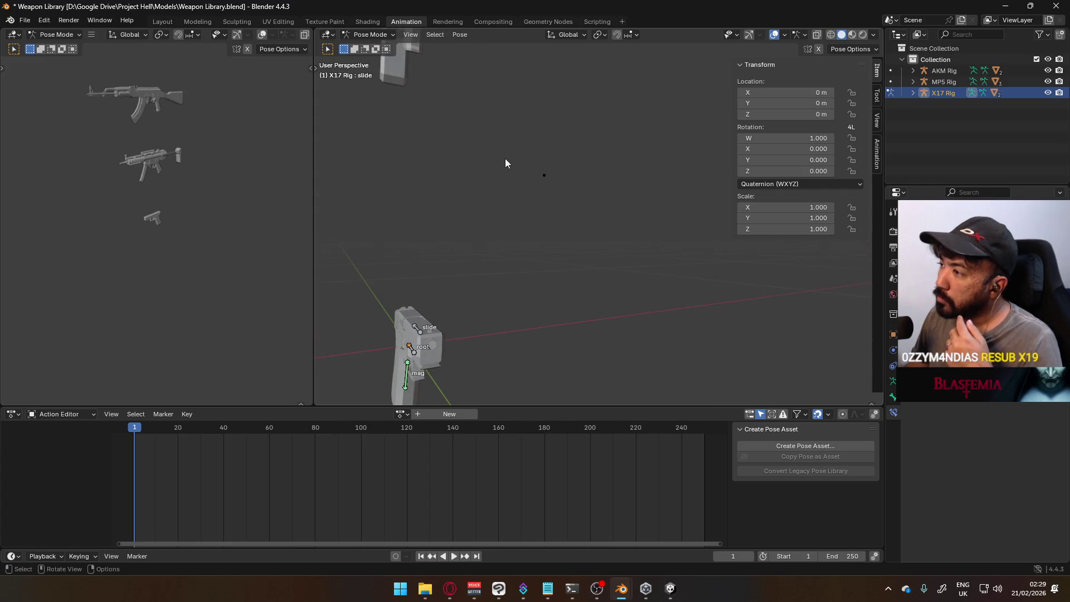
Dismiss the Select menu and open the X17 Rig in Edit Mode with its bones editable.
click(441, 37)
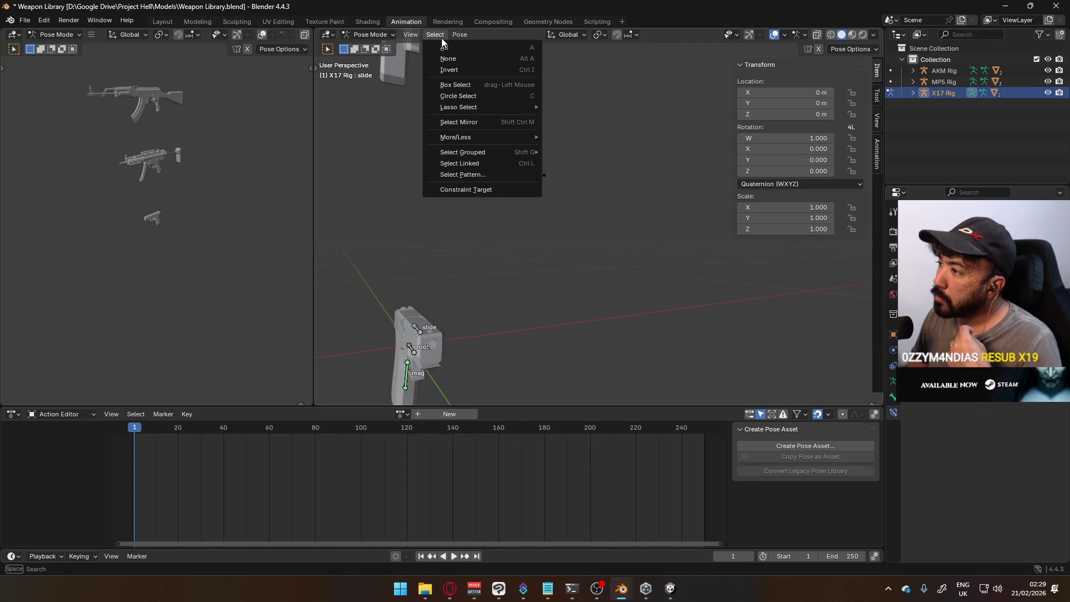
click(485, 164)
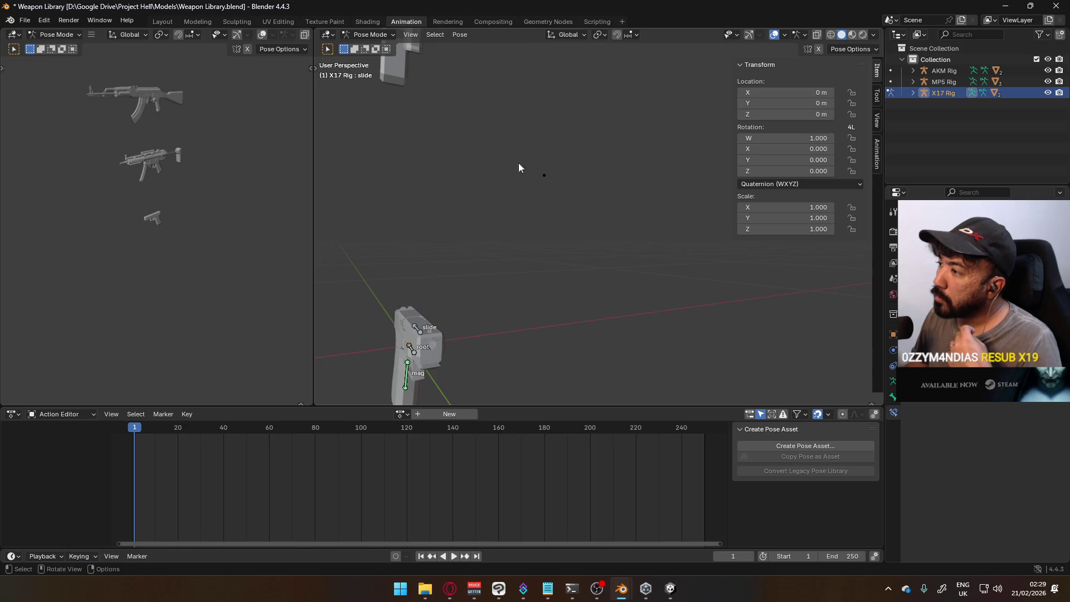
click(371, 35)
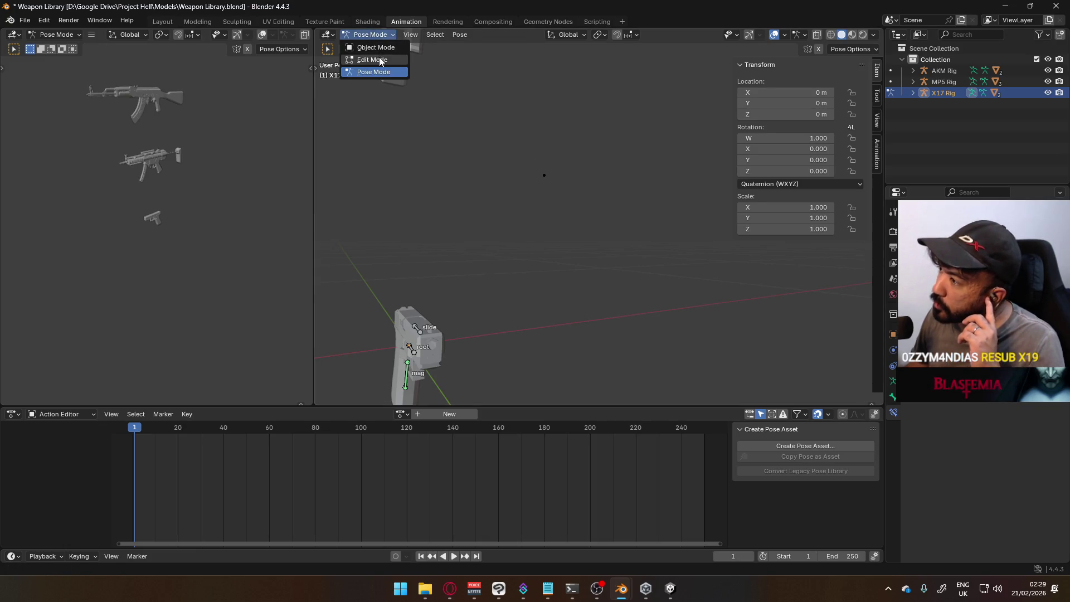
click(379, 60)
middle_drag(449, 110, 520, 165)
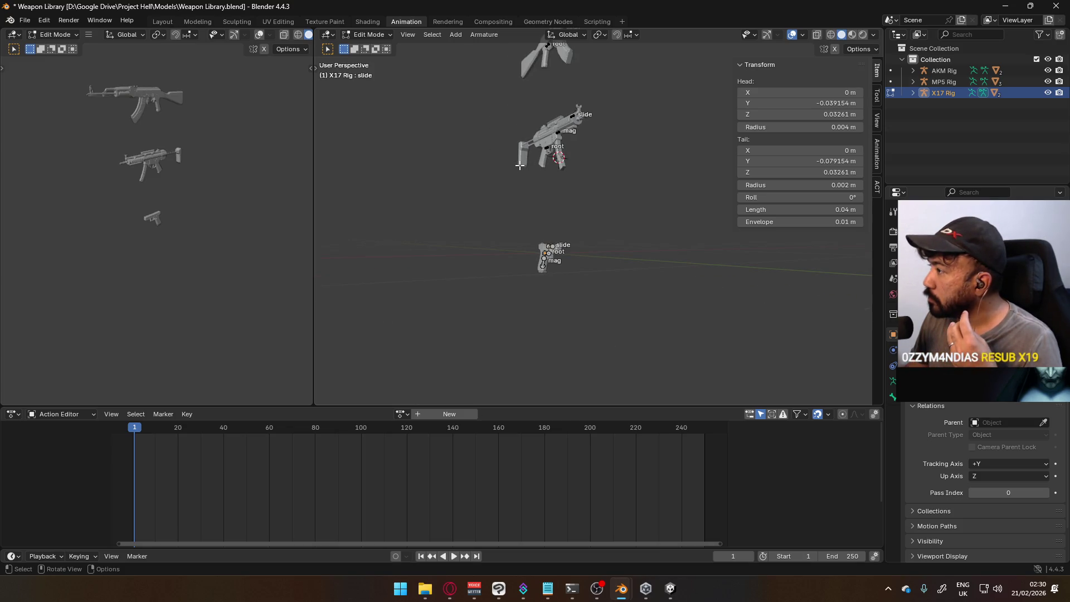
Select the X17 Rig armature together with its X17 Body and X17 Mag meshes in the outliner.
mouse_move(519, 164)
middle_down()
mouse_move(485, 198)
mouse_move(477, 179)
middle_up()
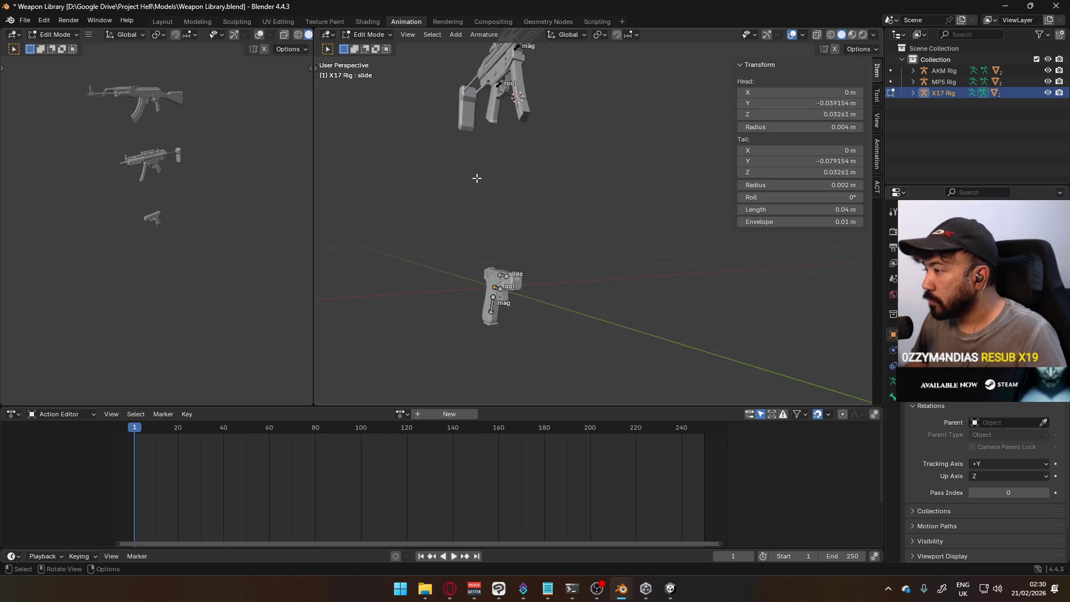
click(913, 92)
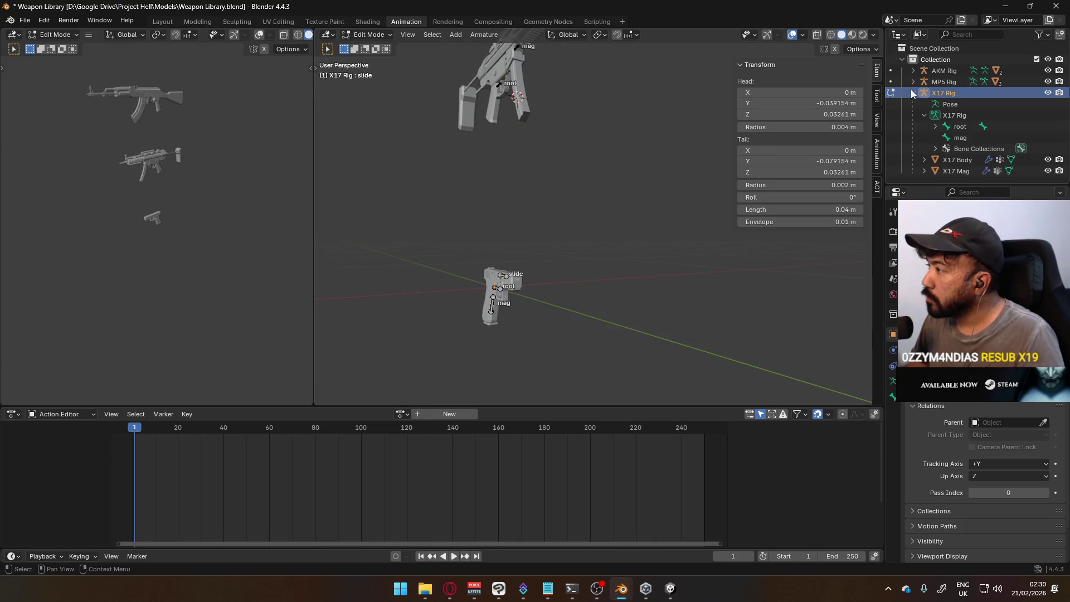
click(966, 114)
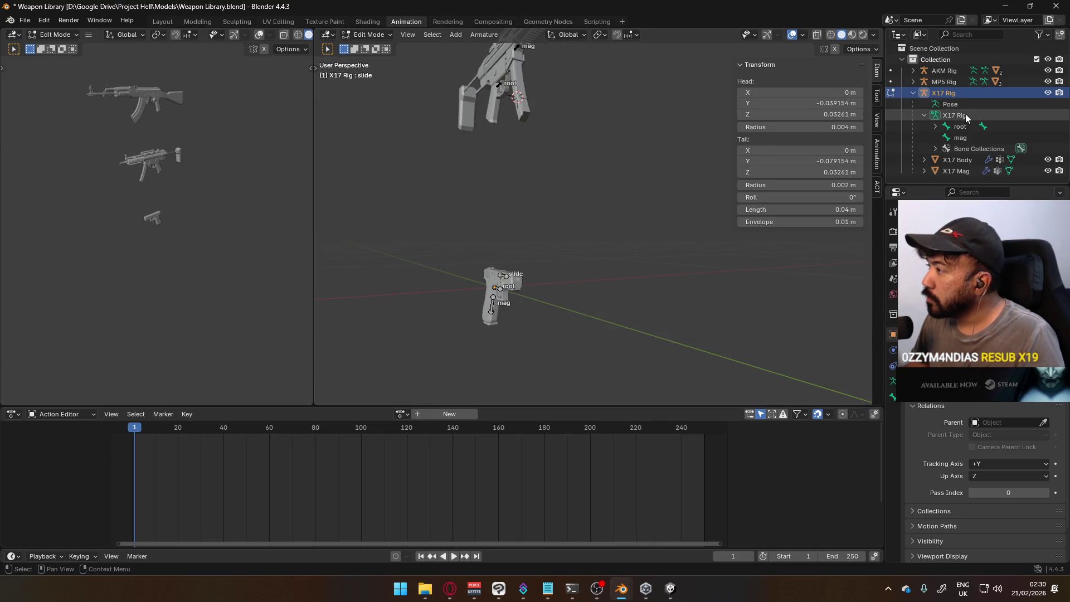
click(961, 162)
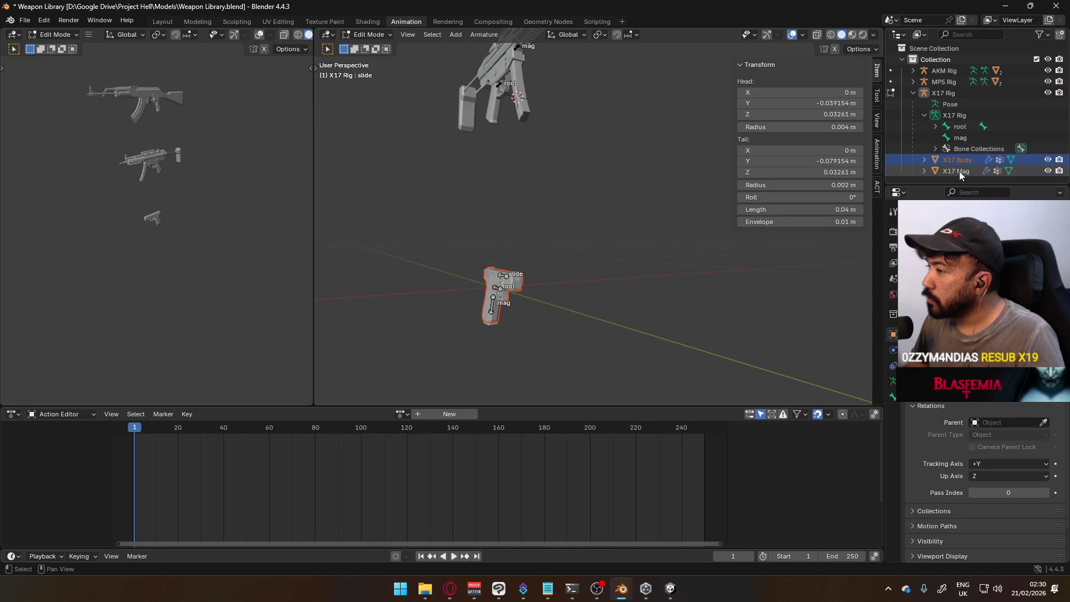
ctrl+click(959, 172)
In pose mode, test-move the X17 slide bone along global Y and cancel it back to rest.
click(377, 34)
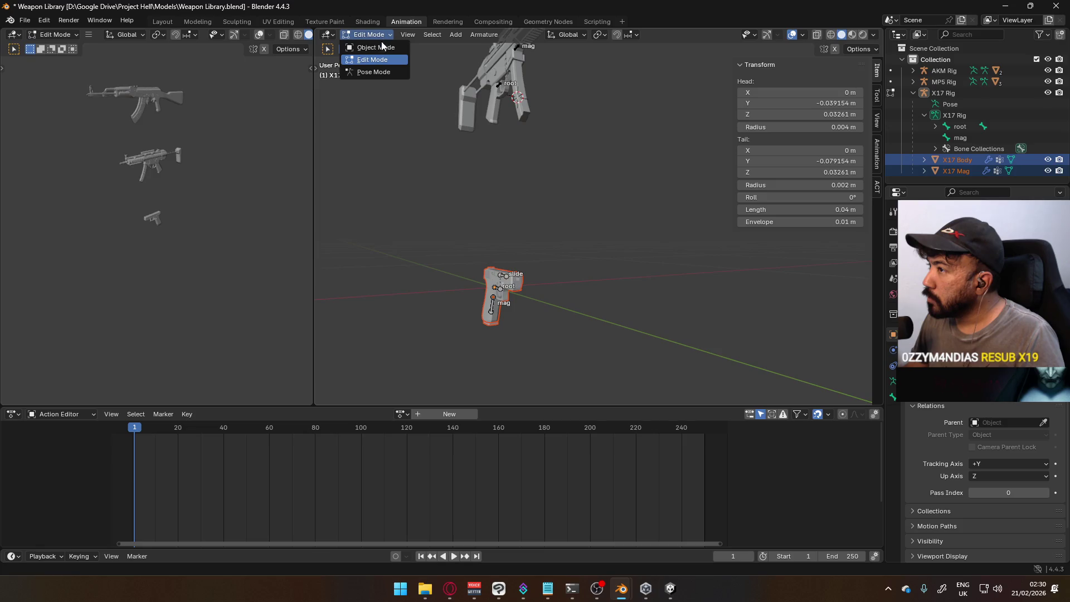
click(388, 73)
middle_drag(513, 248, 616, 255)
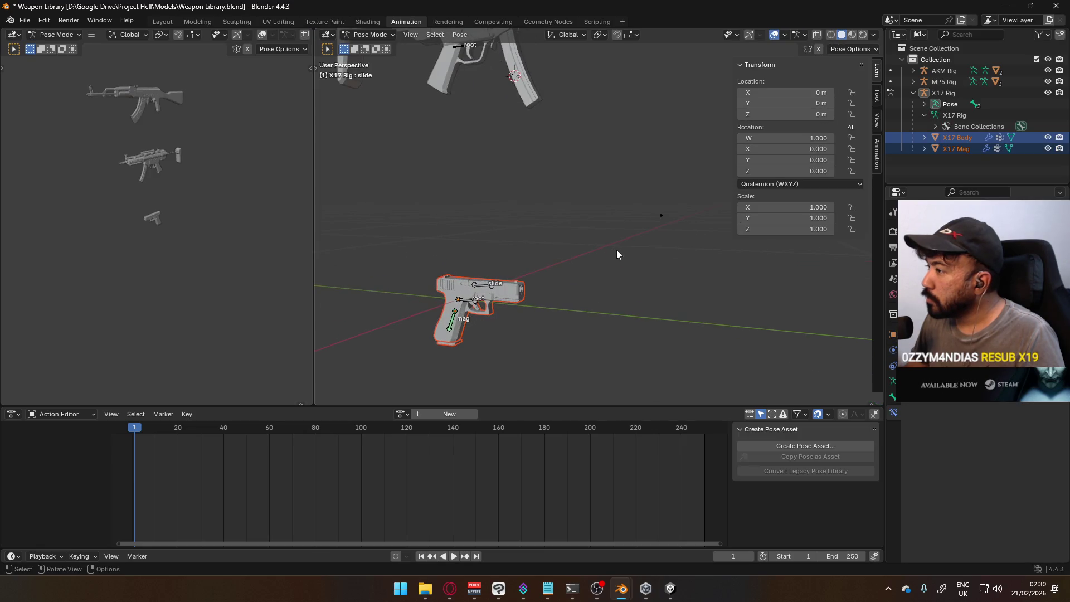
click(491, 285)
key(g)
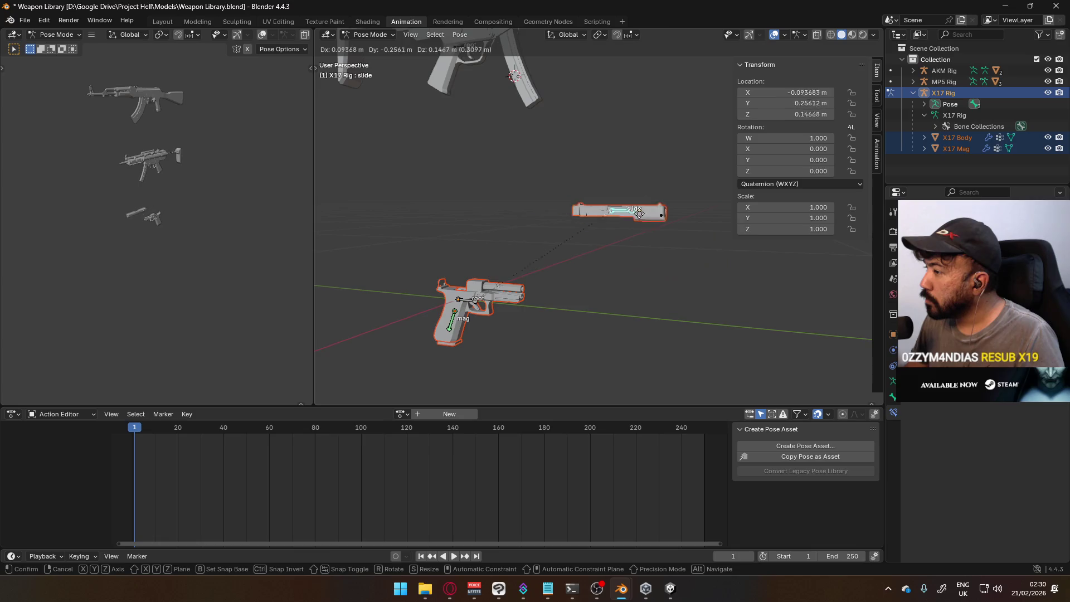
key(x)
key(y)
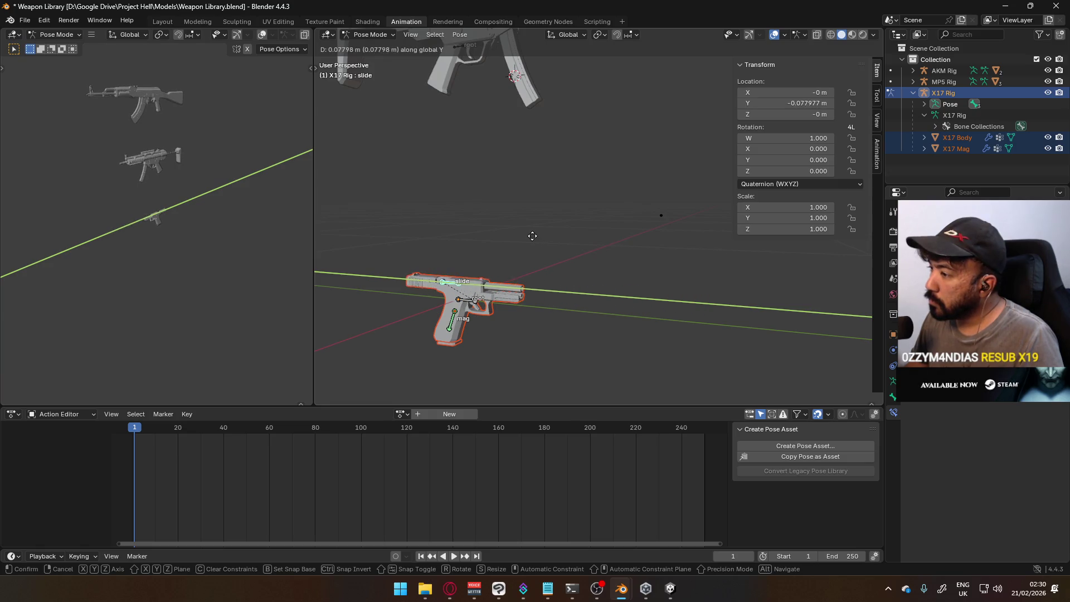
key(Escape)
Back in object mode, delete the X17 rig and its two meshes from the scene.
click(371, 34)
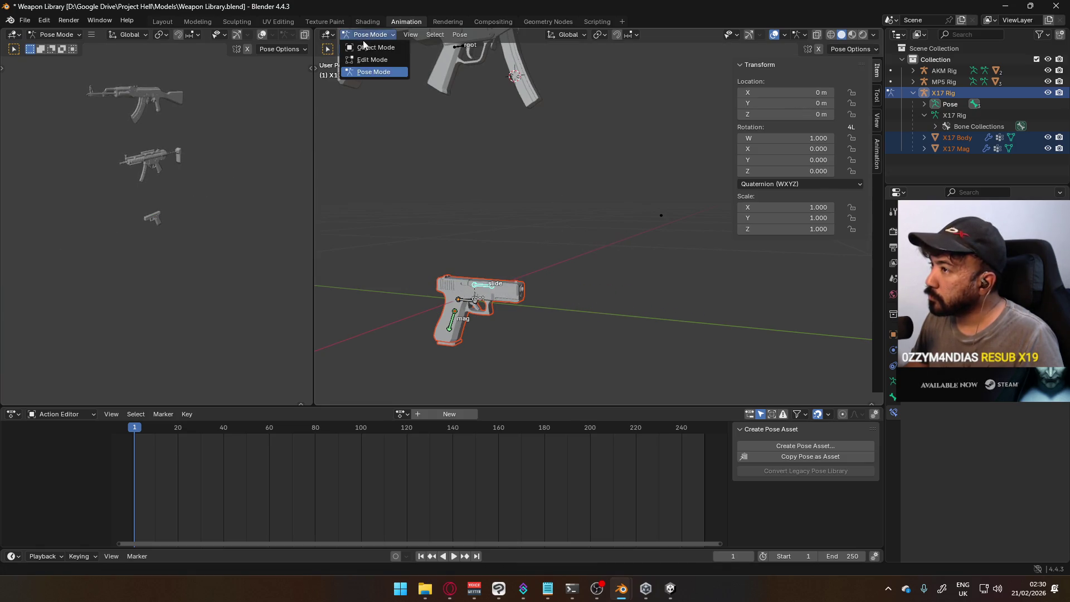
key(Delete)
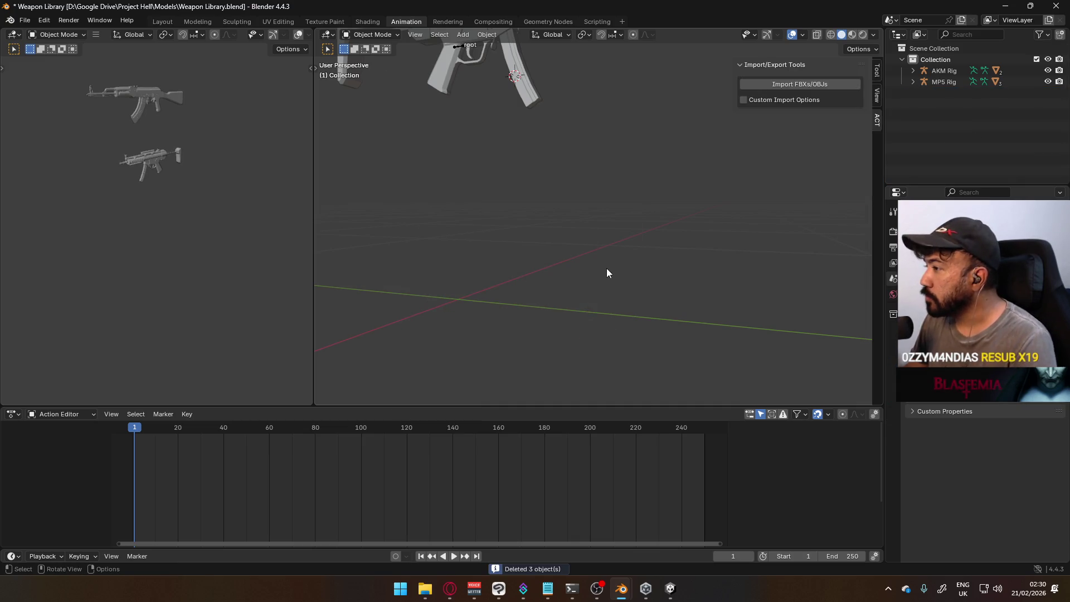
Undo the deletion to restore the X17 rig, then select the MP5 Rig armature.
key(z)
key(ctrl+z)
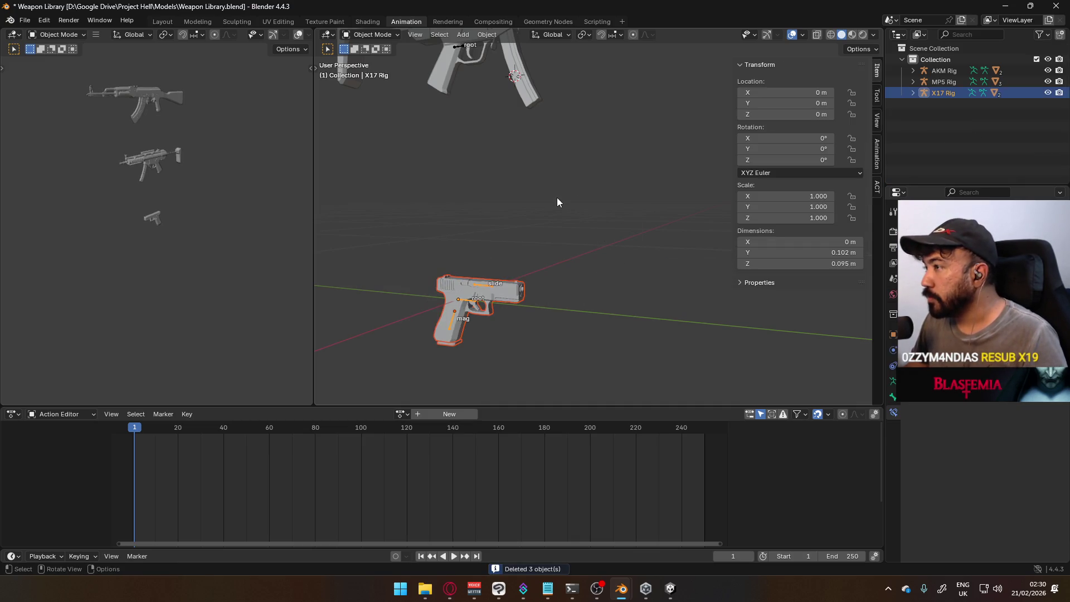
scroll(560, 200, down, 2)
click(530, 92)
click(378, 39)
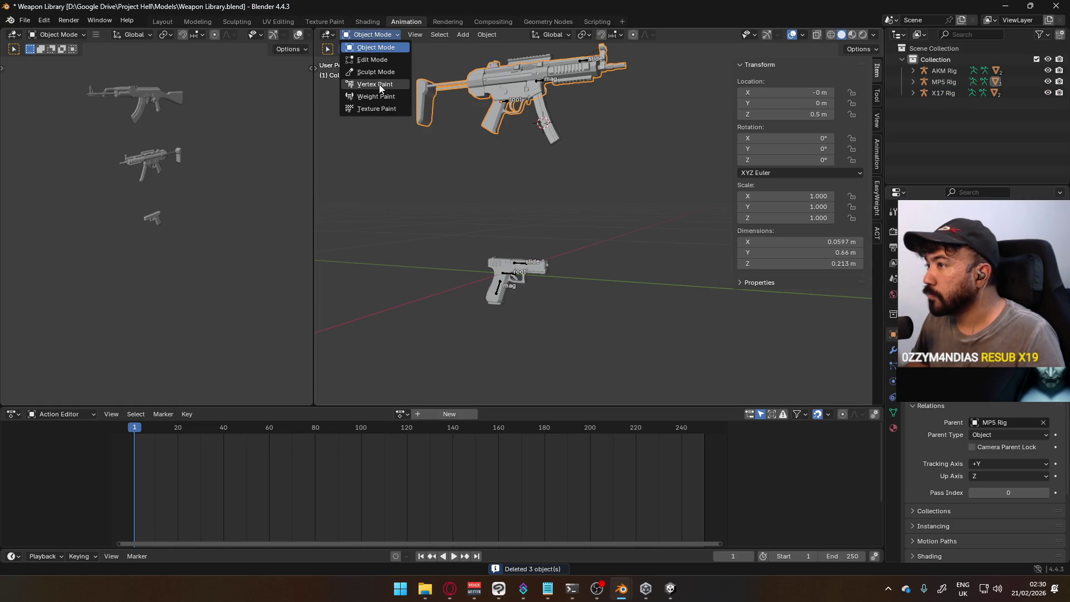
click(505, 104)
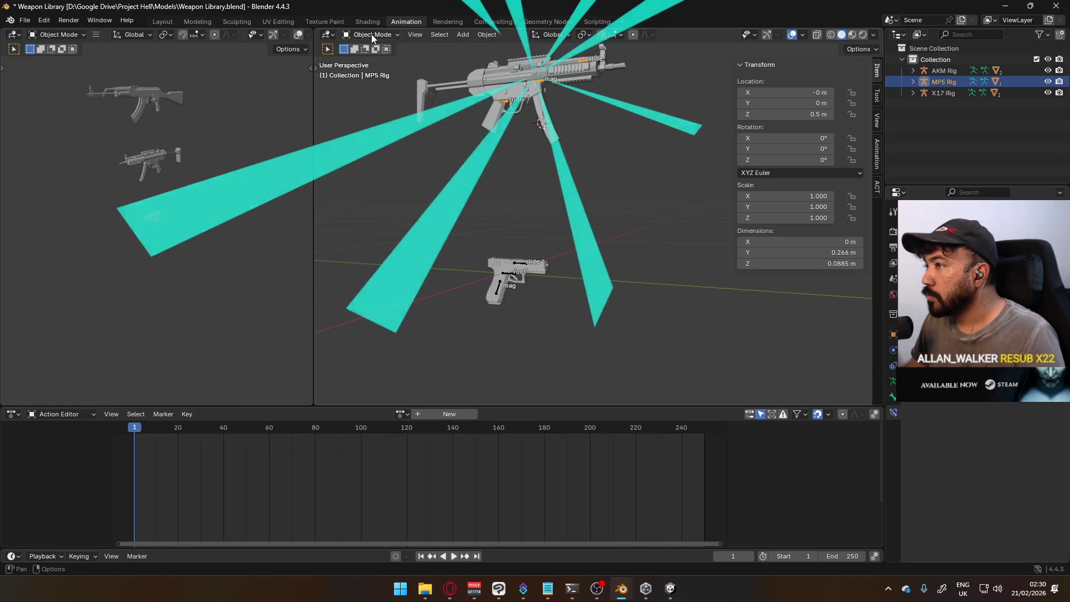
In pose mode, test-move the MP5 root bone, cancel it, and return the MP5 rig to object mode.
key(ctrl+Tab)
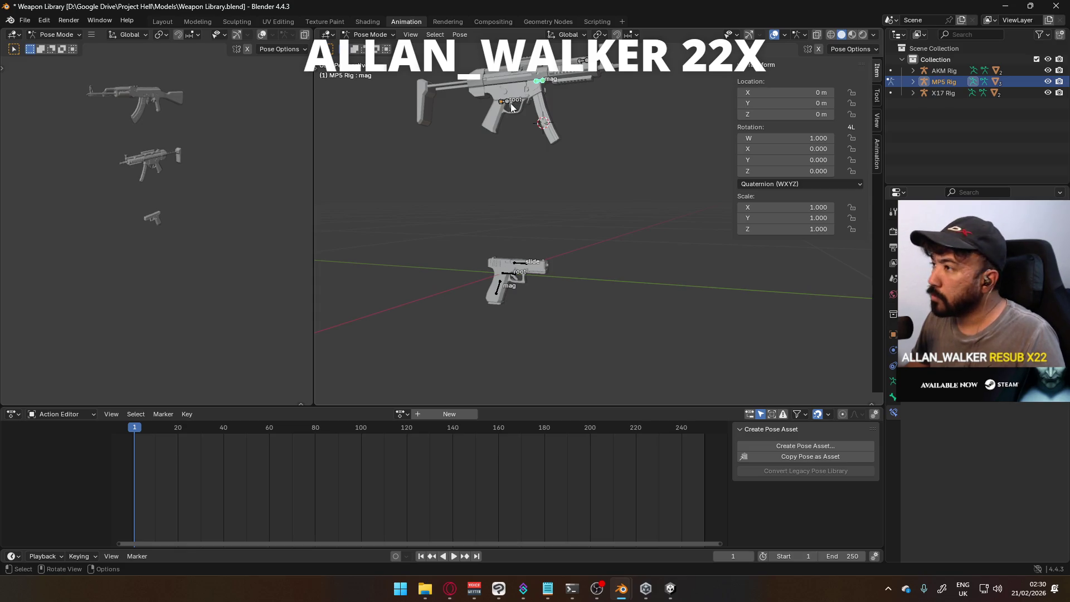
click(512, 104)
key(g)
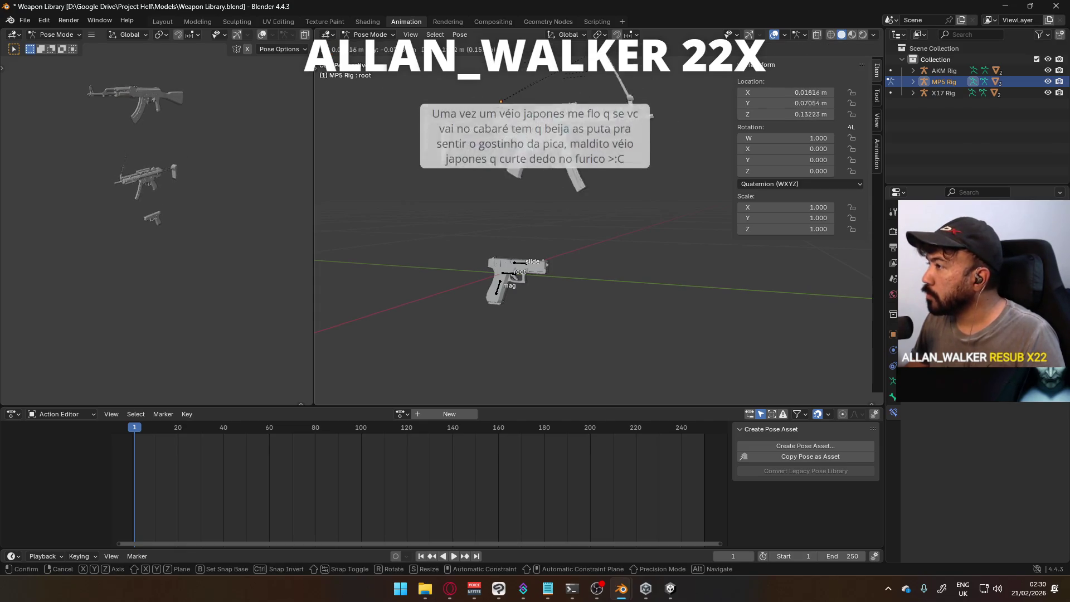
key(Escape)
mouse_move(536, 201)
middle_down()
mouse_move(523, 209)
mouse_move(544, 183)
middle_up()
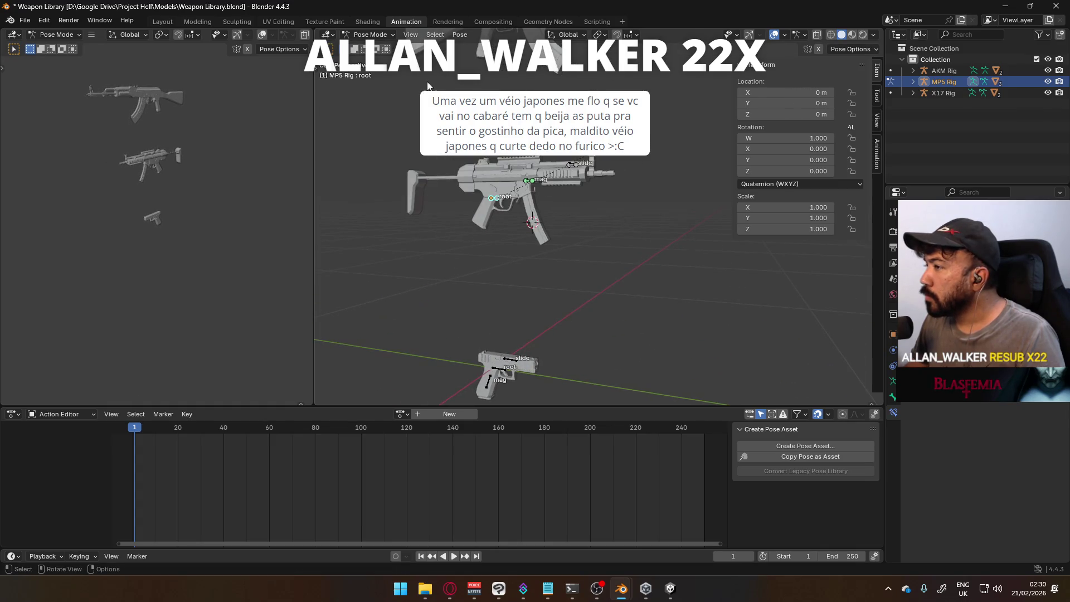
key(ctrl+Tab)
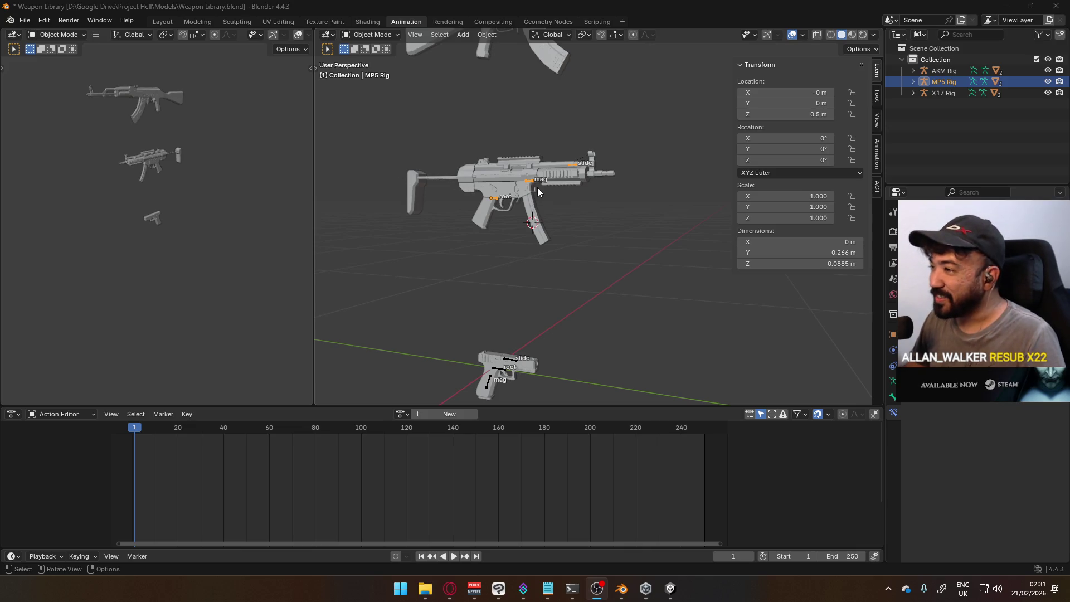
scroll(538, 188, up, 2)
click(362, 36)
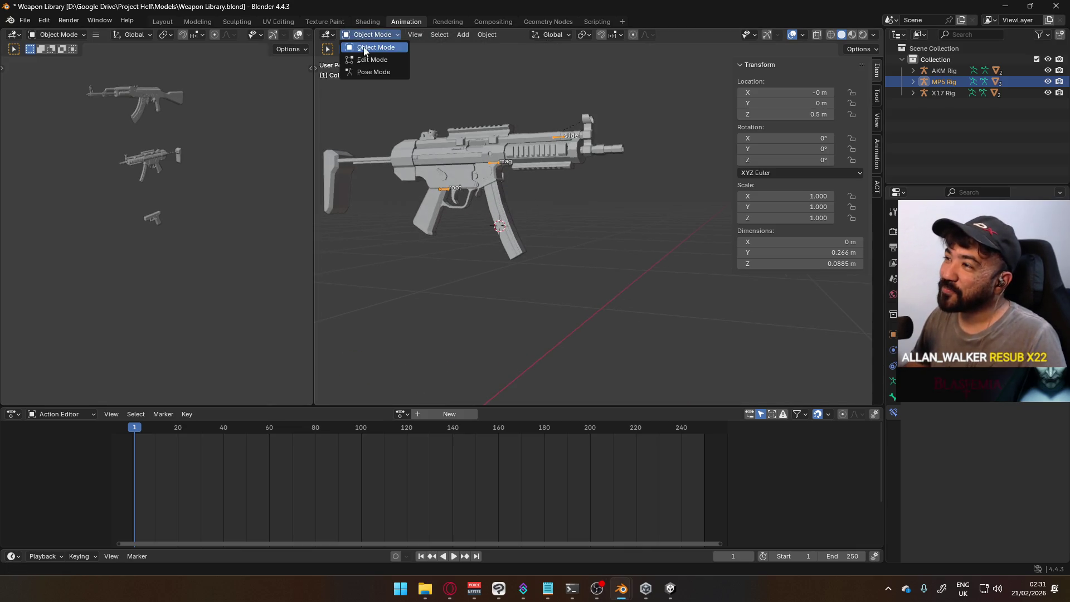
click(472, 167)
click(501, 156)
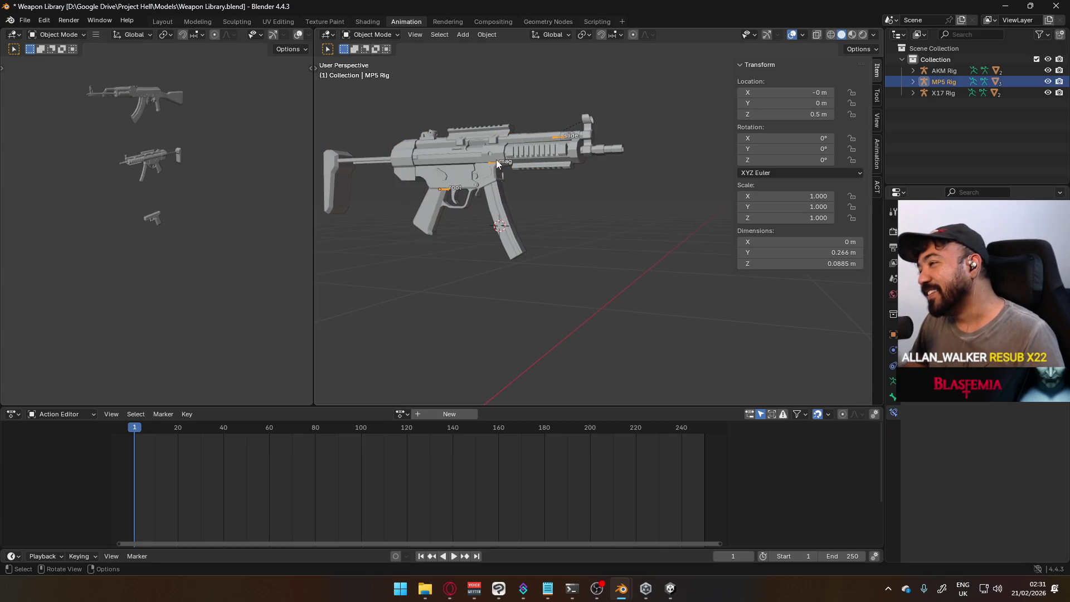
middle_drag(446, 143, 525, 166)
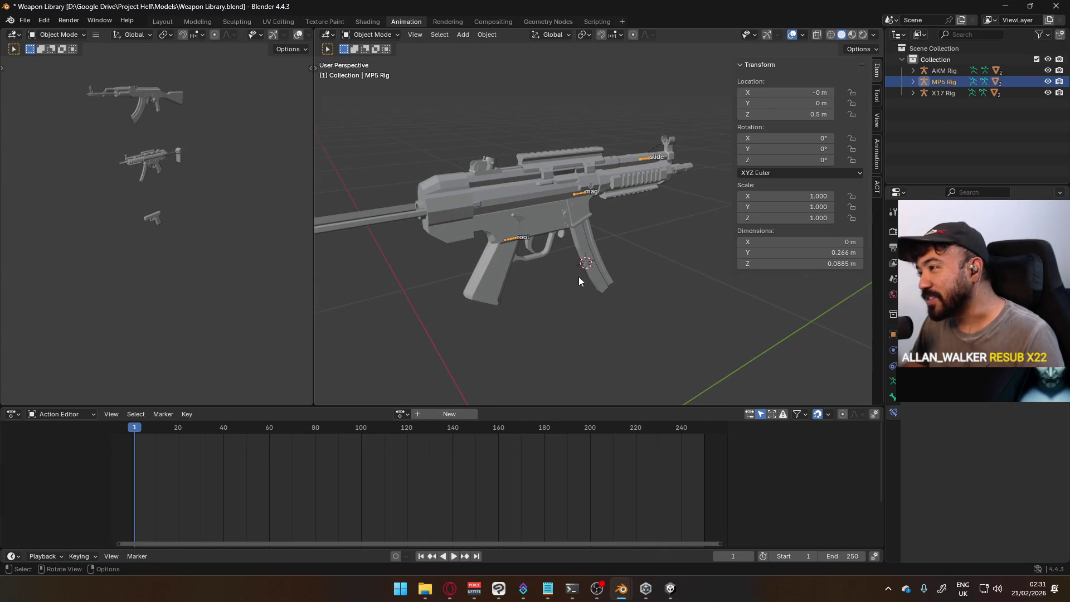
middle_drag(577, 291, 569, 178)
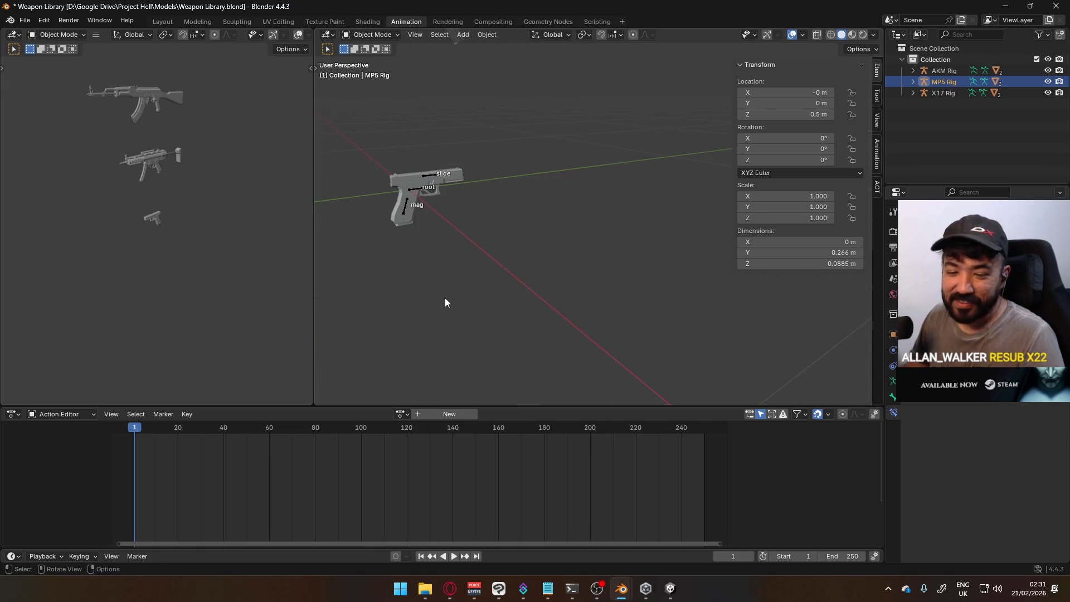
click(415, 191)
mouse_move(415, 191)
middle_down()
mouse_move(476, 218)
mouse_move(366, 67)
middle_up()
click(371, 35)
Weight-paint the X17 Body with face and vertex masking to check the slide weights, then return to pose mode.
click(366, 79)
scroll(614, 184, up, 2)
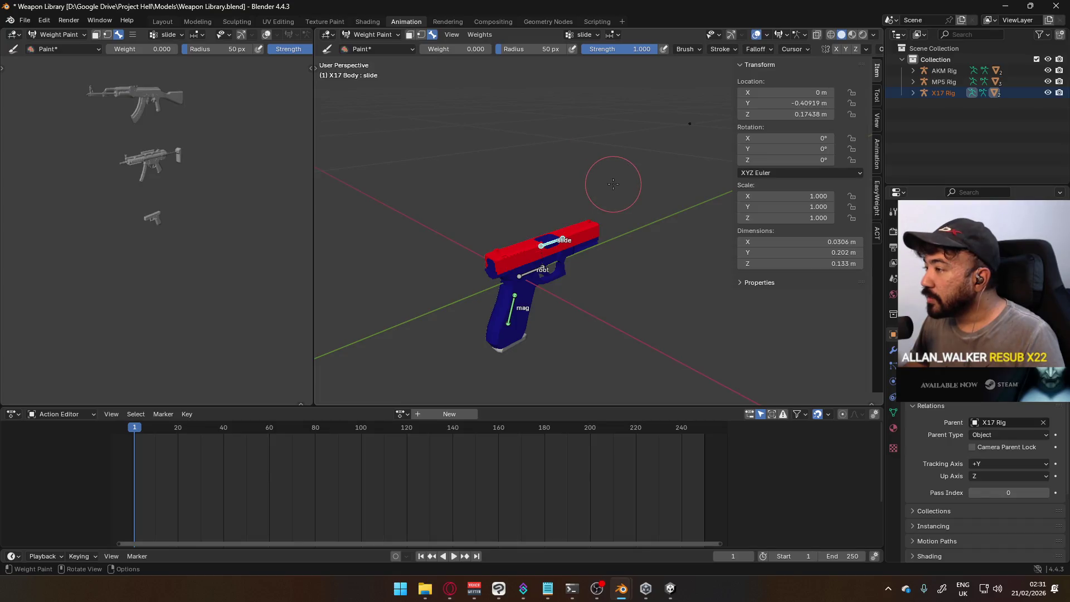
click(413, 35)
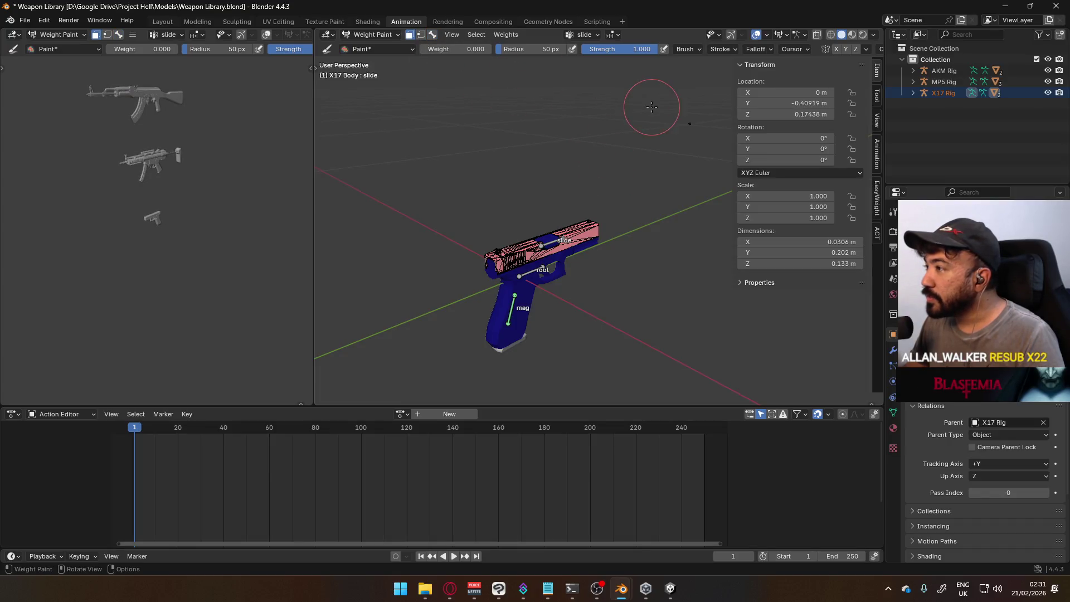
click(421, 35)
middle_drag(647, 115, 594, 176)
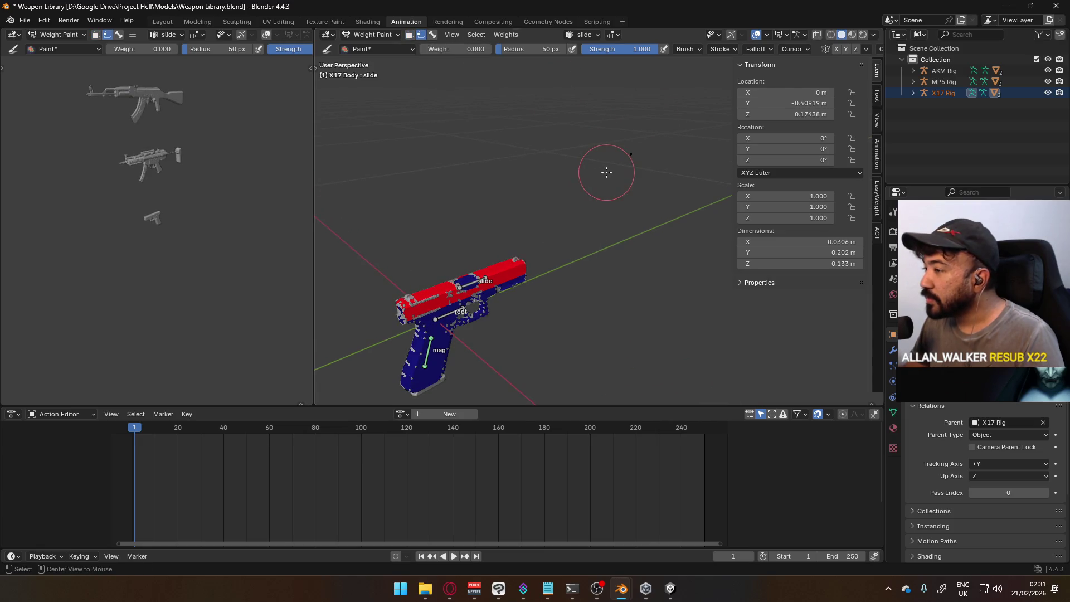
mouse_move(688, 185)
middle_down()
mouse_move(480, 197)
mouse_move(586, 218)
middle_up()
click(964, 161)
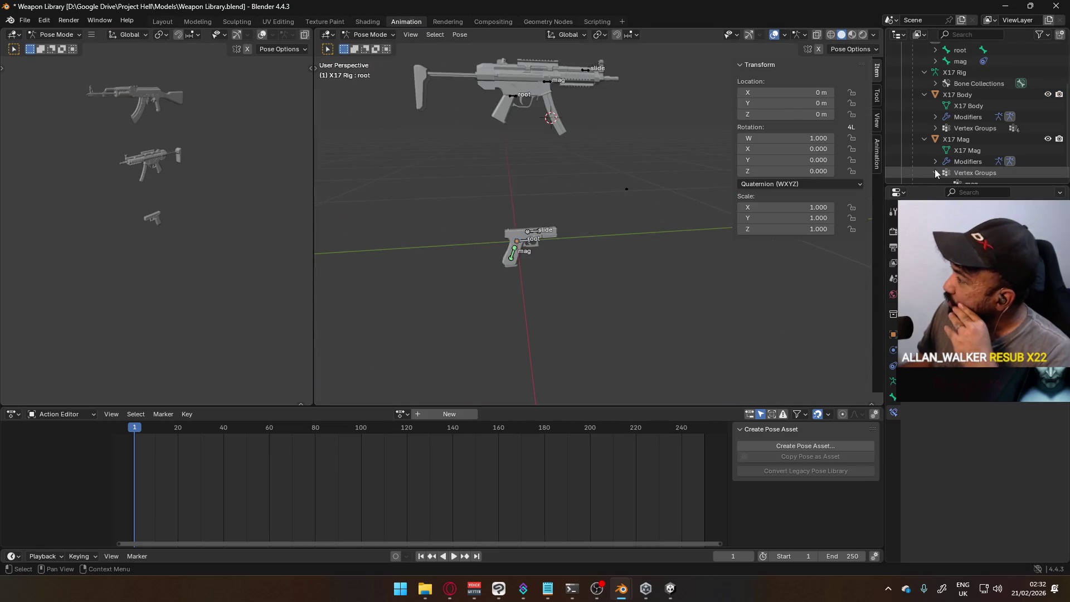
Move the whole X17 rig aside in object mode and inspect the result in pose mode.
click(974, 173)
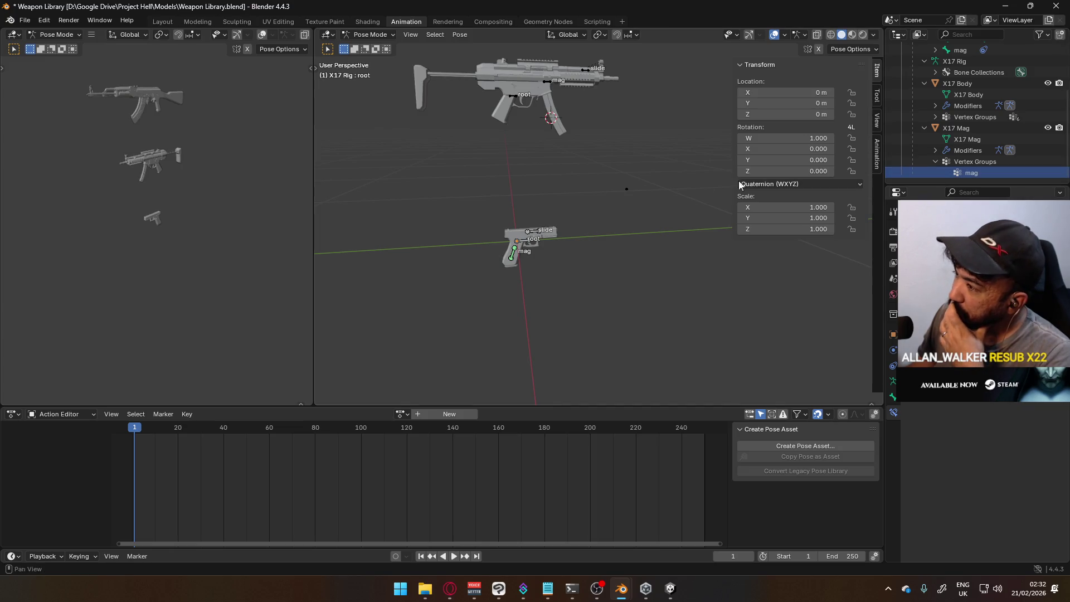
scroll(652, 188, up, 4)
scroll(596, 194, up, 2)
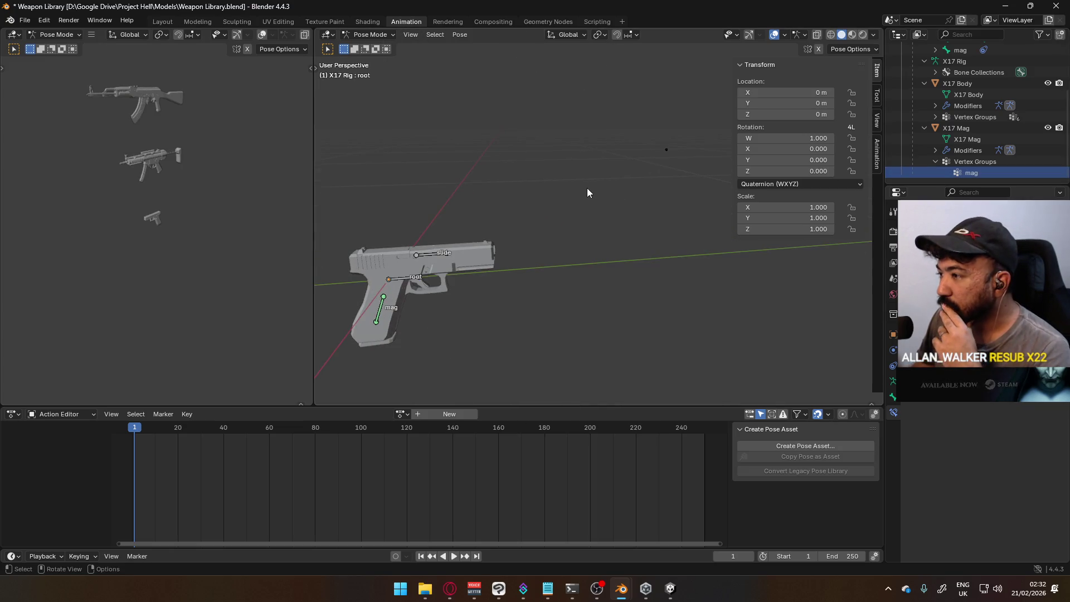
click(375, 48)
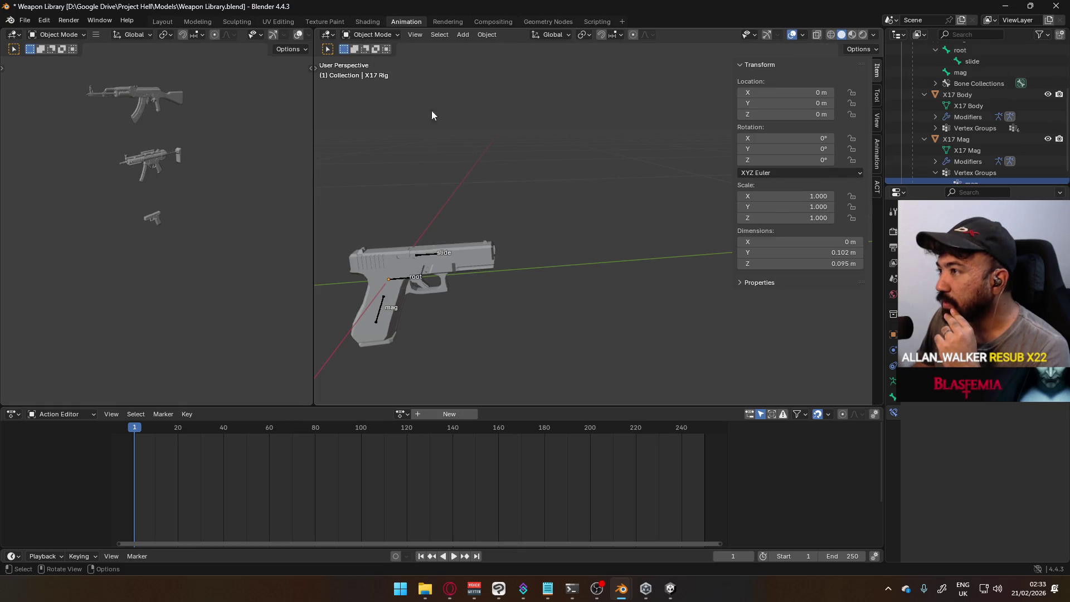
middle_drag(480, 244, 574, 189)
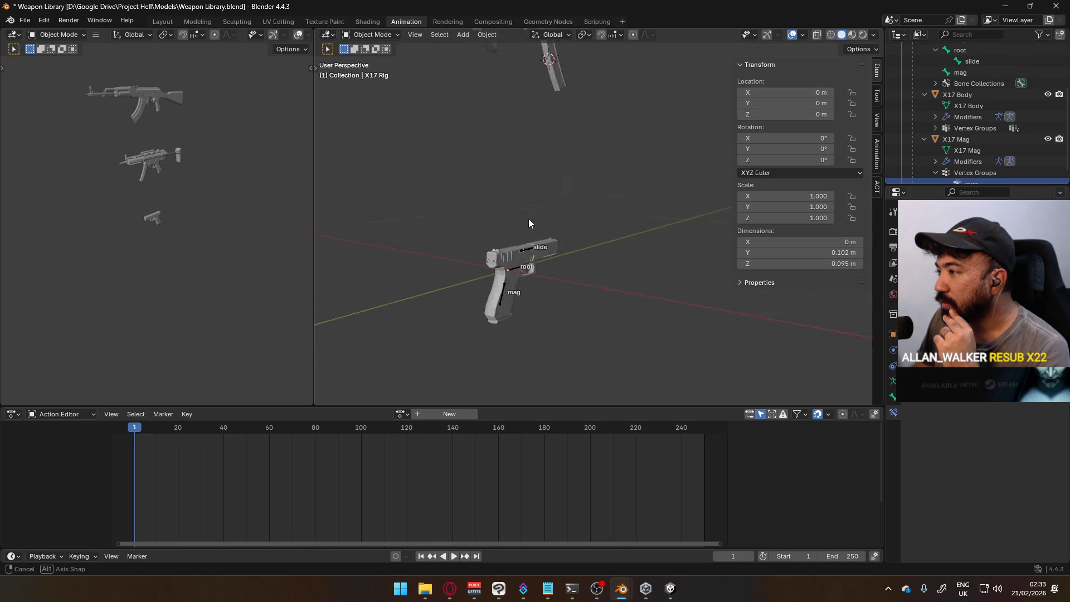
mouse_move(574, 190)
middle_down()
mouse_move(483, 242)
mouse_move(593, 266)
middle_up()
scroll(477, 252, down, 4)
key(g)
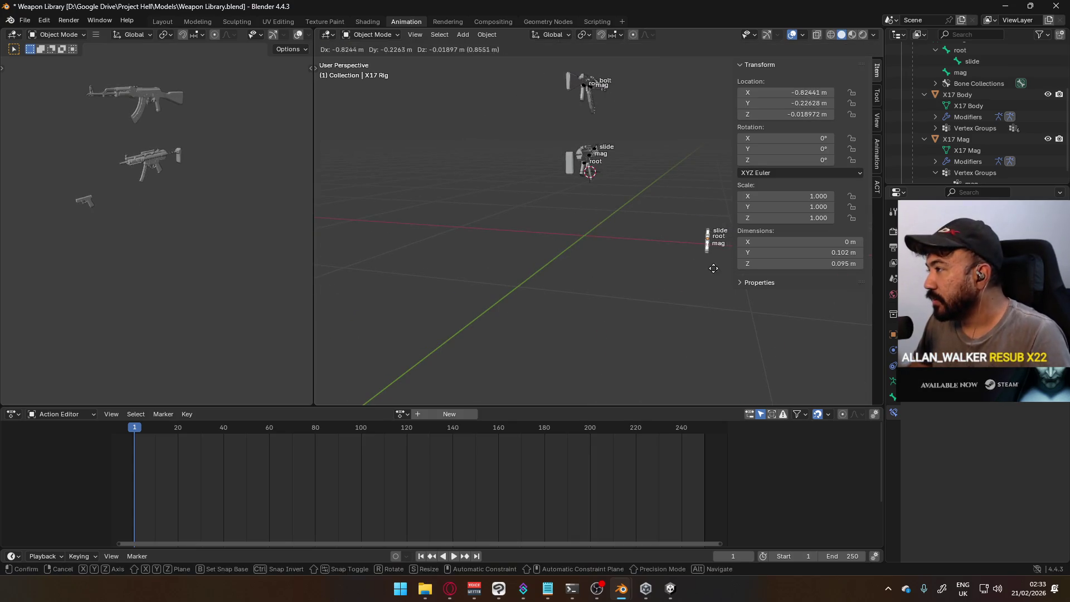
click(715, 269)
middle_drag(655, 181, 391, 66)
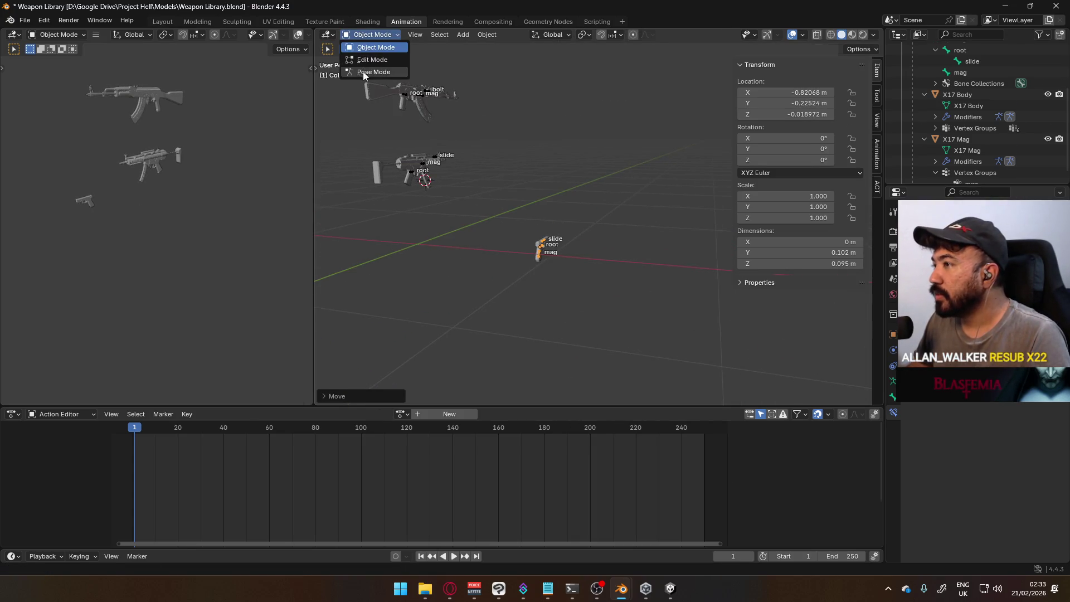
click(363, 72)
middle_drag(482, 200, 597, 198)
Clear the X17 rig's location back to the world origin, undo the mesh location reset, and select the X17 Body.
key(ctrl+Tab)
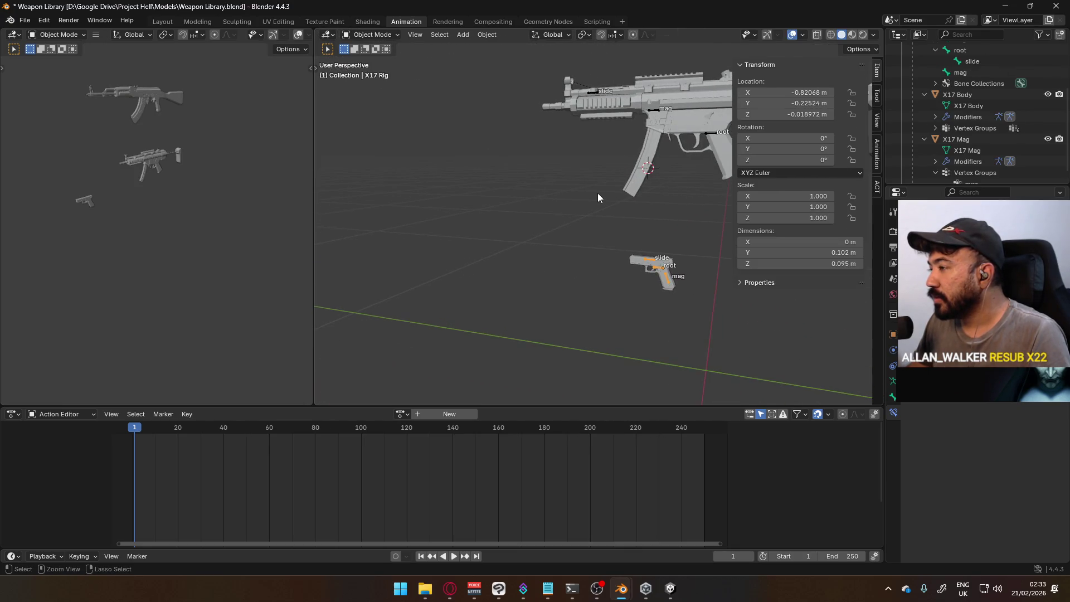
key(alt+g)
click(373, 40)
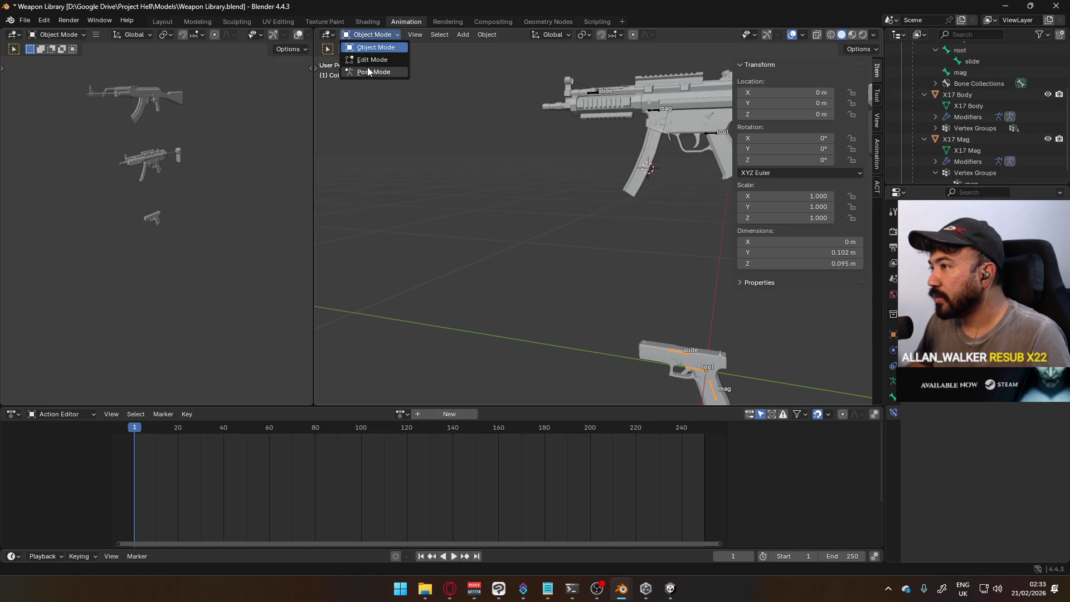
click(368, 71)
scroll(562, 223, down, 5)
click(369, 35)
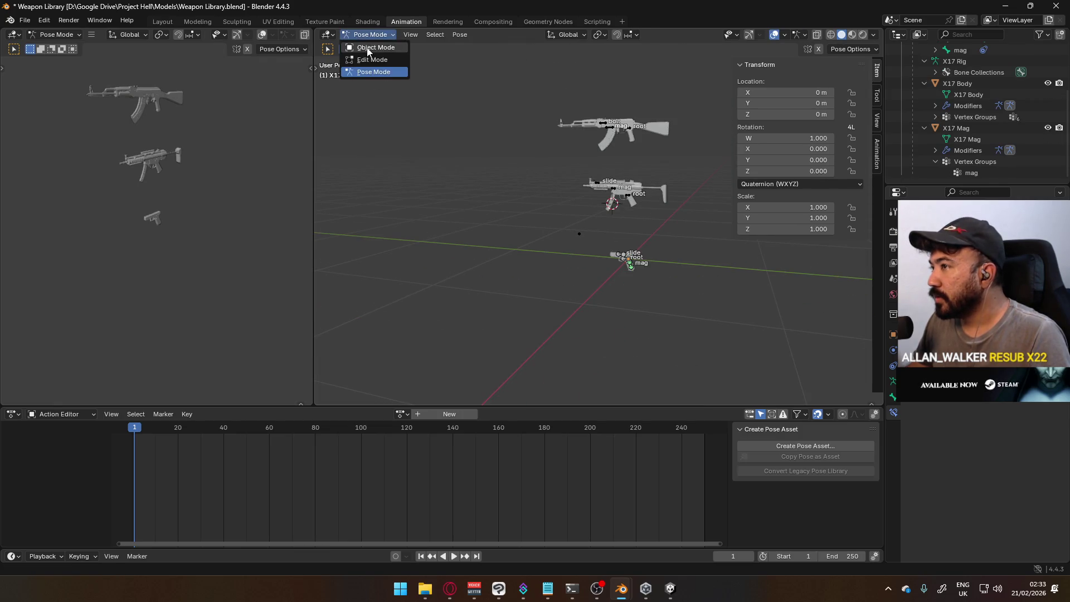
key(alt+g)
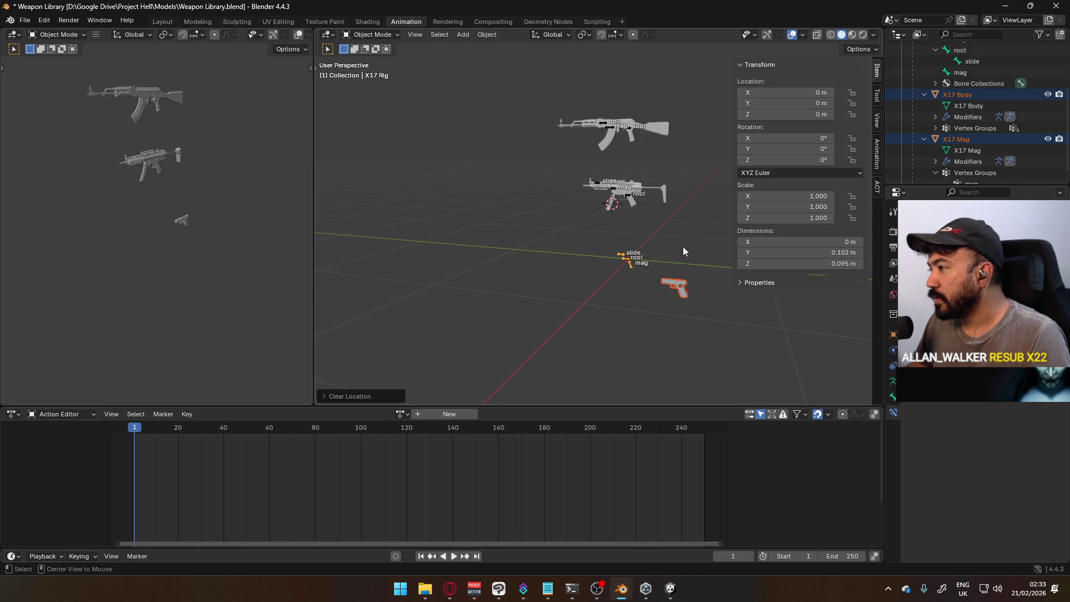
key(ctrl+z)
key(ctrl+z)
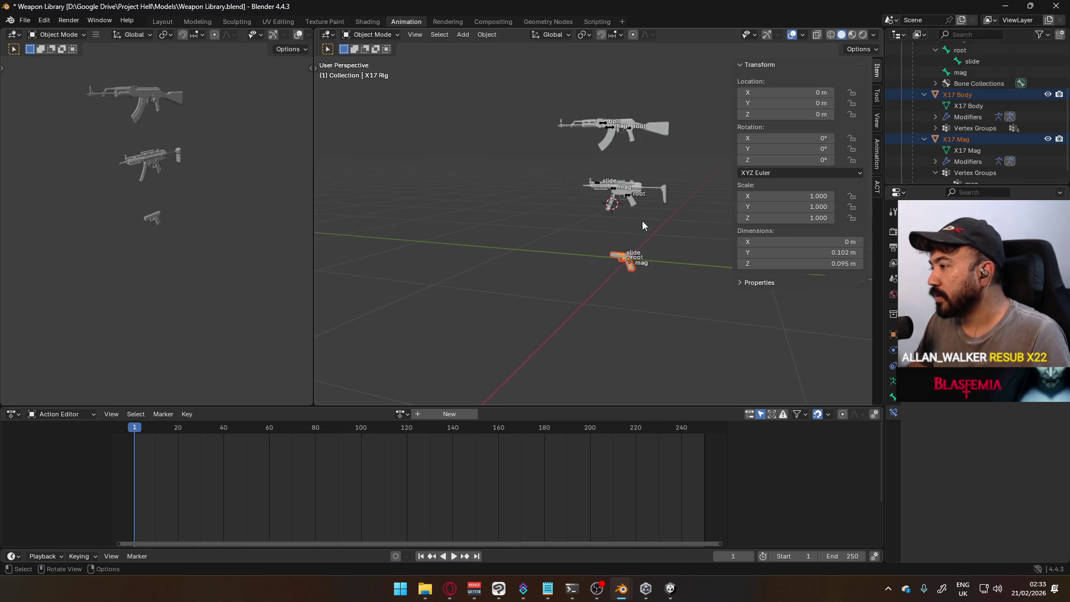
scroll(634, 293, up, 5)
click(632, 309)
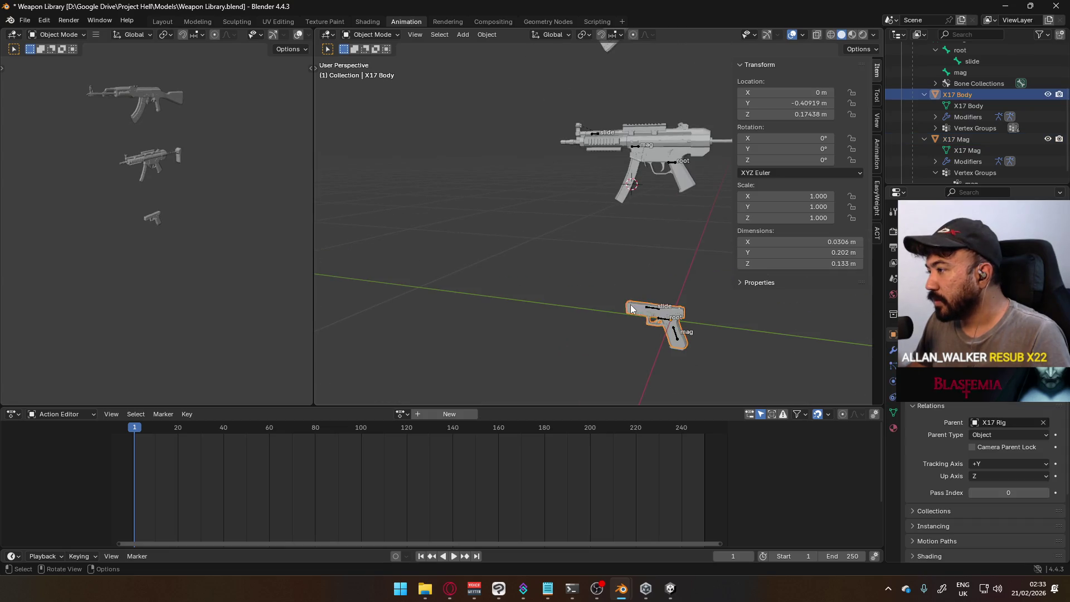
Try clearing the X17 Body's location, undo it, and reselect the X17 Body mesh.
key(alt+g)
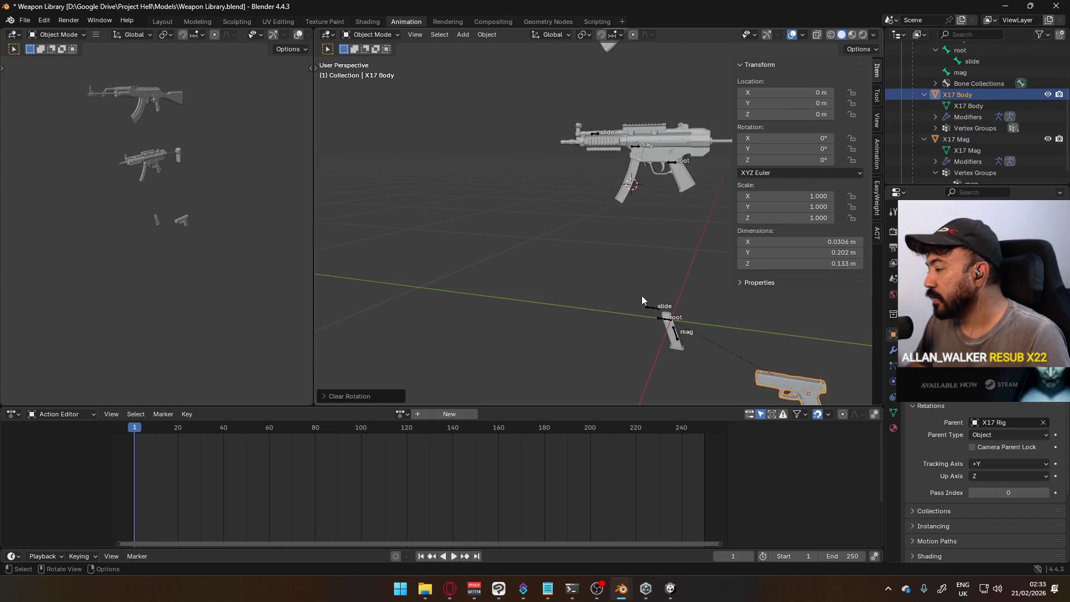
key(ctrl+z)
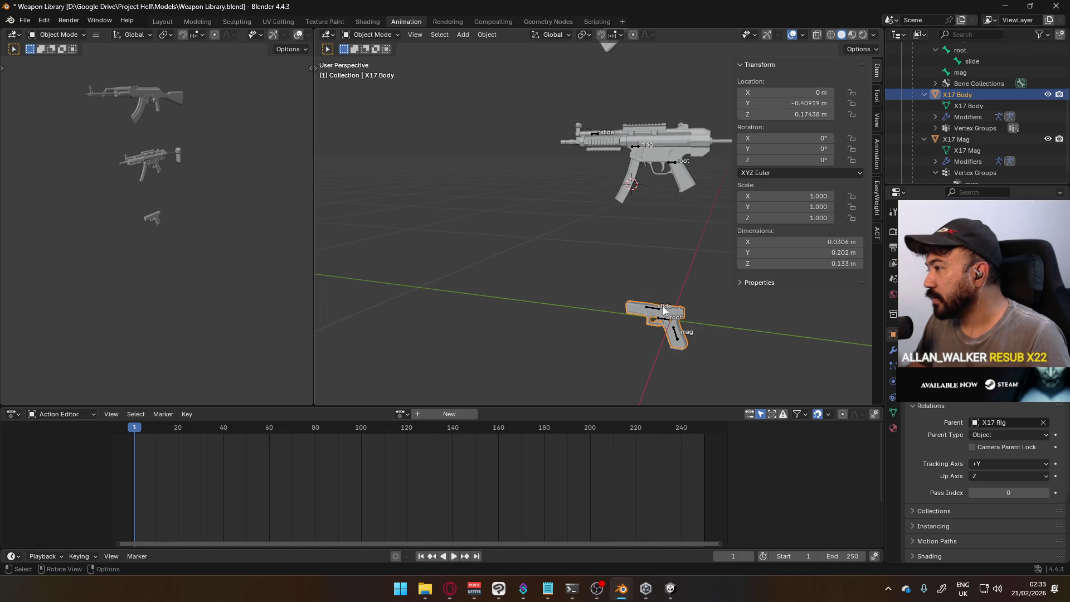
click(666, 320)
click(680, 311)
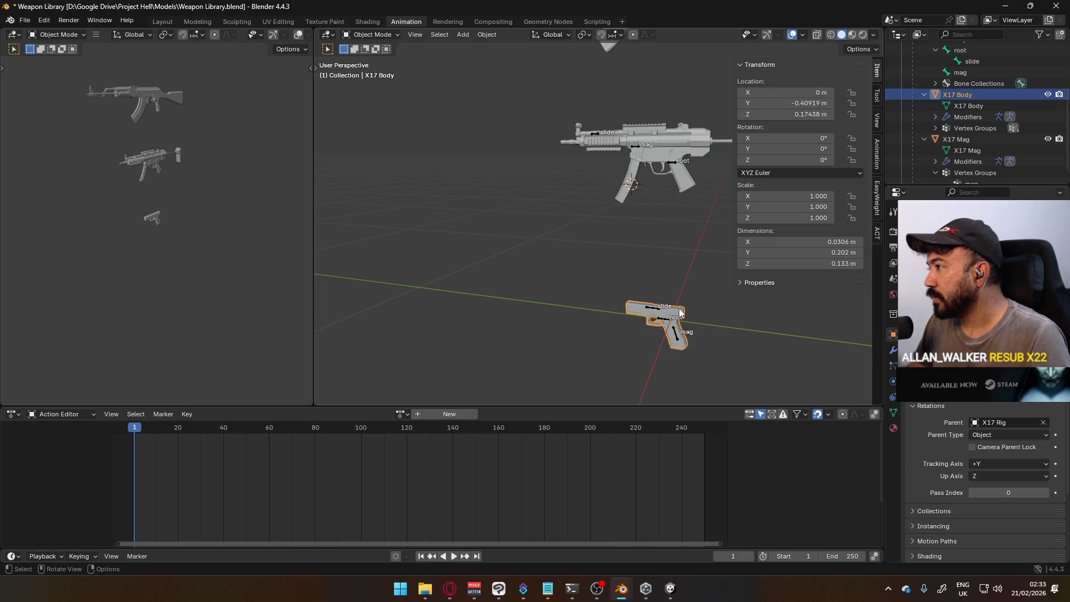
mouse_move(680, 312)
middle_down()
mouse_move(696, 303)
mouse_move(603, 297)
mouse_move(472, 243)
mouse_move(601, 258)
mouse_move(570, 280)
middle_up()
Apply the X17 Body's location transform and review the three rigged weapons together.
key(ctrl+a)
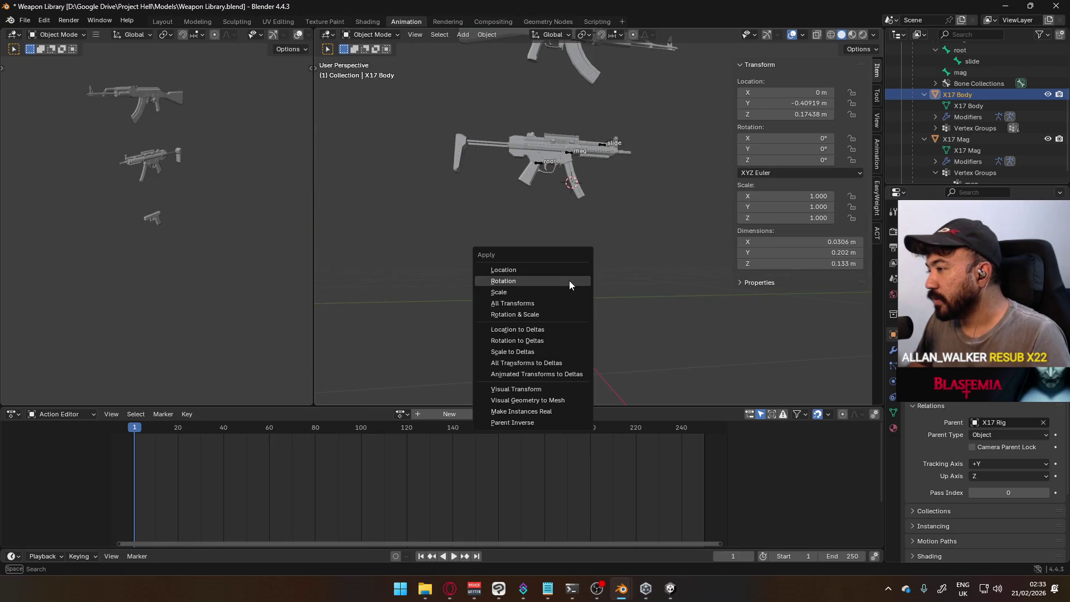
click(564, 270)
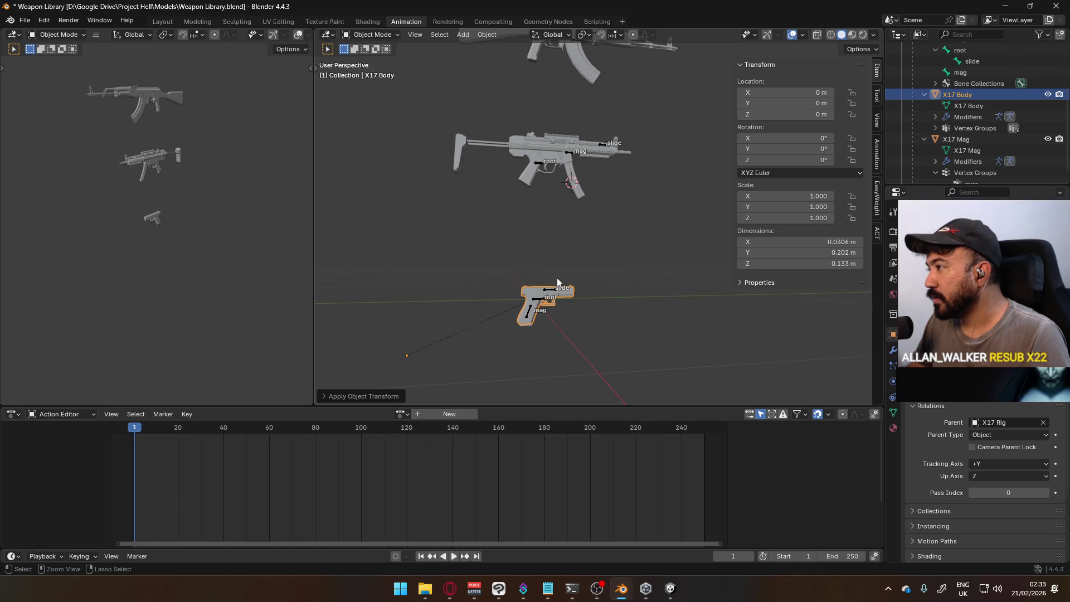
mouse_move(537, 275)
middle_down()
mouse_move(583, 282)
mouse_move(485, 260)
middle_up()
mouse_move(510, 211)
middle_down()
mouse_move(584, 228)
mouse_move(556, 249)
mouse_move(500, 241)
middle_up()
scroll(586, 235, down, 3)
middle_drag(548, 303, 599, 244)
key(F3)
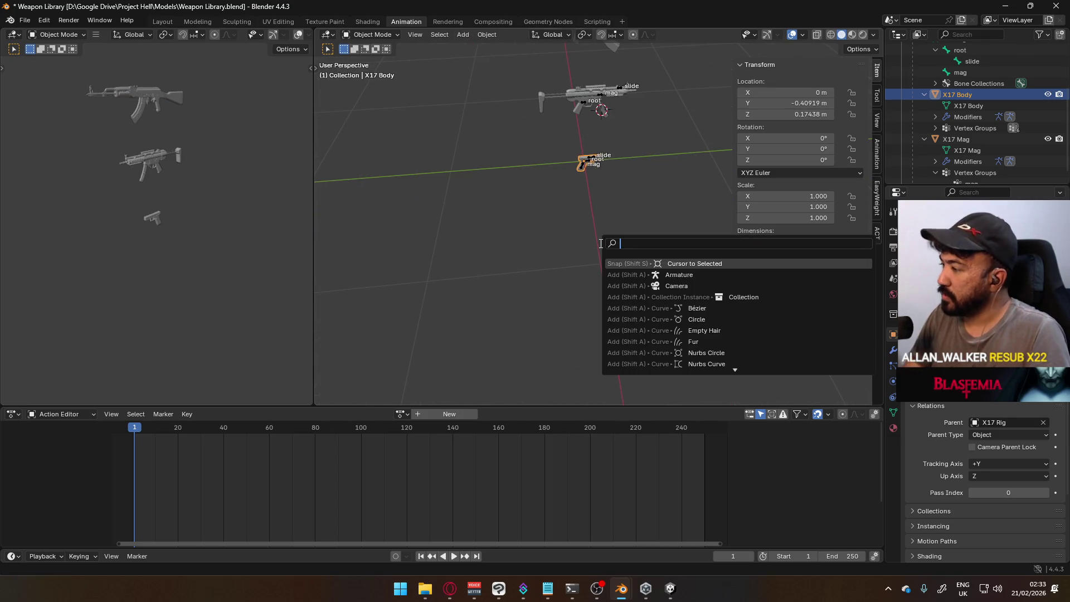
text(3d)
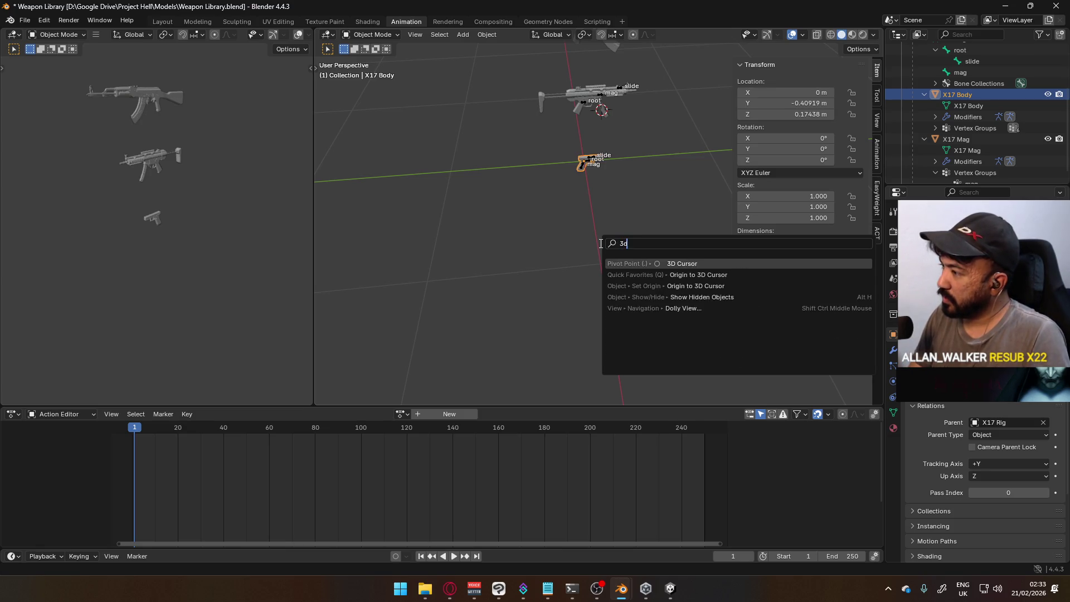
text( curso)
Snap the 3D cursor to the world origin and set the X17 Body's origin to the 3D cursor.
key(Down)
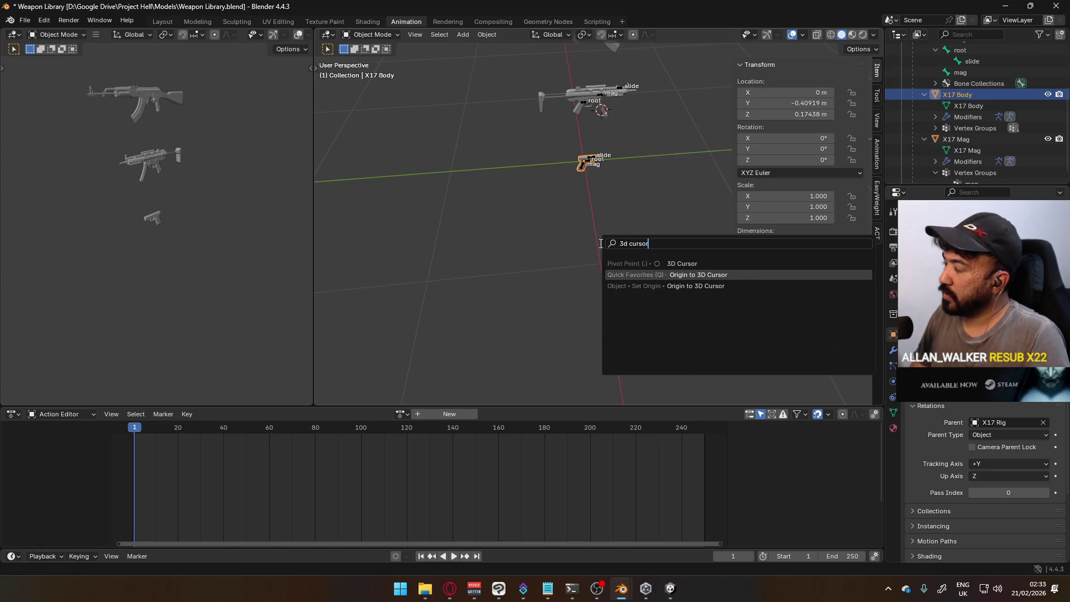
key(Return)
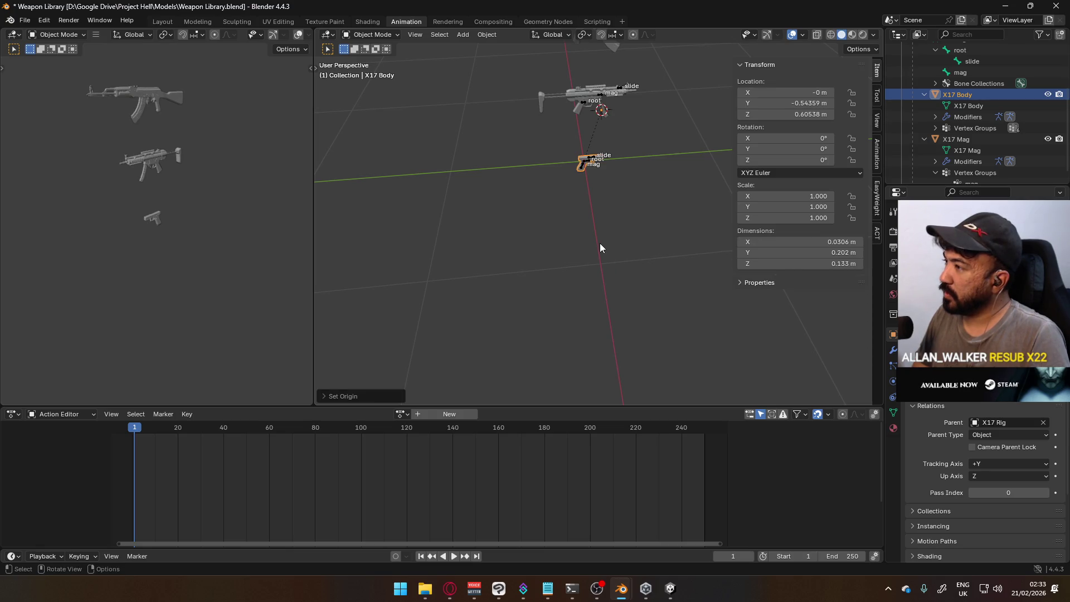
key(q)
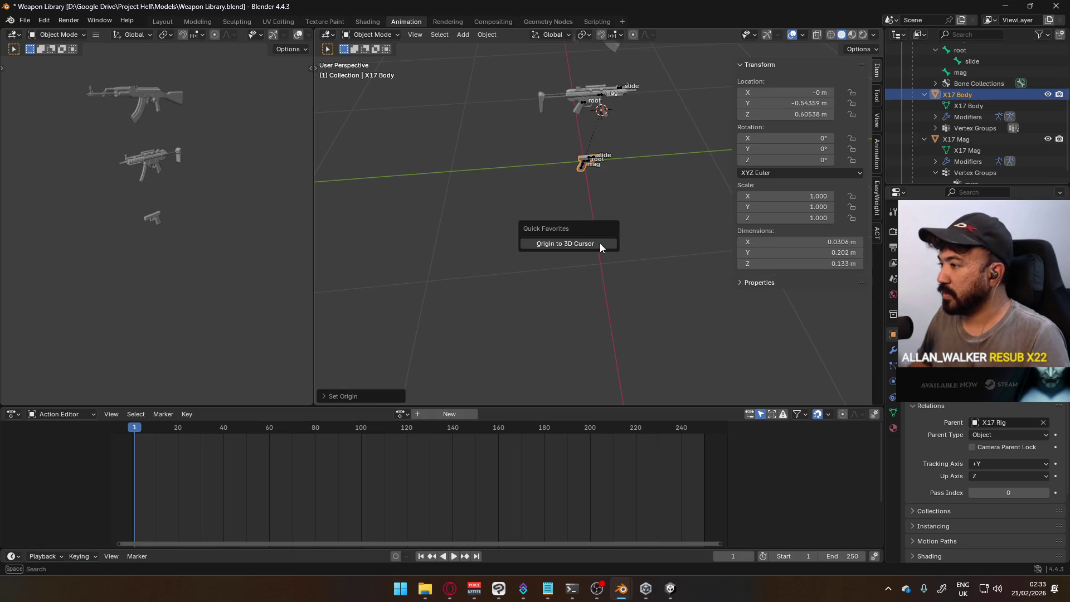
key(F3)
text(3d cursor)
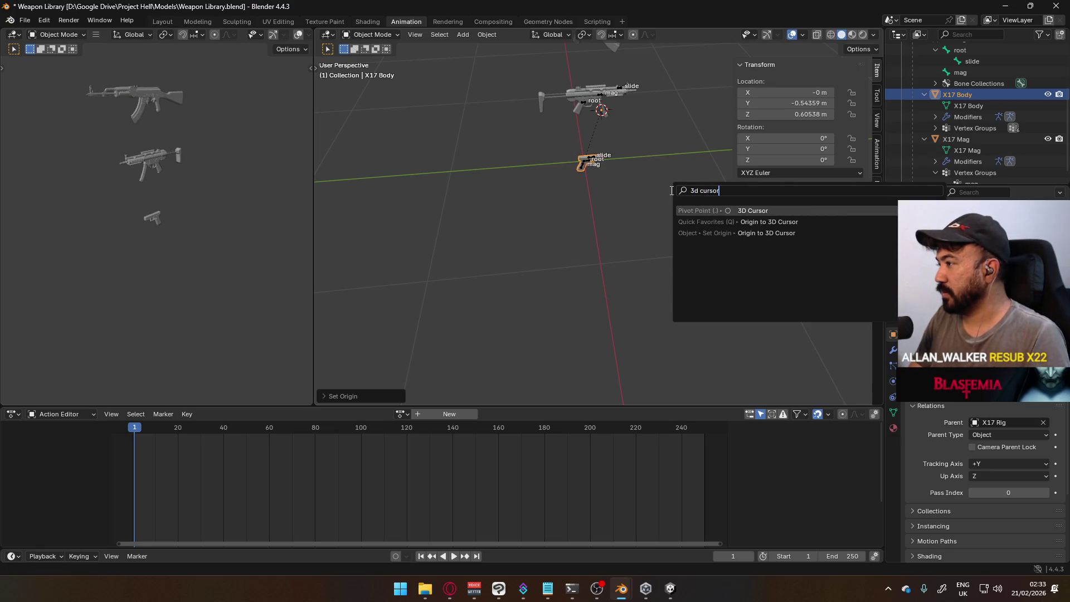
key(BackSpace)
key(BackSpace)
key(BackSpace)
text(world)
key(Return)
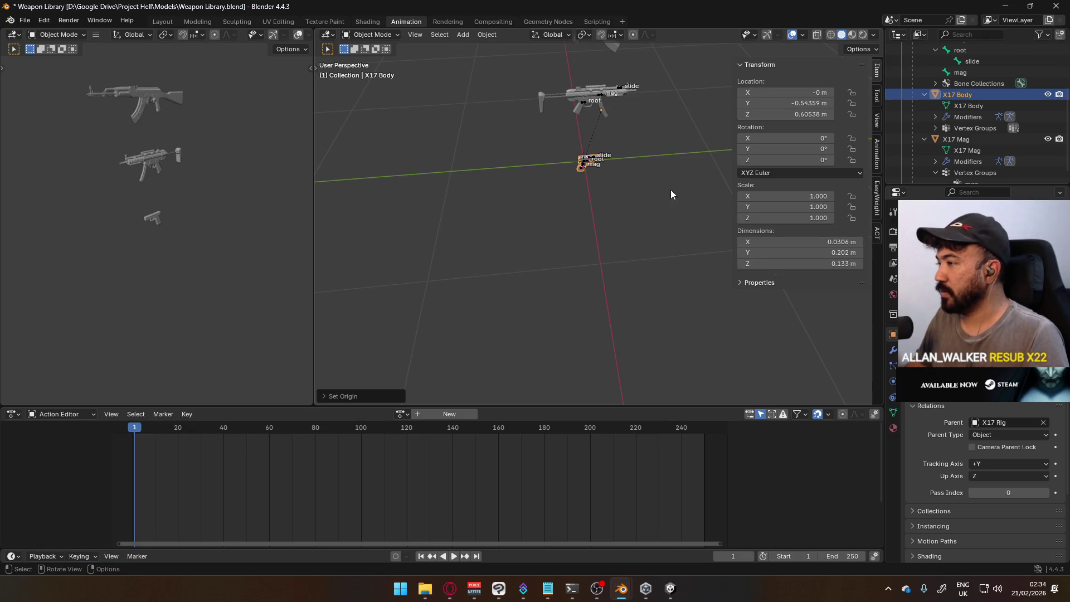
key(F3)
click(670, 190)
scroll(648, 201, up, 4)
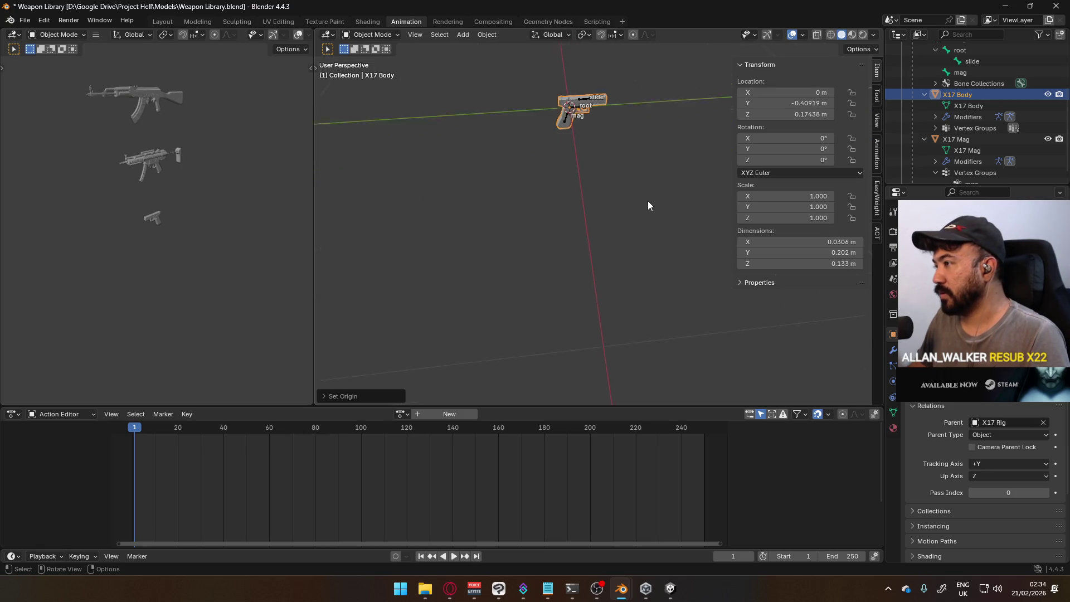
scroll(579, 188, up, 2)
scroll(543, 208, up, 4)
Check the X17 Body and Mag positions, then select the X17 Rig and switch it into pose mode.
key(g)
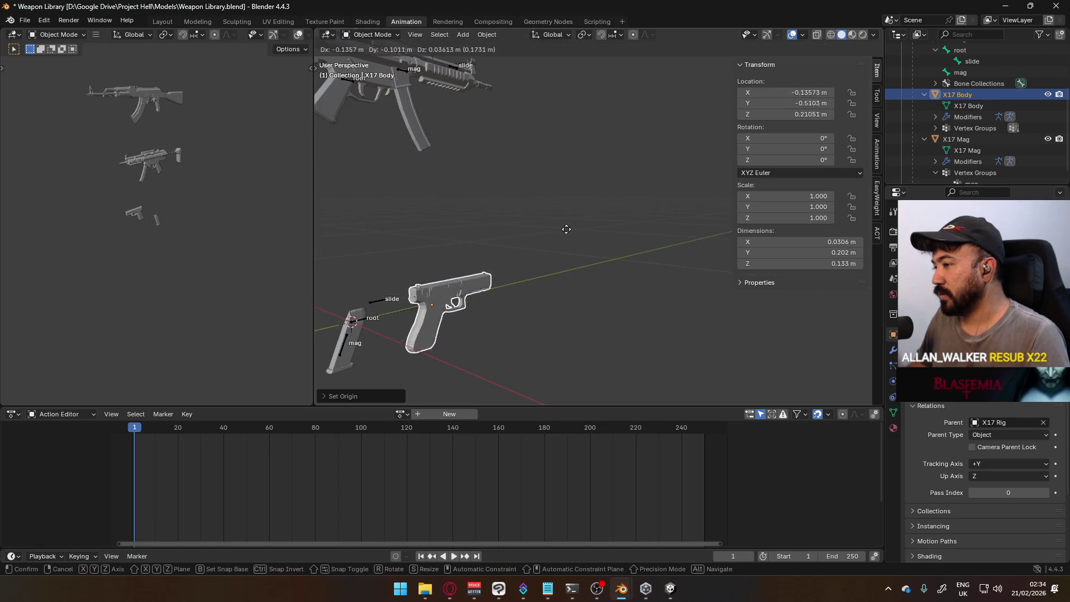
right_click(585, 234)
scroll(511, 212, up, 3)
middle_drag(480, 258, 576, 235)
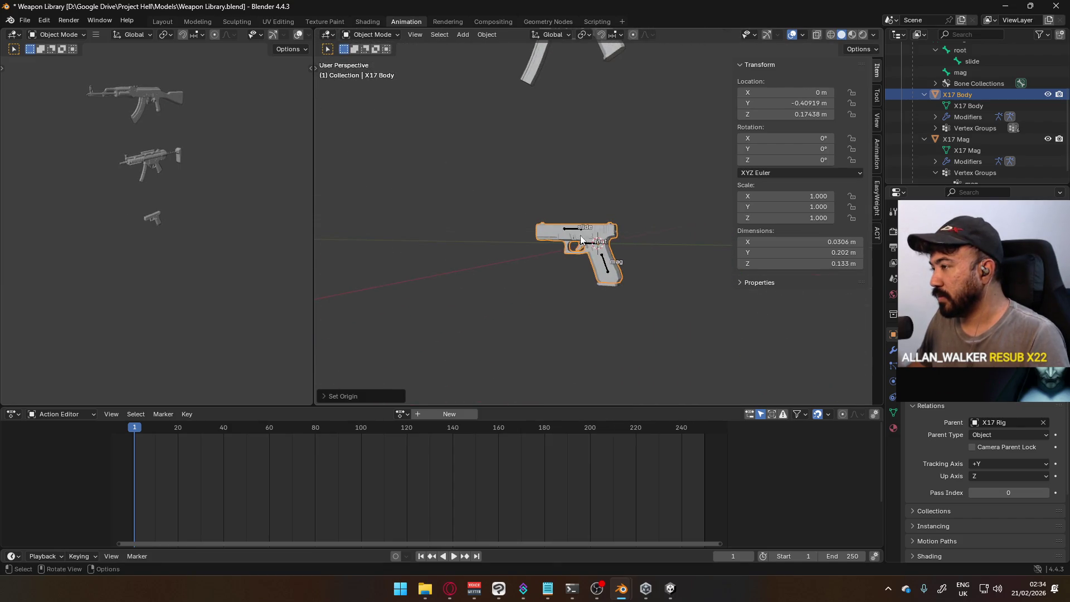
click(600, 286)
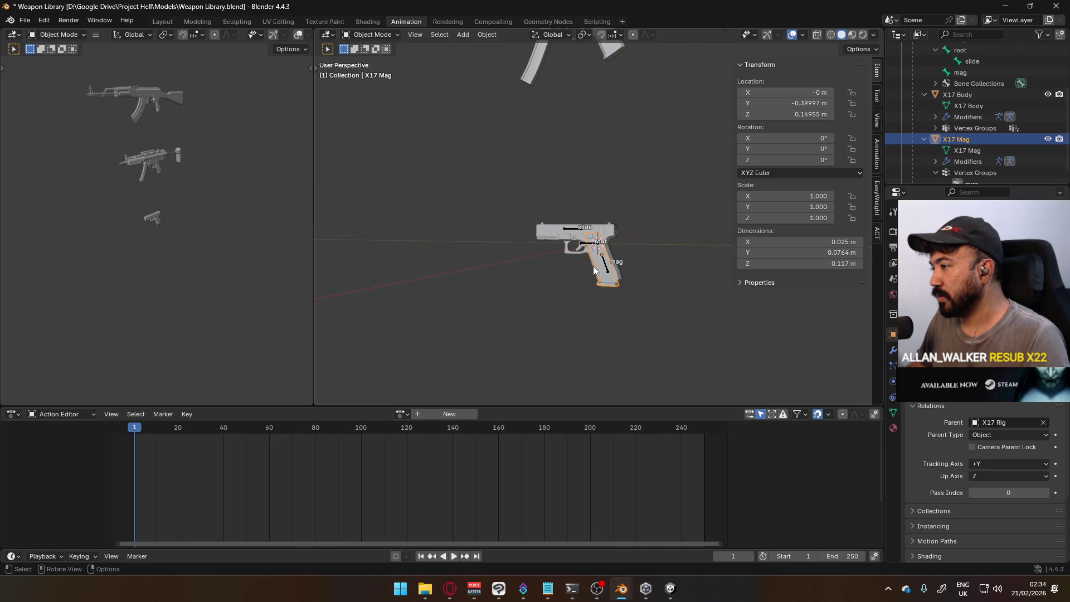
scroll(598, 275, up, 2)
mouse_move(599, 275)
middle_down()
mouse_move(609, 242)
mouse_move(621, 246)
middle_up()
click(621, 246)
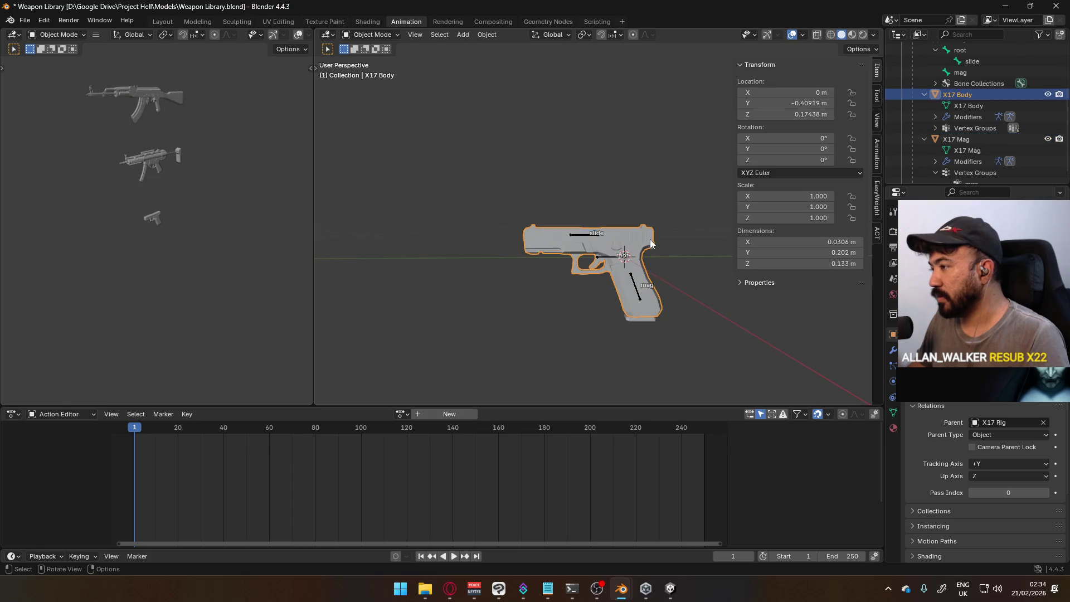
click(366, 36)
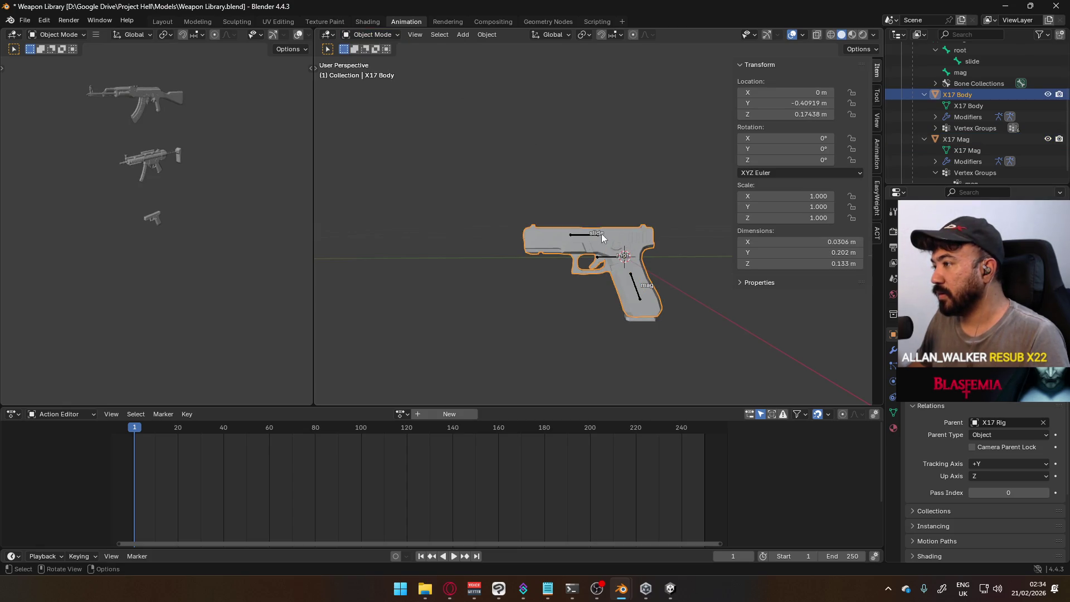
click(580, 233)
click(374, 72)
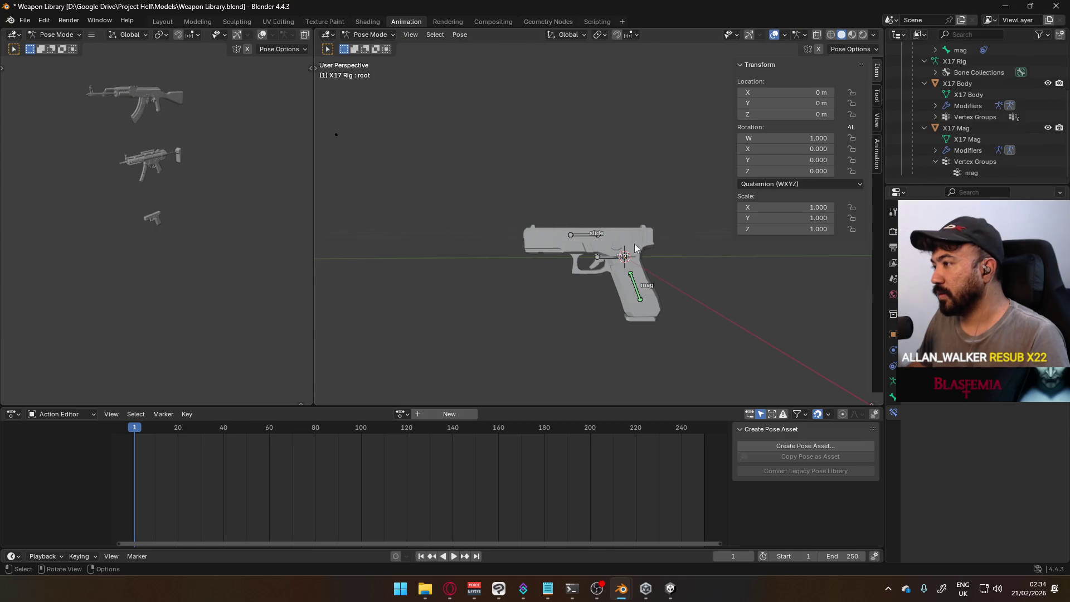
Test-move the X17 root bone in pose mode and the rig in object mode, cancelling each move.
click(622, 266)
key(g)
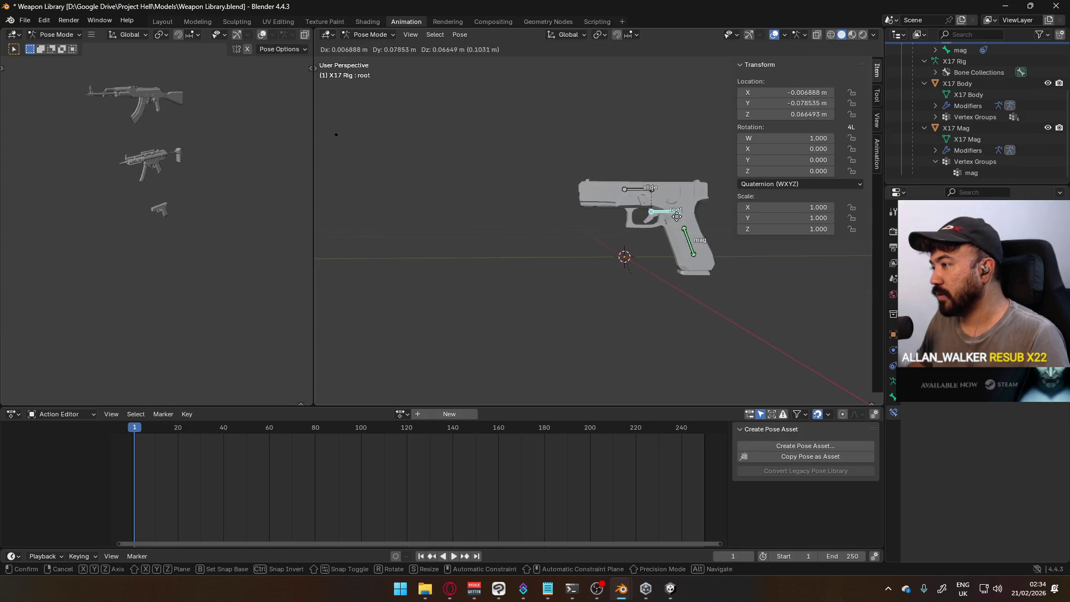
key(Escape)
scroll(615, 195, down, 4)
click(369, 34)
click(372, 53)
key(g)
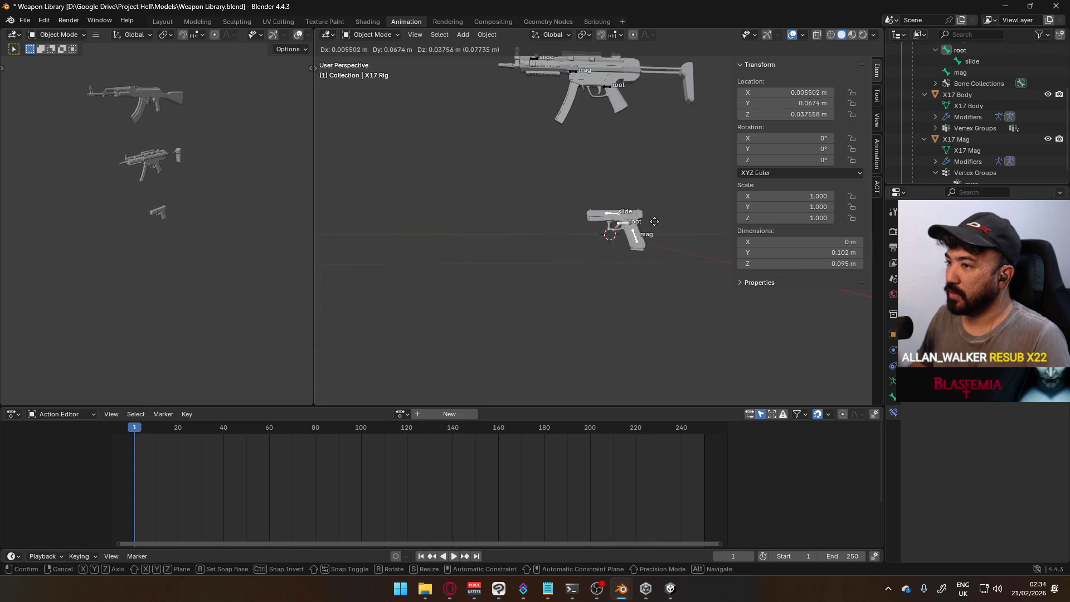
key(Escape)
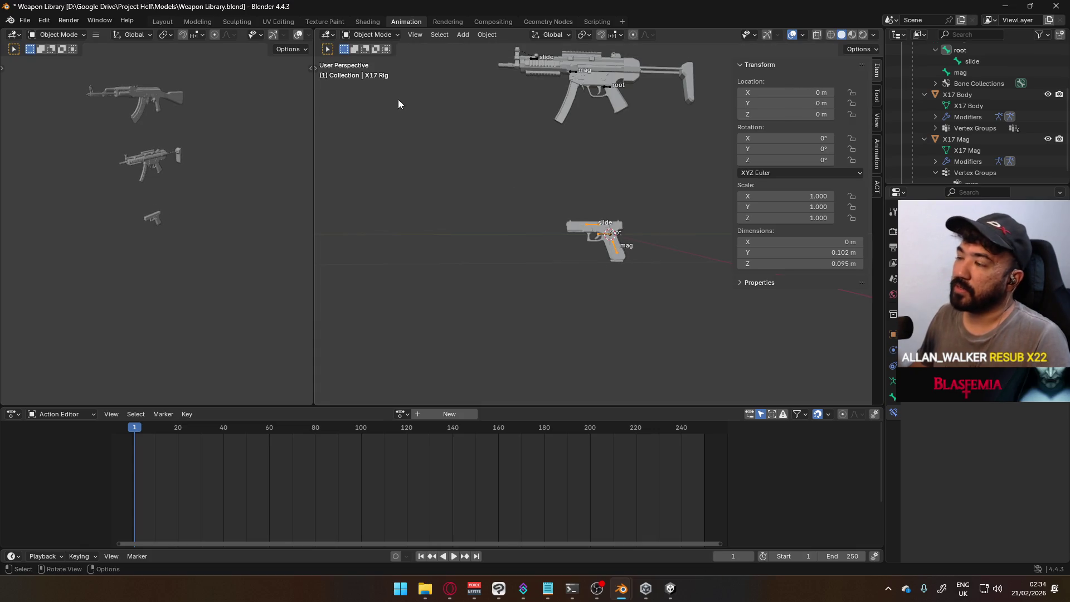
click(388, 36)
click(372, 70)
key(g)
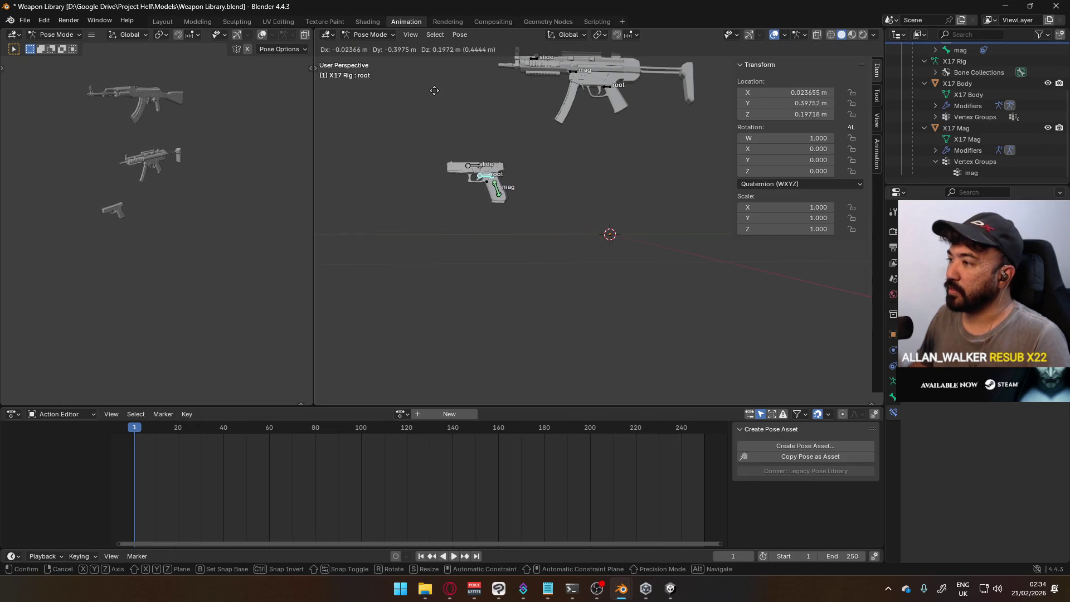
key(Escape)
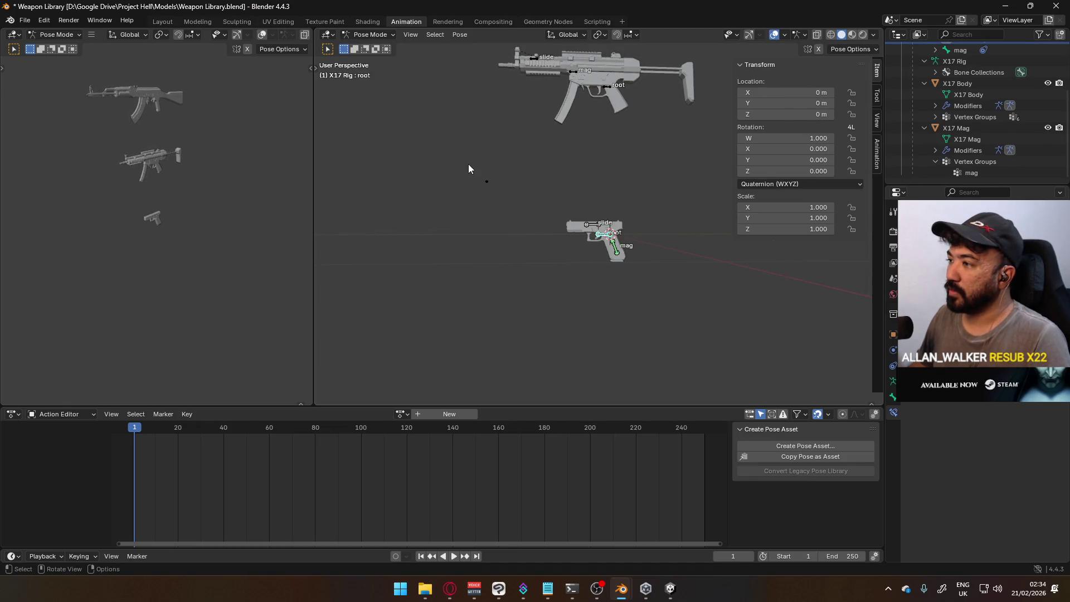
Compare the MP5 Rig in pose mode, then return it to object mode.
mouse_move(506, 184)
middle_down()
mouse_move(604, 201)
mouse_move(535, 224)
mouse_move(554, 194)
mouse_move(454, 57)
middle_up()
click(371, 48)
click(596, 67)
click(395, 72)
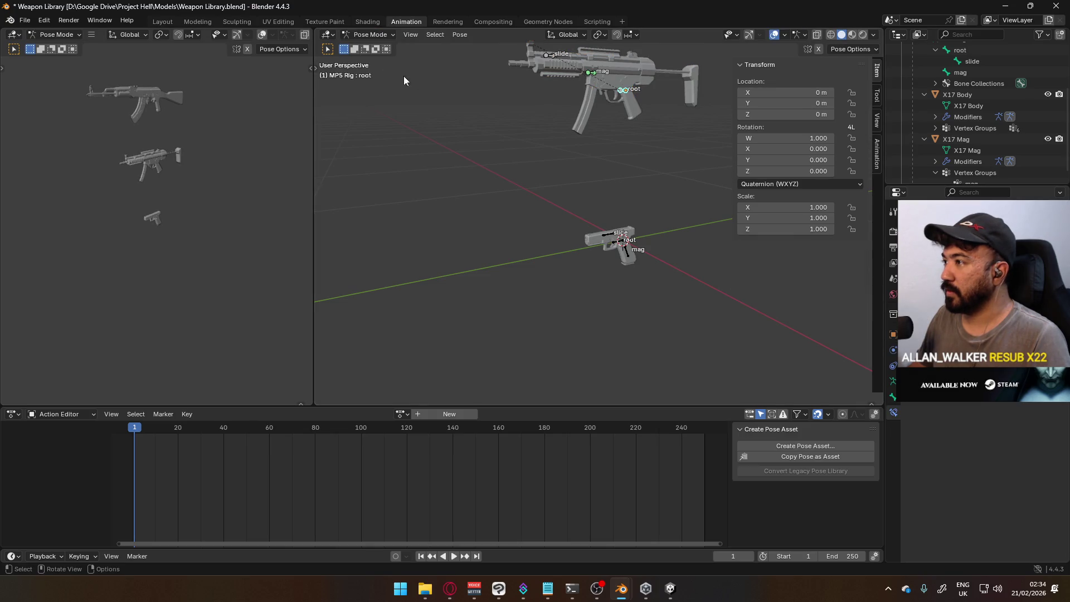
click(370, 34)
click(370, 48)
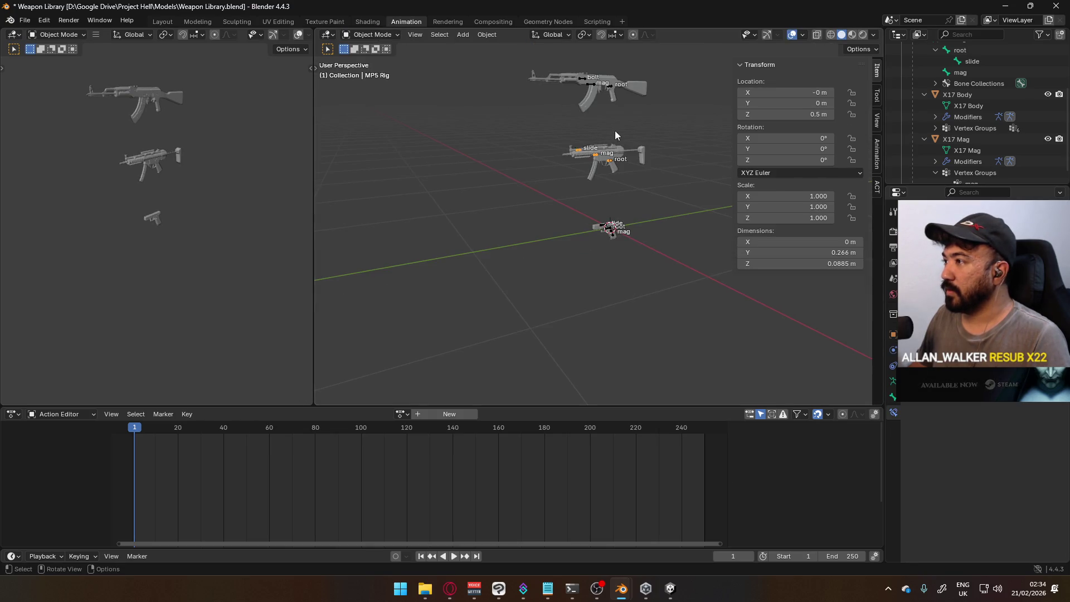
Test-move the AKM rig's root bone, undo an accidental Clear Location, and return to pose mode.
click(373, 35)
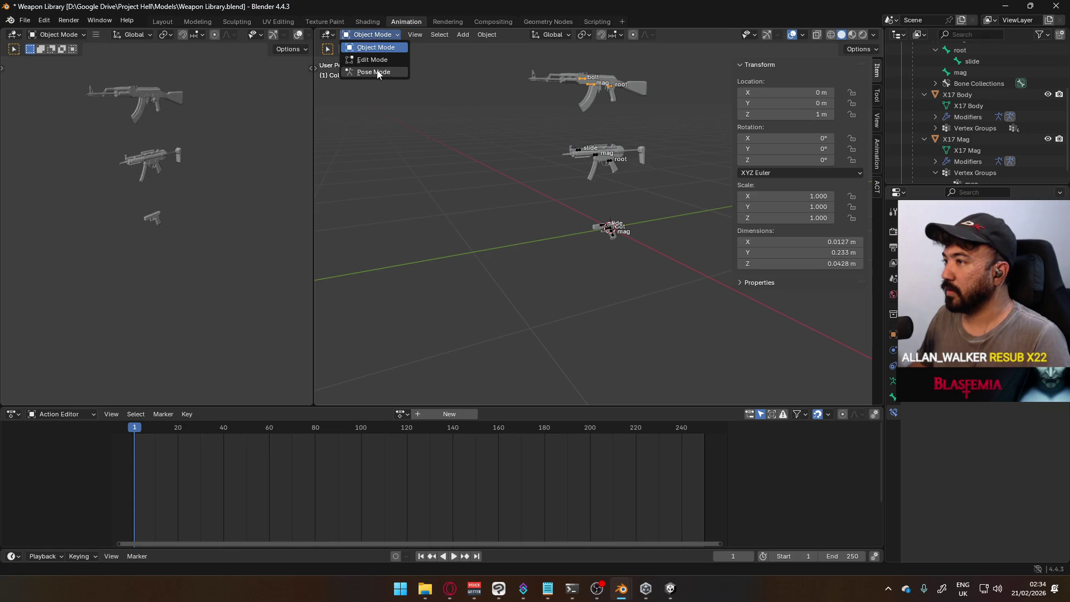
click(389, 73)
scroll(576, 219, up, 2)
scroll(576, 219, up, 2)
drag(554, 167, 625, 223)
middle_drag(619, 214, 584, 185)
scroll(594, 167, down, 2)
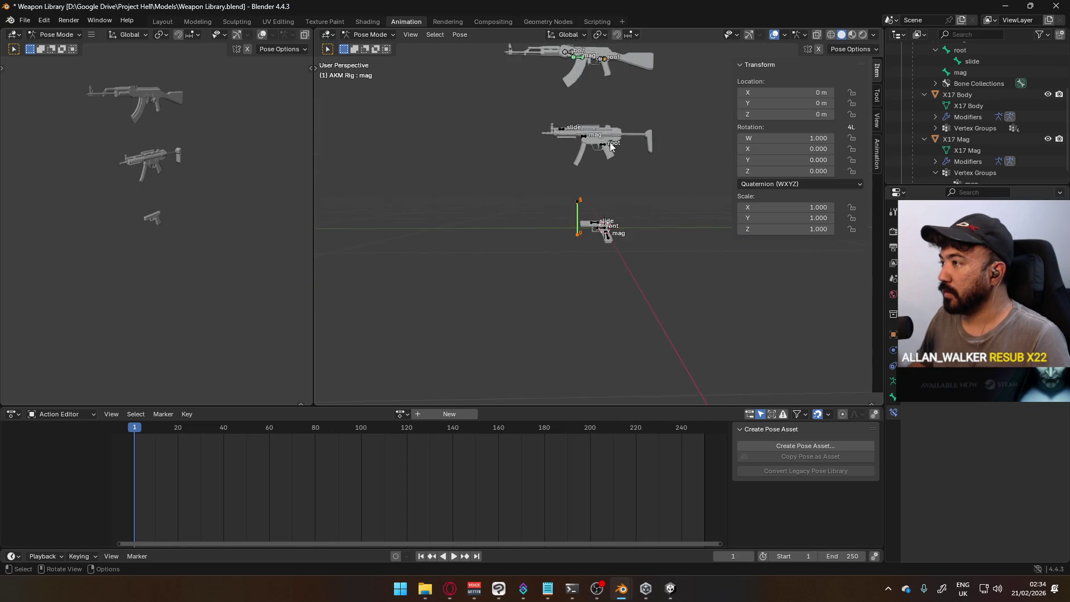
key(g)
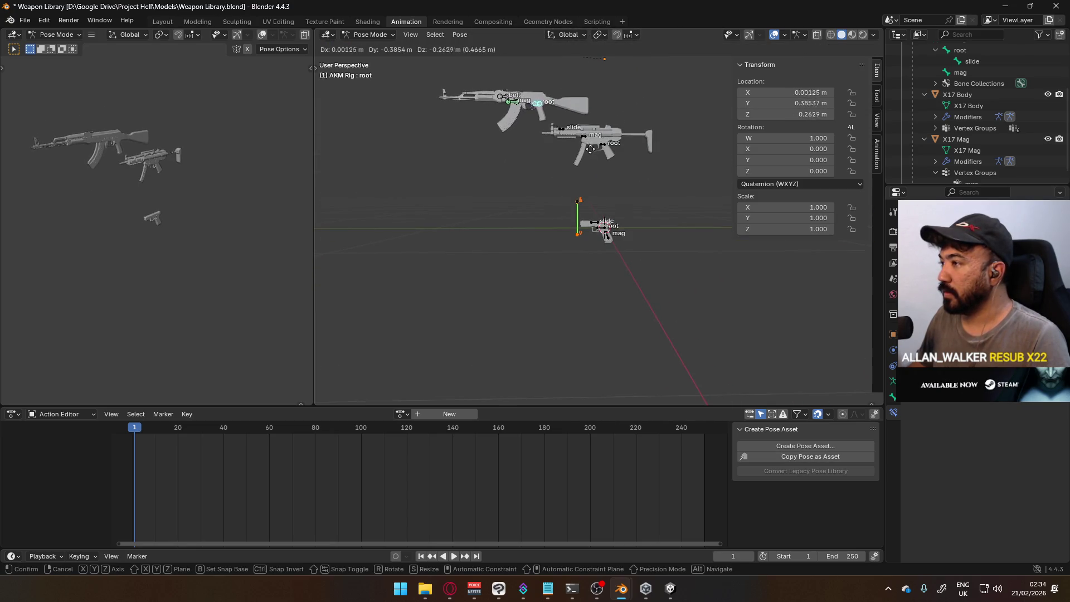
key(Escape)
click(381, 38)
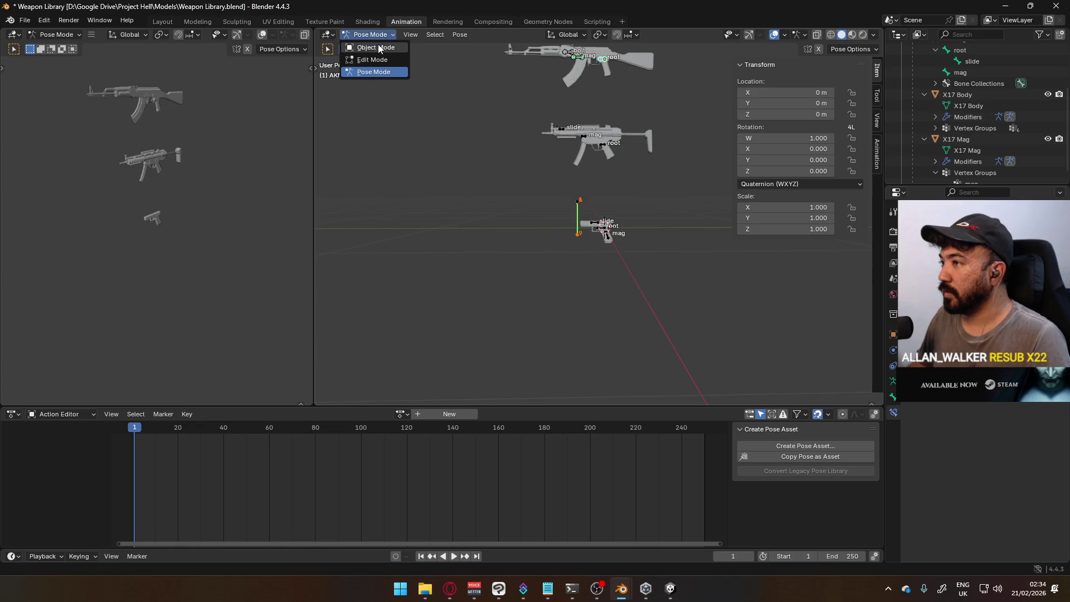
key(alt+g)
key(ctrl+z)
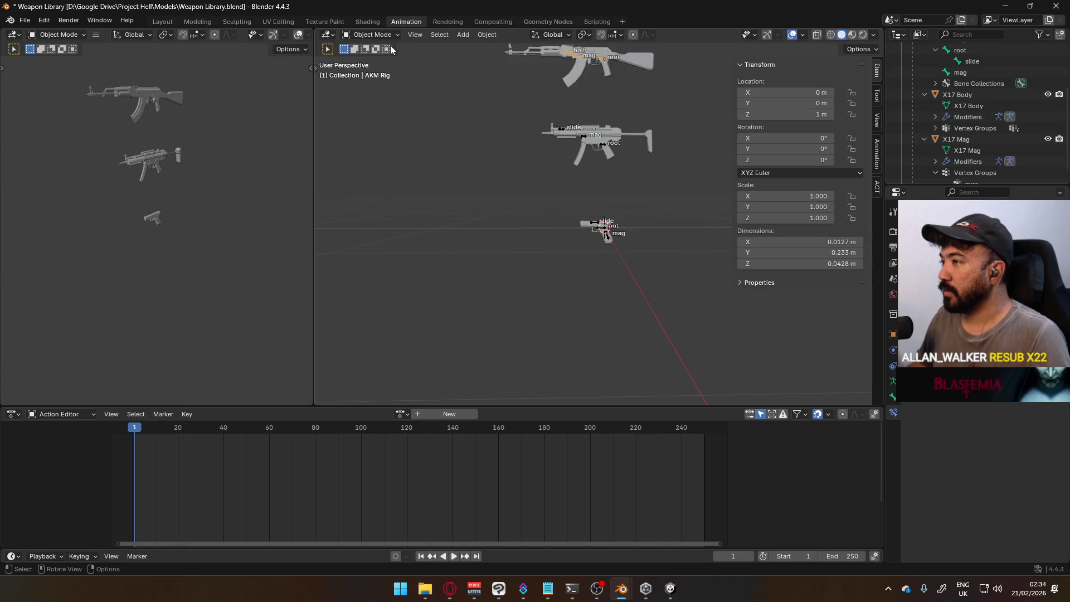
click(383, 73)
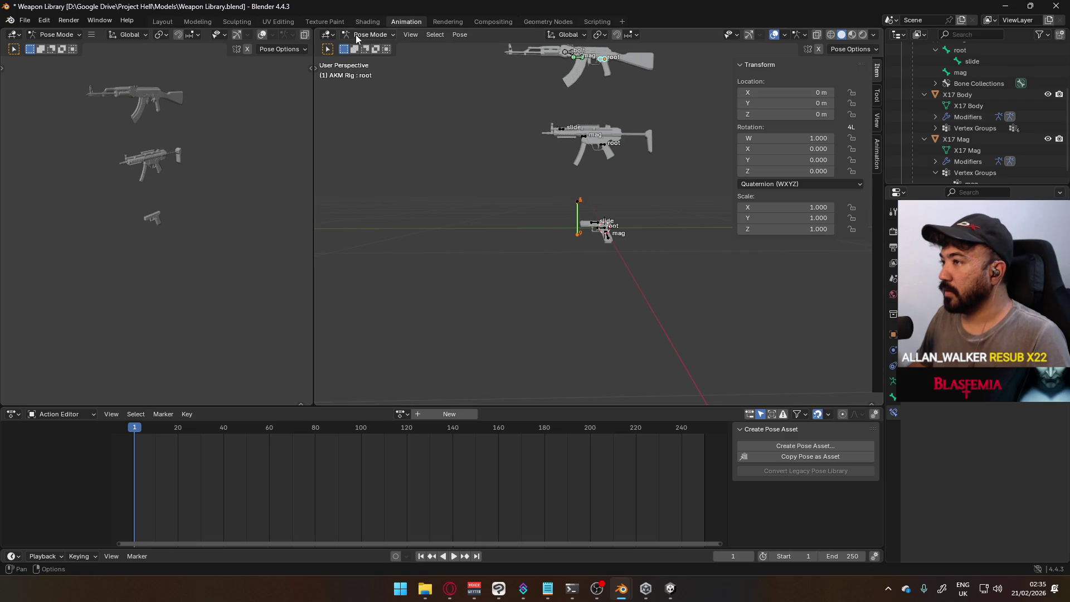
Run Motion Paths > Clear from the F3 search to clear the AKM bones' motion paths.
click(368, 35)
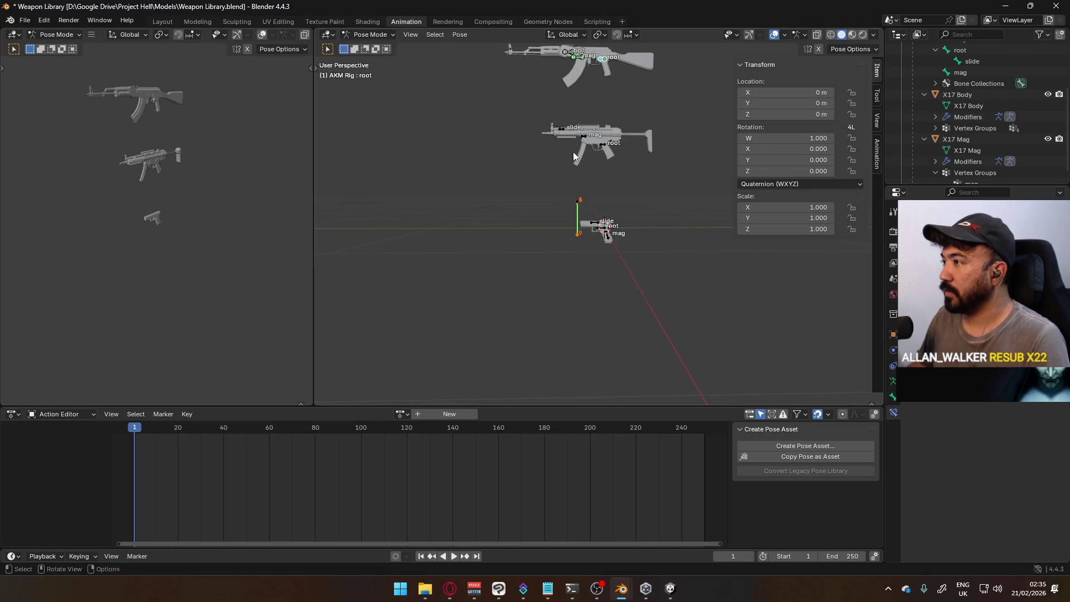
key(F3)
text(clear)
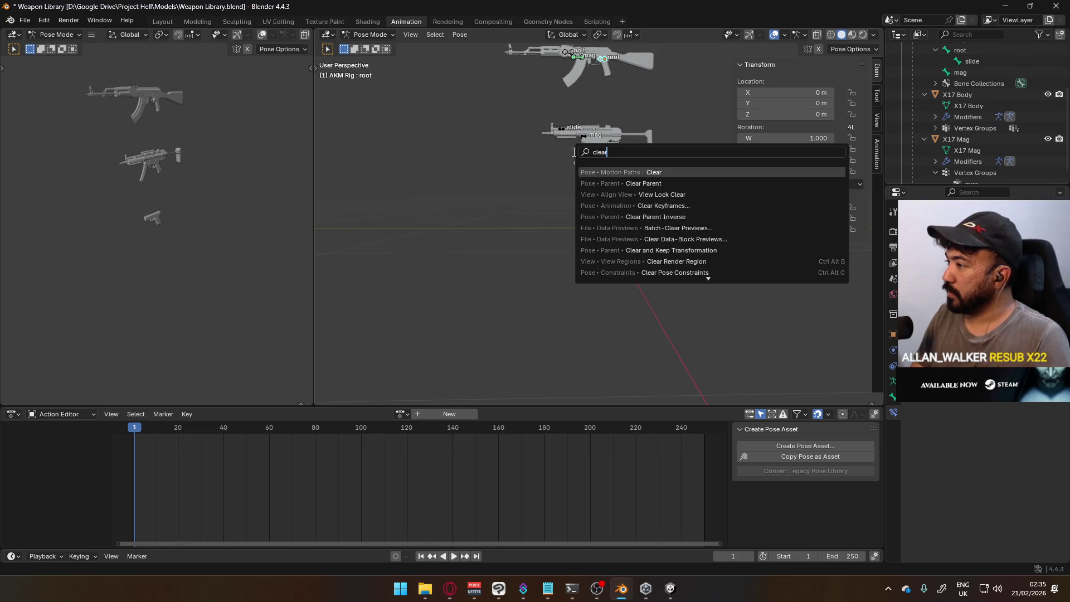
key(BackSpace)
key(BackSpace)
key(BackSpace)
text(motion path)
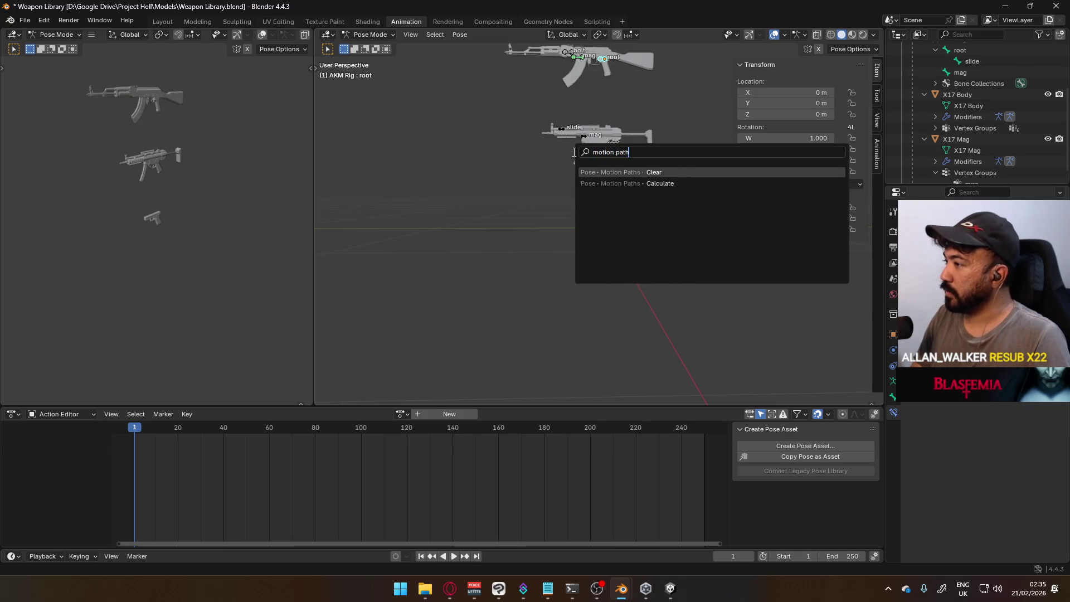
key(Return)
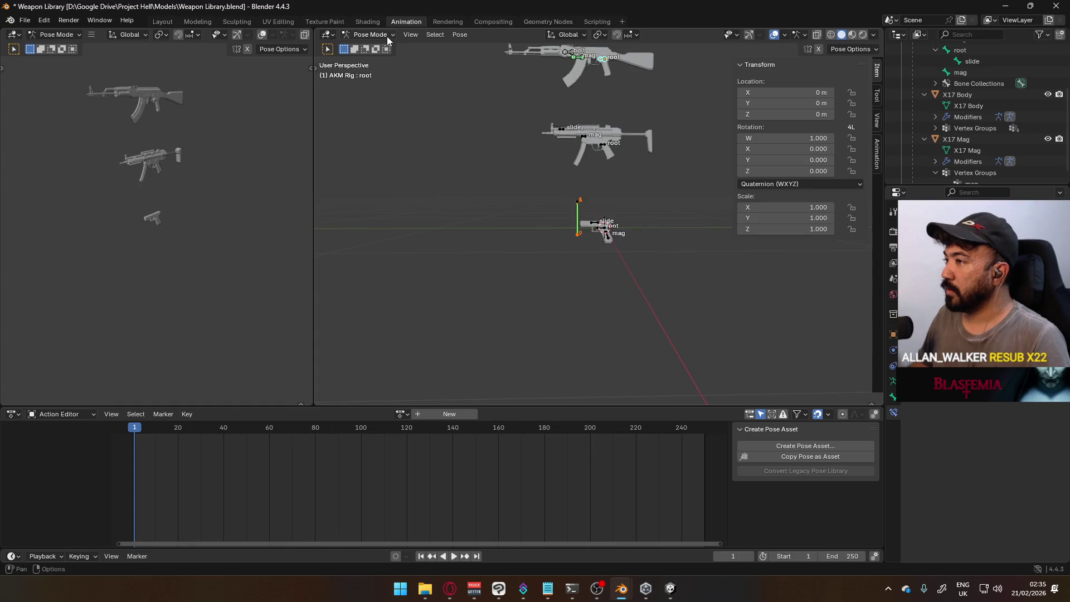
middle_drag(575, 78, 622, 88)
key(q)
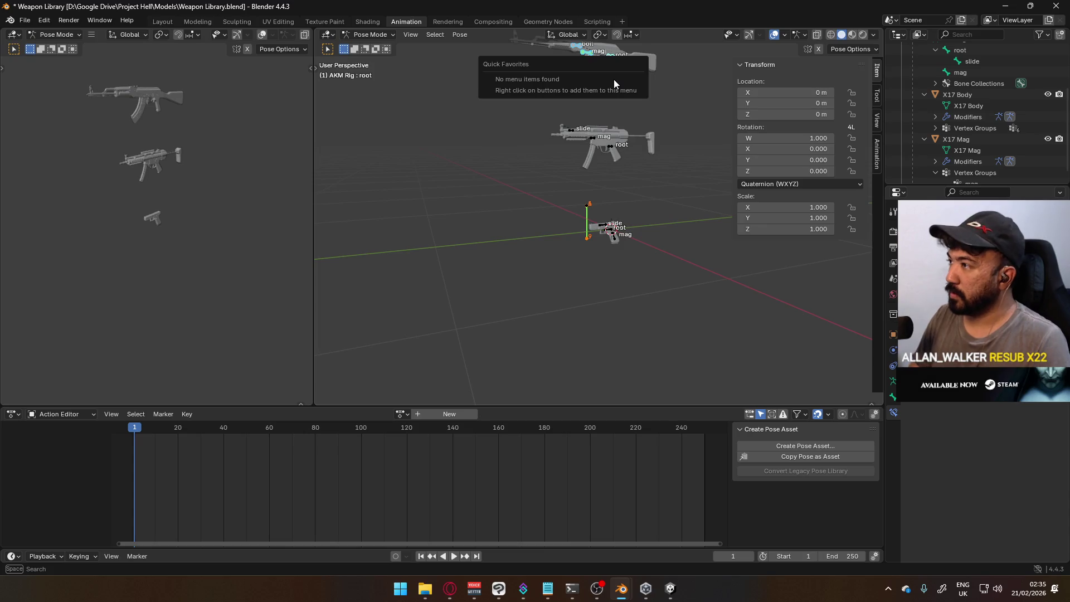
key(F3)
text(motion)
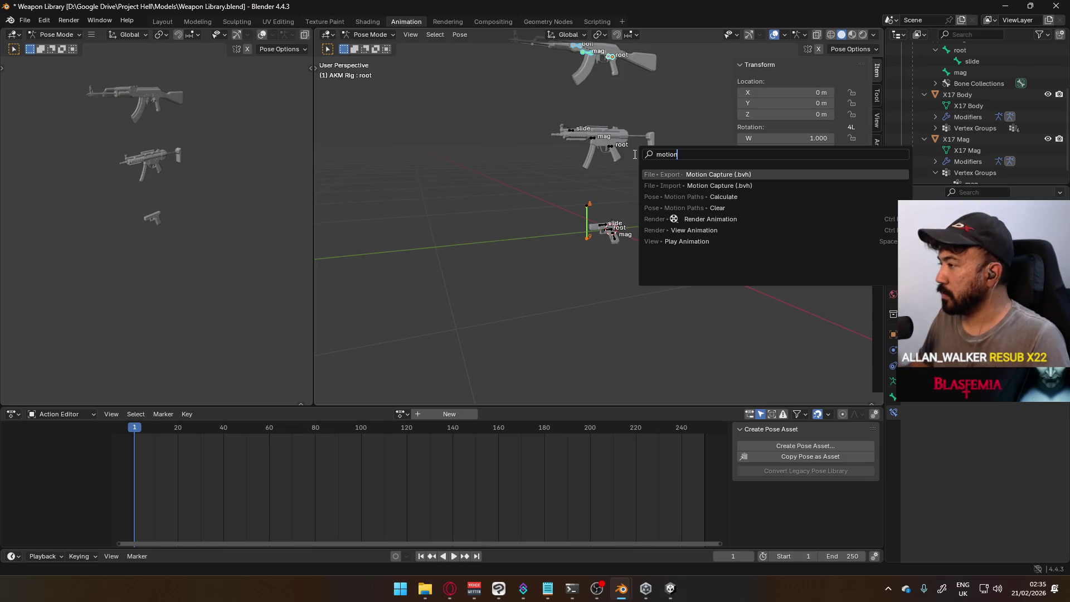
click(727, 208)
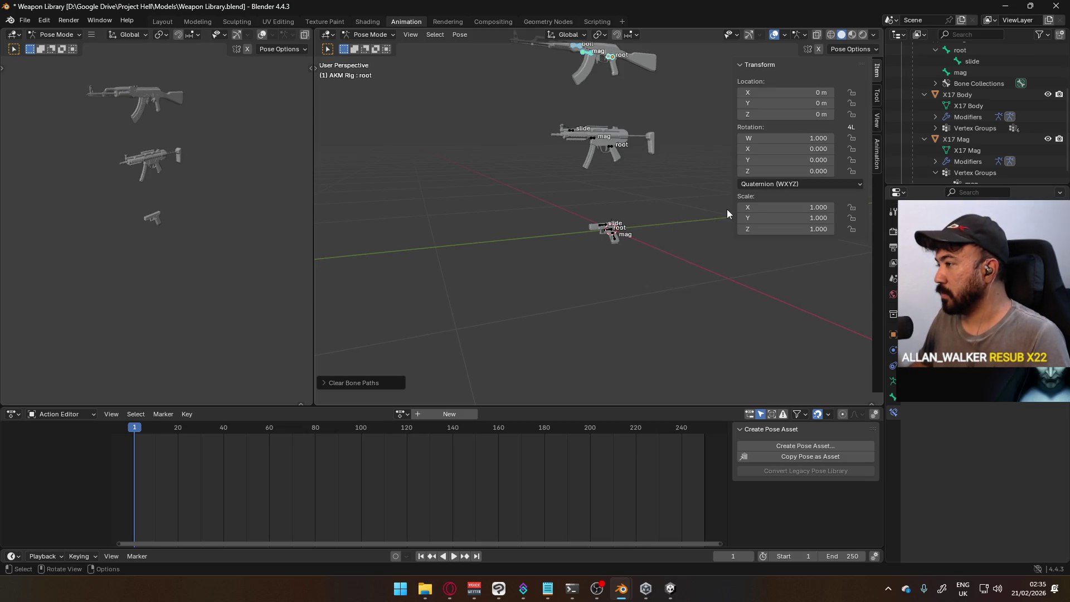
Select the X17 Rig, switch it to pose mode, and search for the motion path clear command.
click(367, 30)
click(608, 224)
click(368, 34)
click(386, 72)
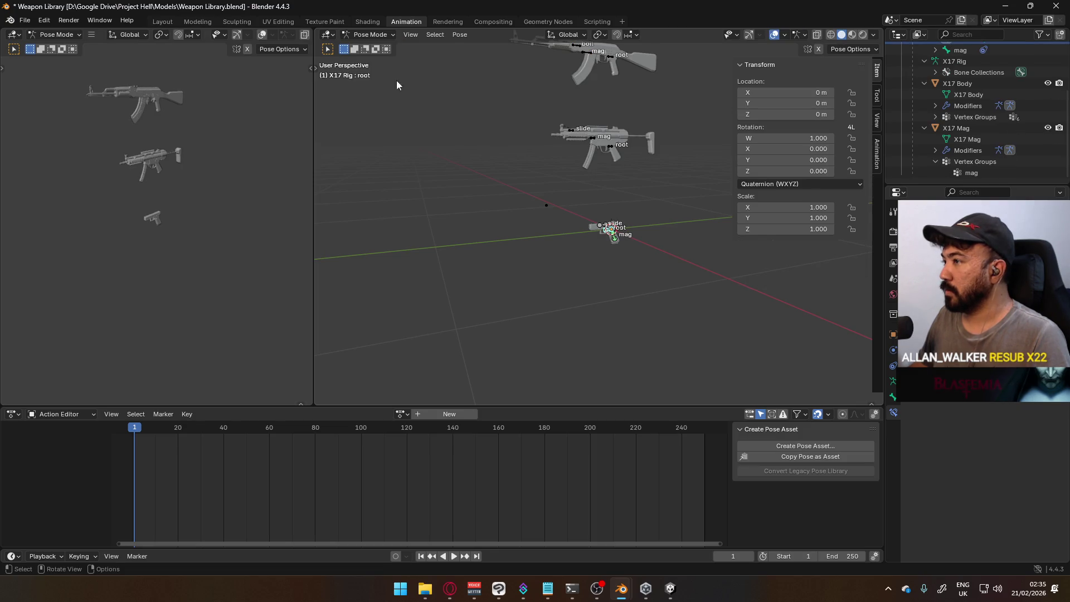
key(F3)
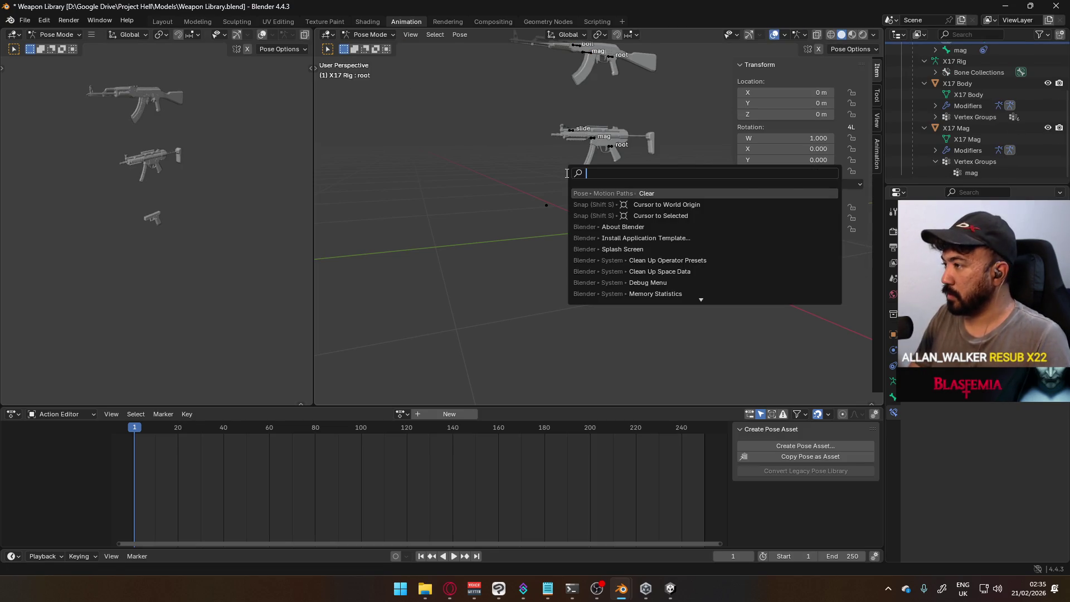
Clear the X17 rig's bone motion paths, check the MP5 and AKM rigs, and save the Weapon Library.
key(Return)
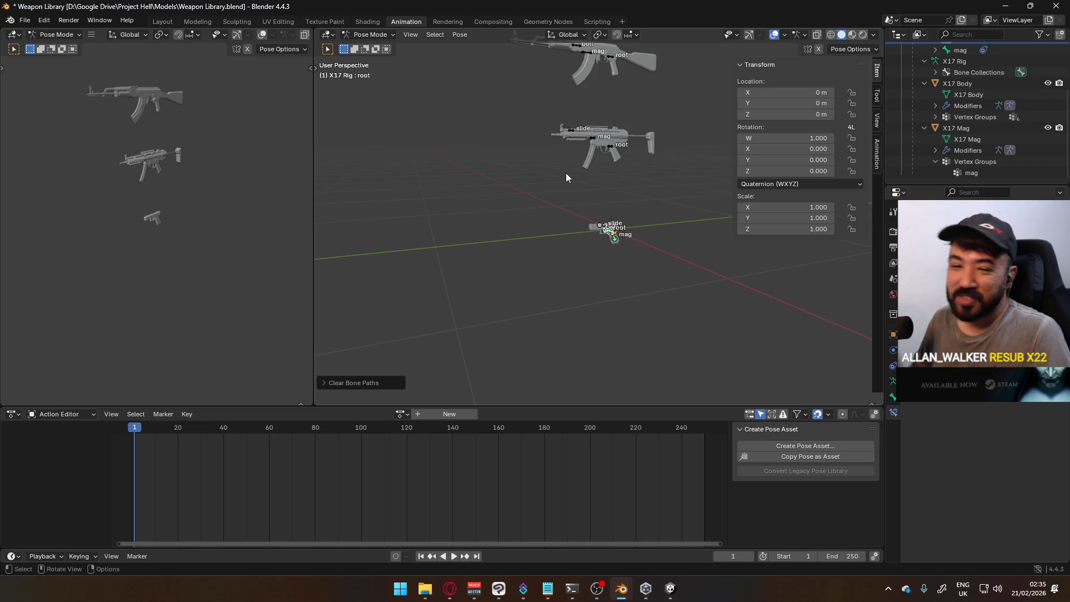
key(ctrl+s)
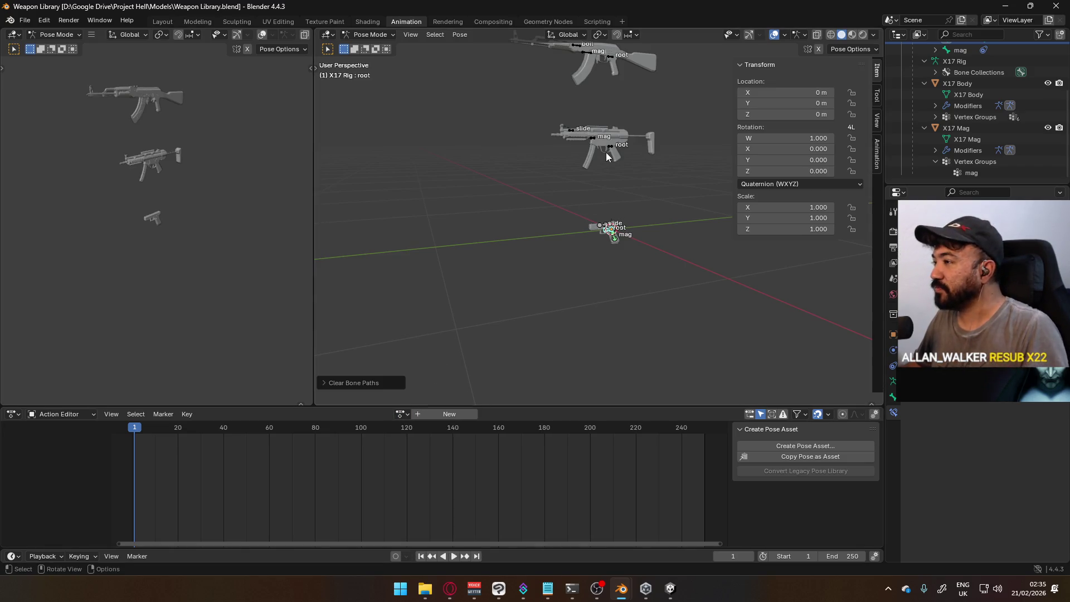
click(593, 142)
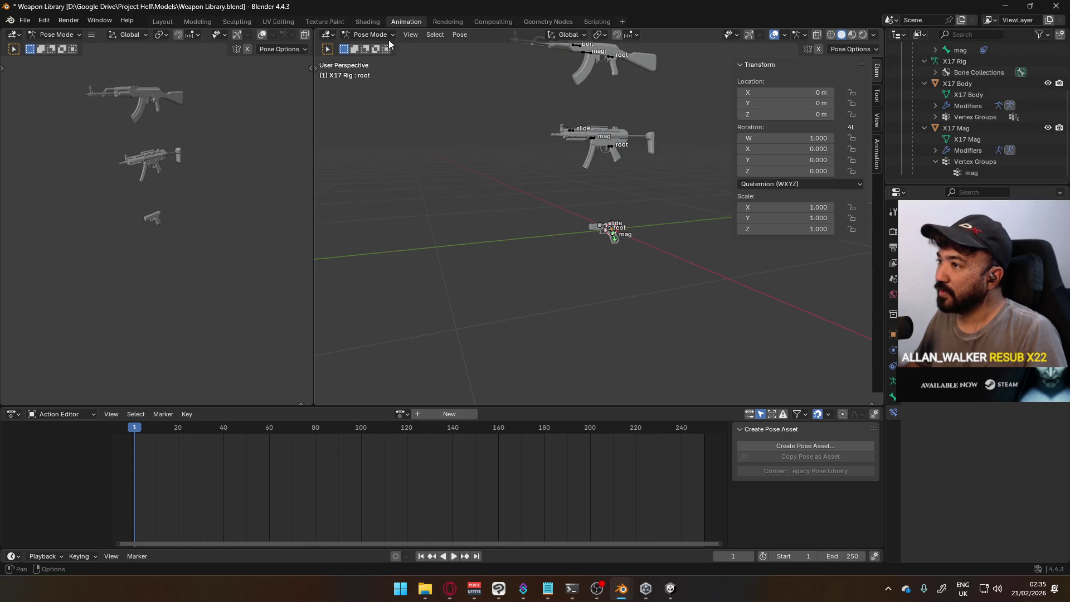
click(372, 34)
click(591, 135)
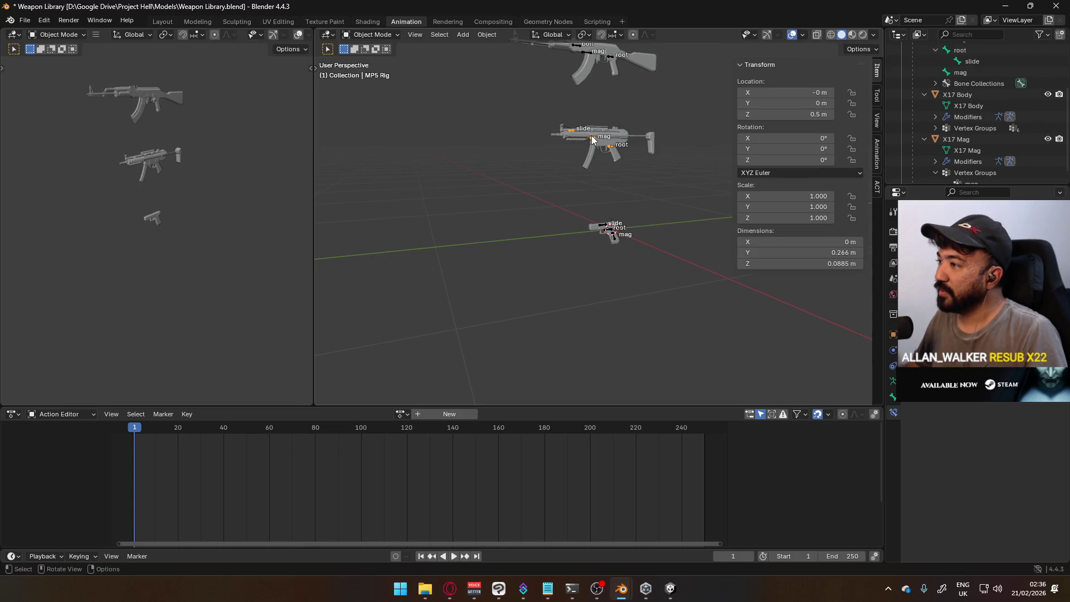
click(587, 54)
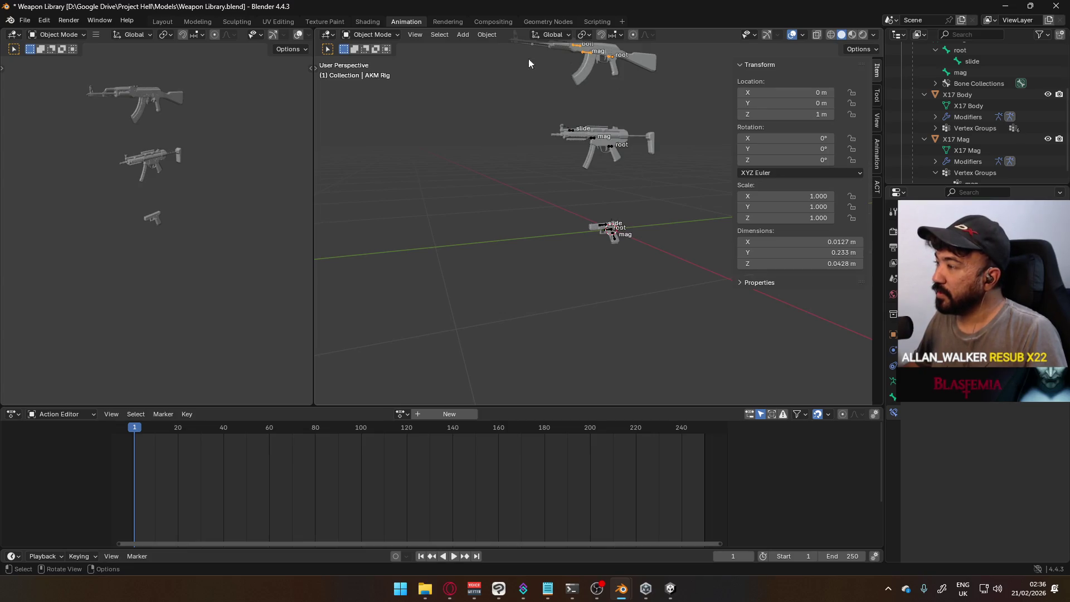
key(ctrl+s)
Open Player Viewmodel Generic.blend from the recent files list.
click(30, 22)
mouse_move(52, 56)
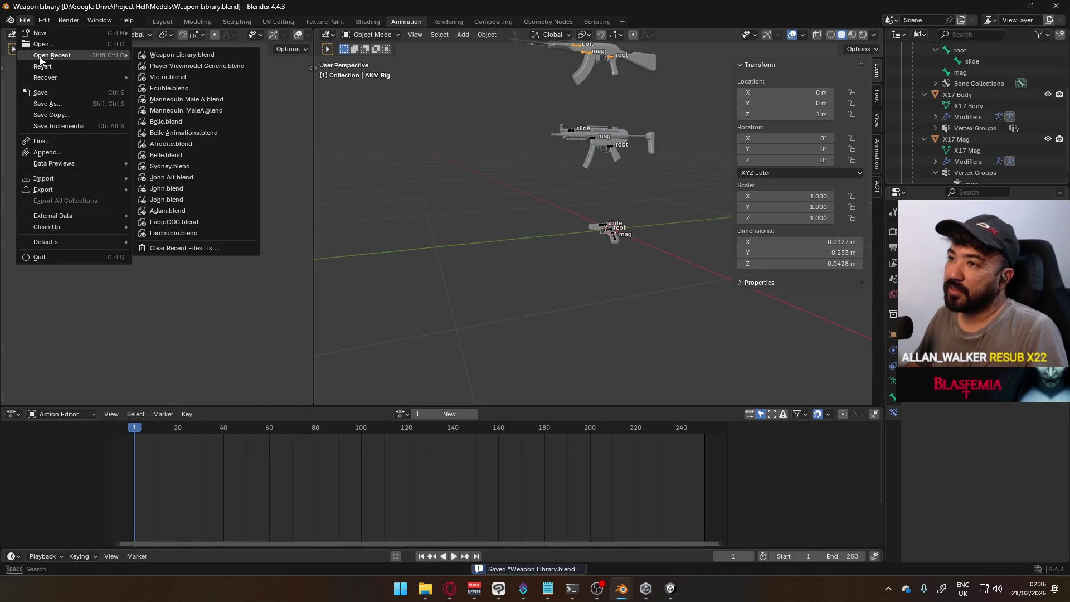
click(186, 66)
middle_drag(437, 223, 531, 213)
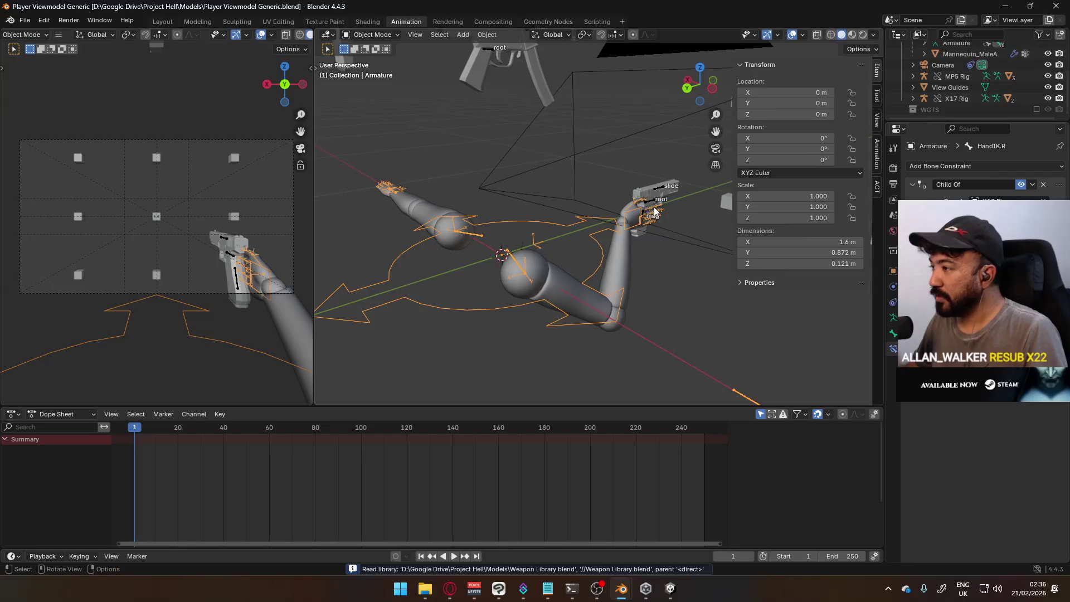
Select the linked X17 rig in Pose Mode, start moving its root bone and cancel.
click(651, 206)
click(372, 35)
click(387, 79)
middle_drag(585, 201, 471, 213)
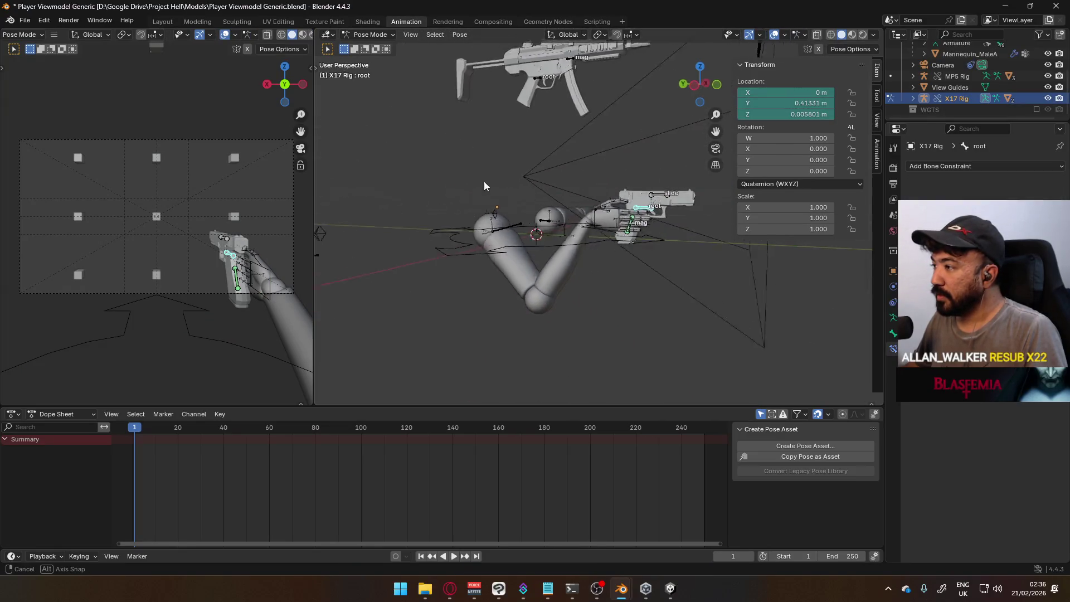
key(g)
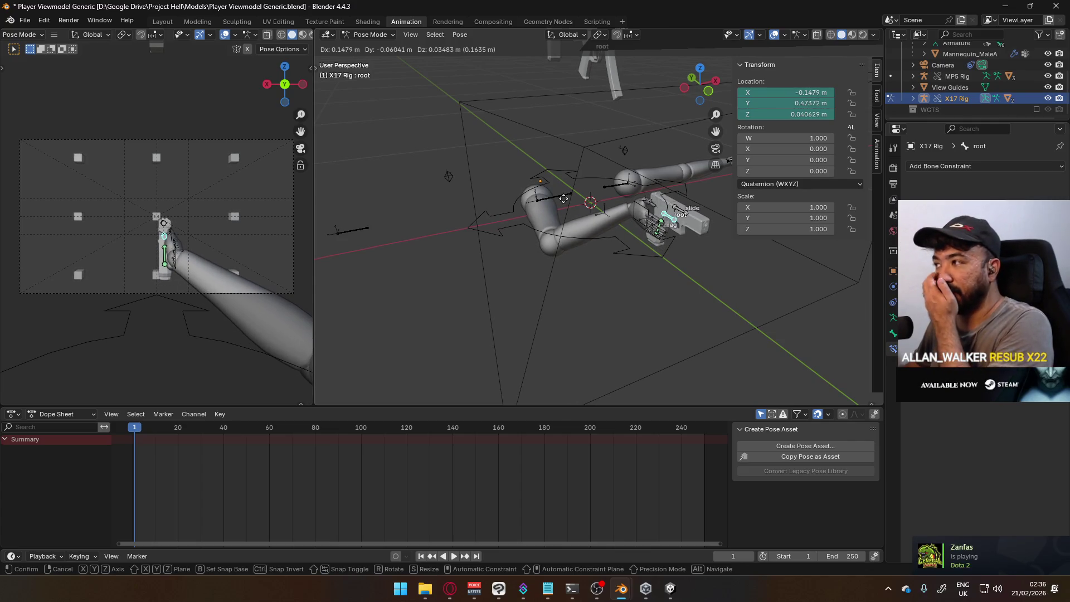
right_click(564, 199)
In Object Mode, reset the X17 rig's location to the origin with Alt+G.
click(343, 38)
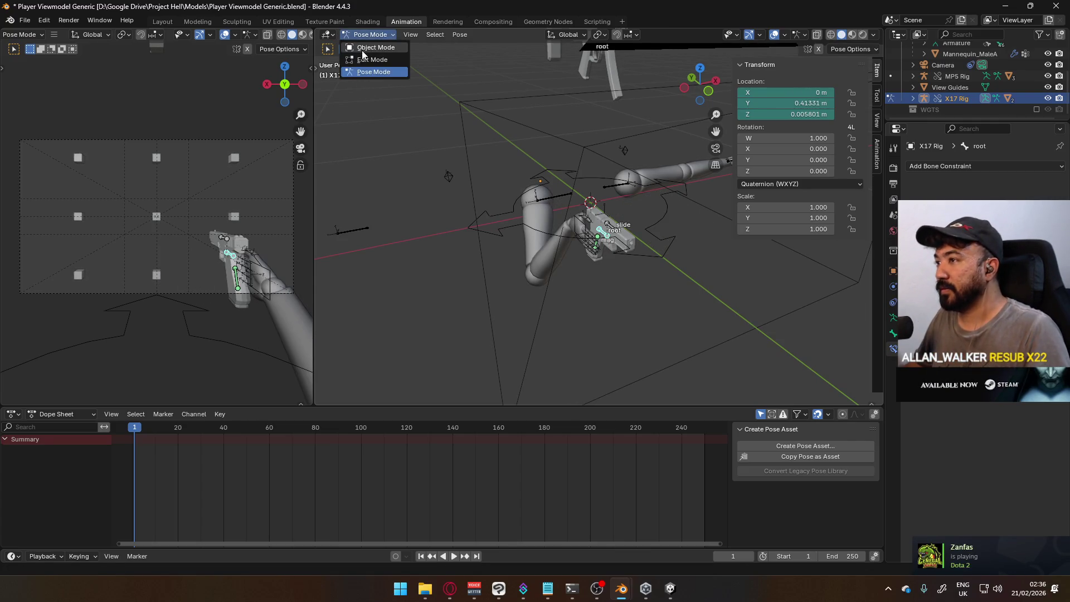
click(368, 52)
key(alt+g)
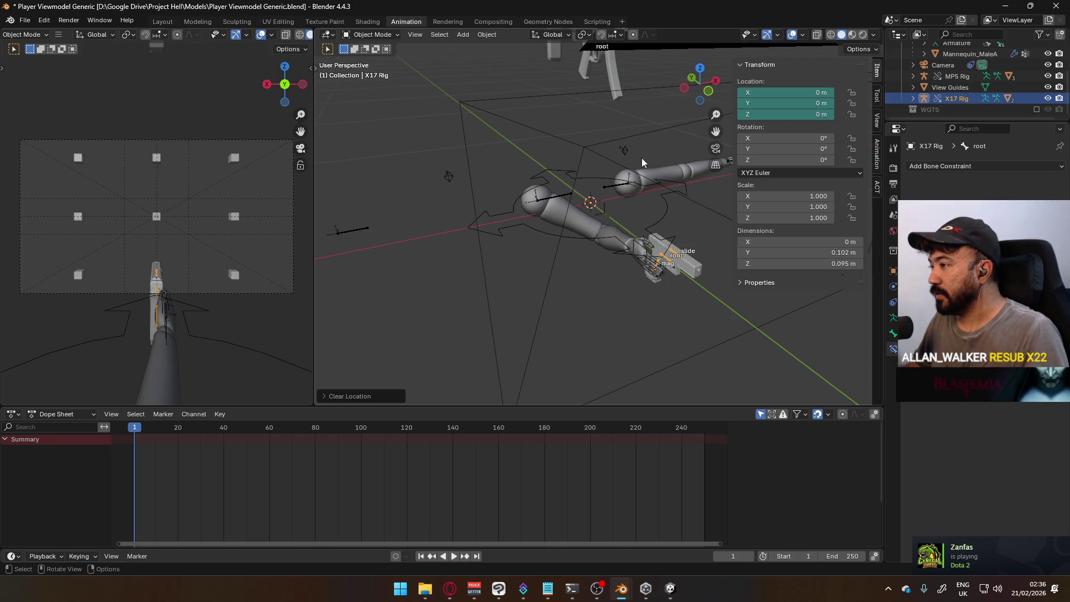
mouse_move(625, 158)
middle_down()
mouse_move(586, 164)
mouse_move(651, 165)
middle_up()
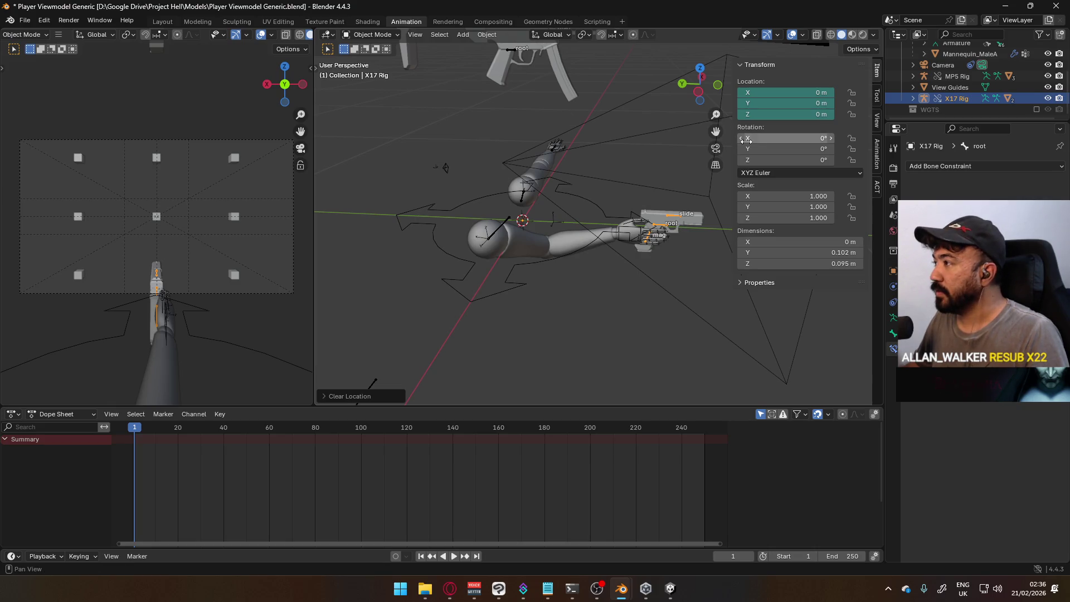
Reset the X17 rig's library override from the Outliner and return to Pose Mode.
right_click(941, 101)
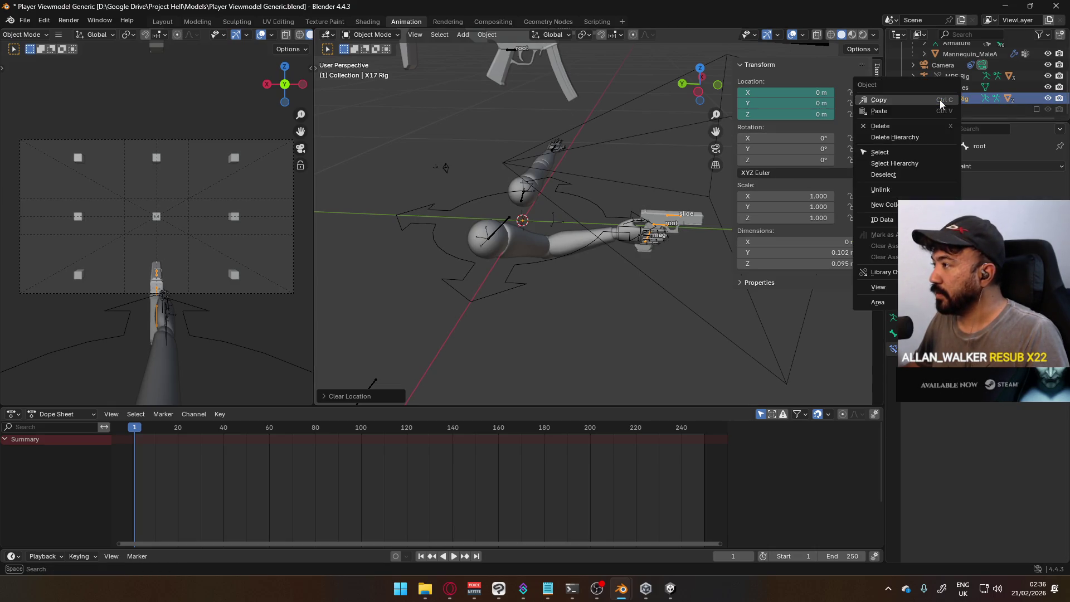
mouse_move(880, 272)
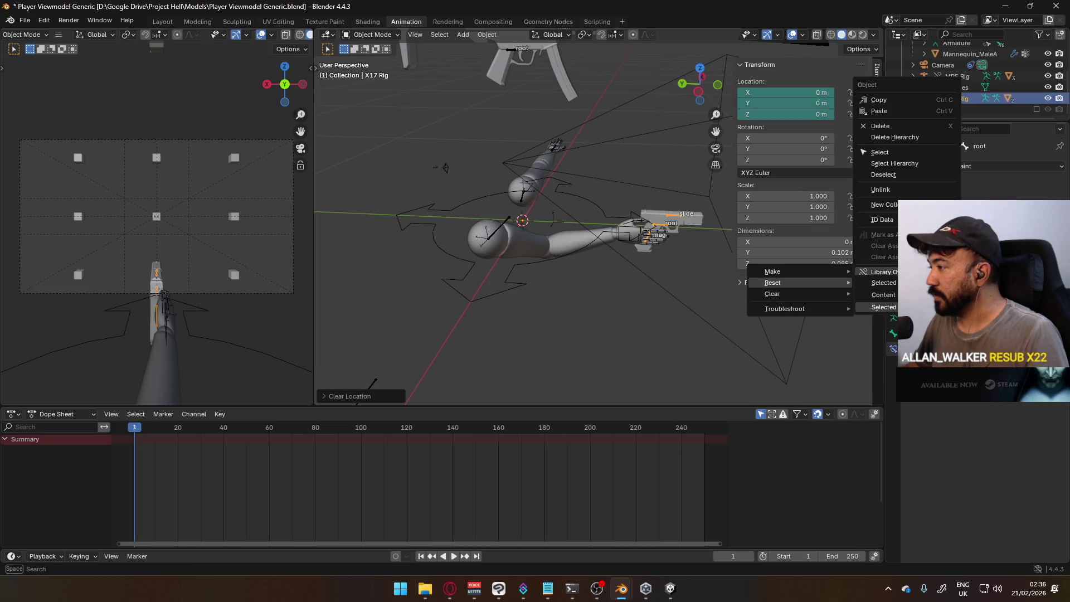
click(883, 306)
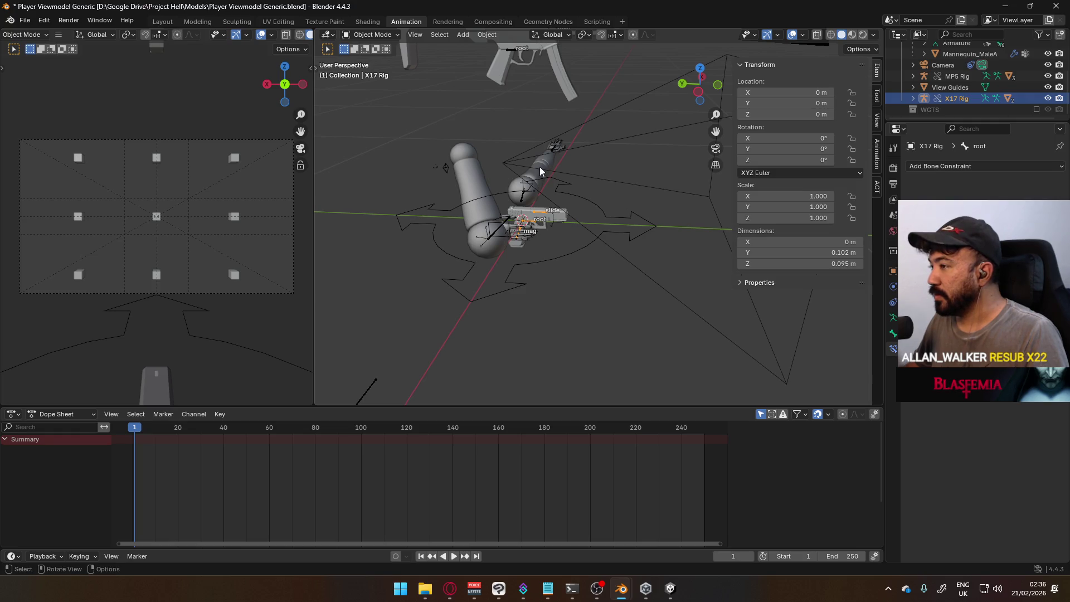
click(374, 34)
click(385, 72)
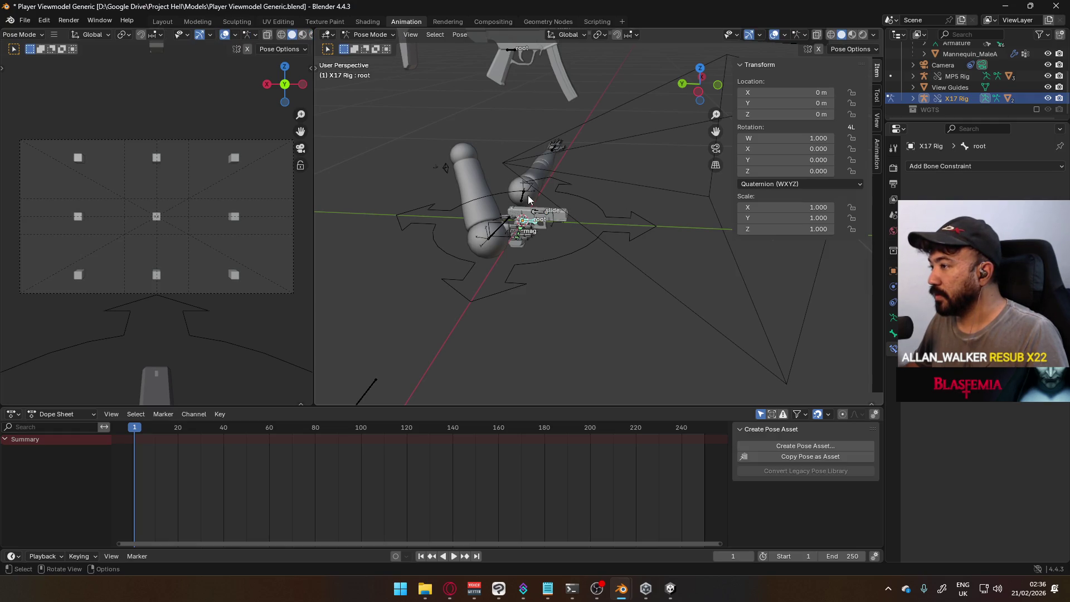